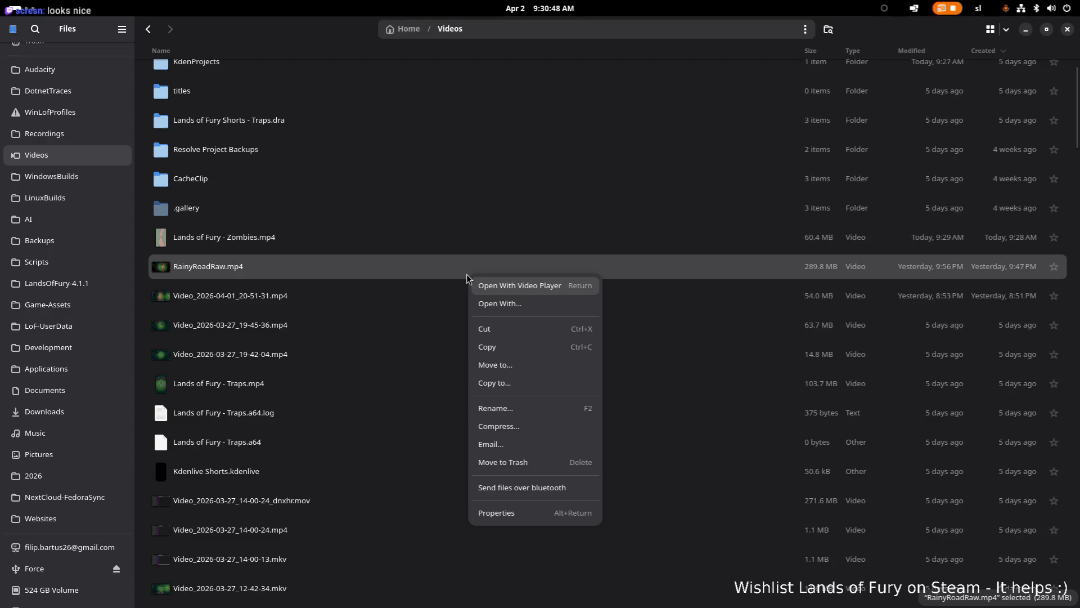
Step: Create a new folder named Shorts inside Videos
{"action": "left_click", "coordinate": [427, 265]}
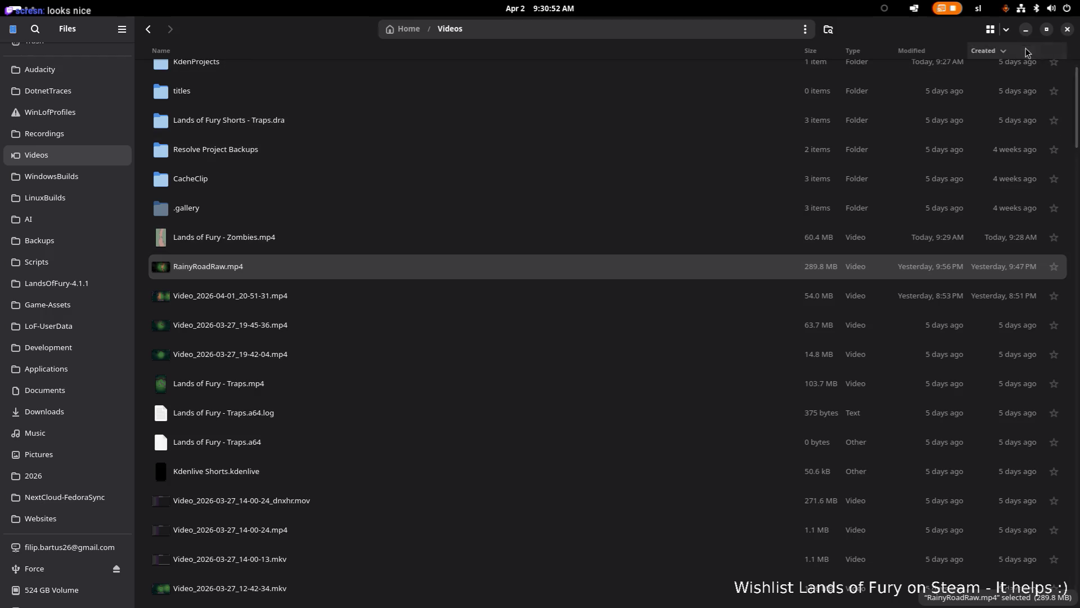
{"action": "right_click", "coordinate": [875, 32]}
{"action": "left_click", "coordinate": [461, 311]}
{"action": "right_click", "coordinate": [458, 313]}
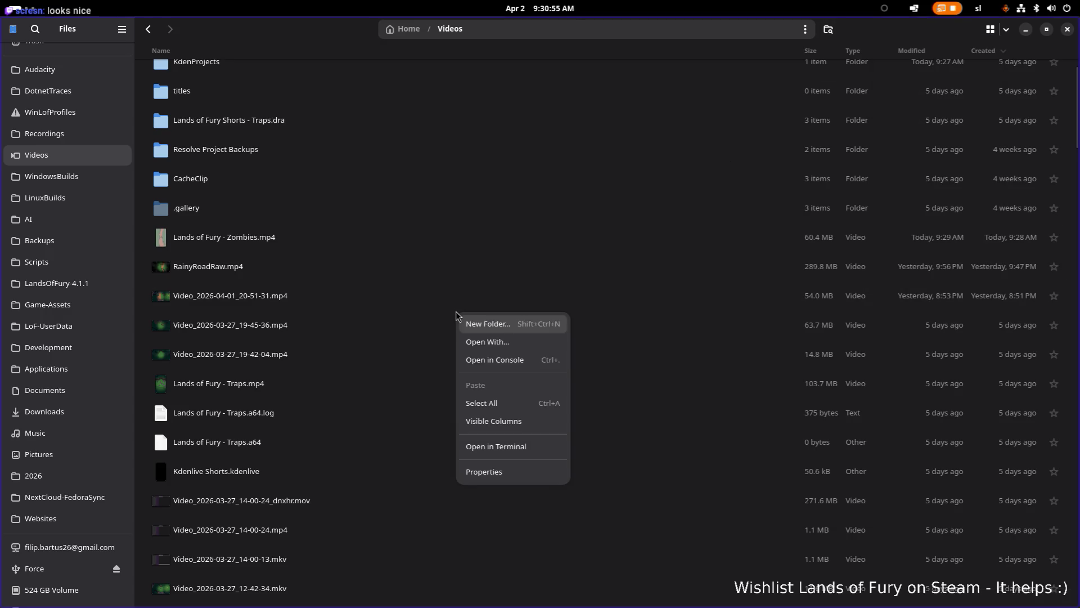
{"action": "left_click", "coordinate": [495, 324]}
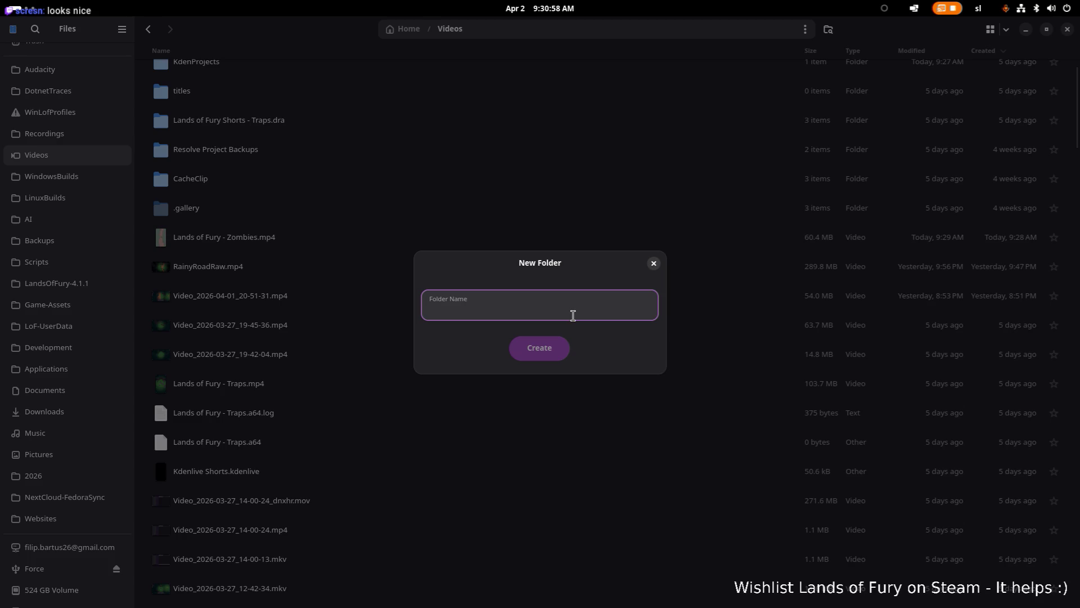
{"action": "type", "text": "Shorts"}
{"action": "key", "text": "Return"}
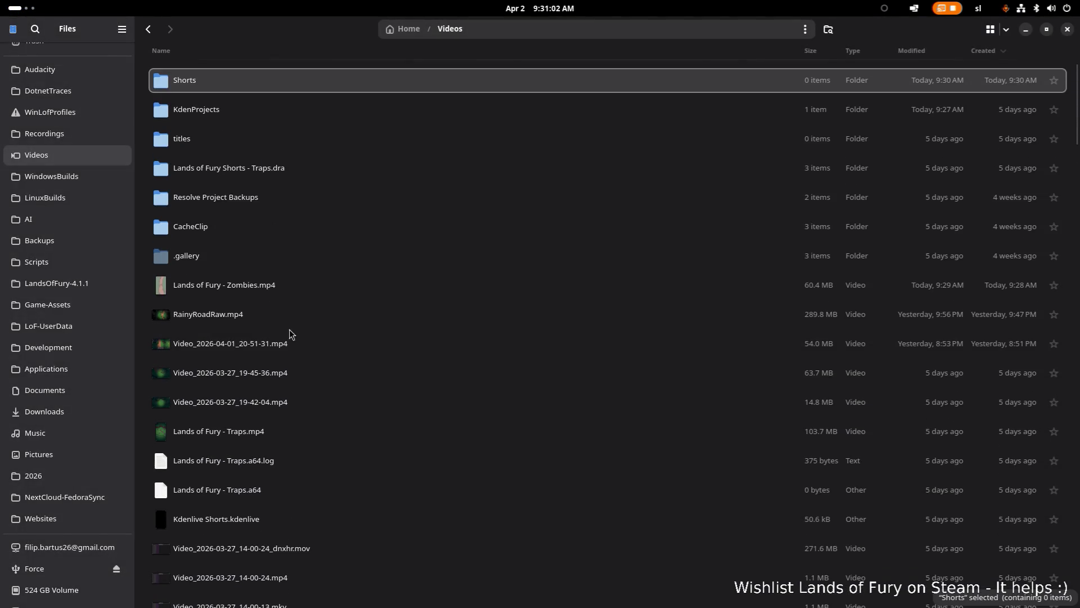
Step: Move Lands of Fury - Zombies.mp4 and Lands of Fury - Traps.mp4 into Shorts and open it
{"action": "left_click", "coordinate": [287, 461]}
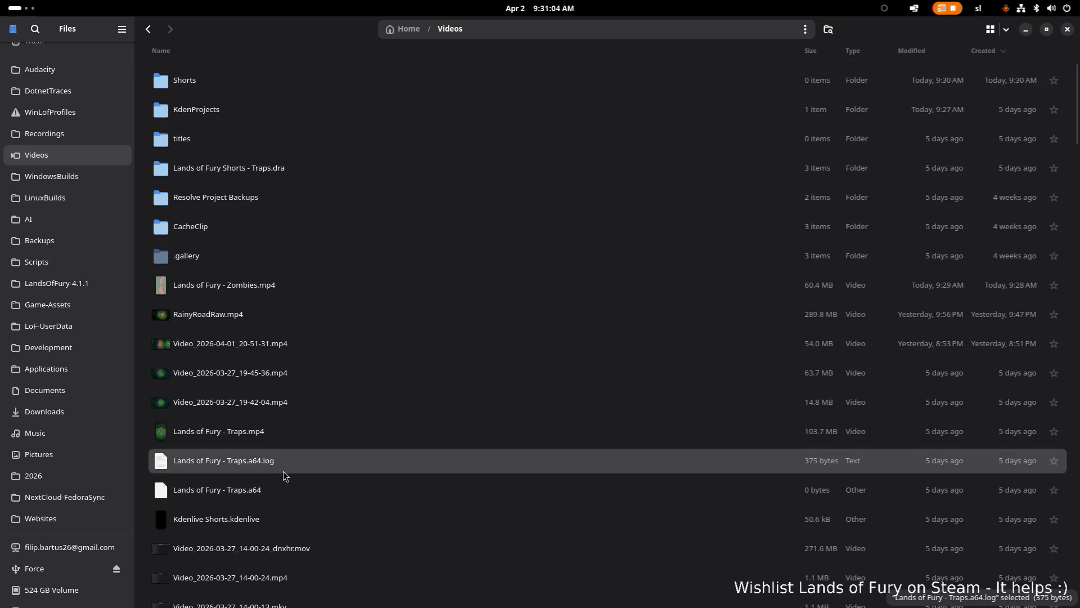
{"action": "scroll", "coordinate": [313, 451], "scroll_direction": "down", "scroll_amount": 2}
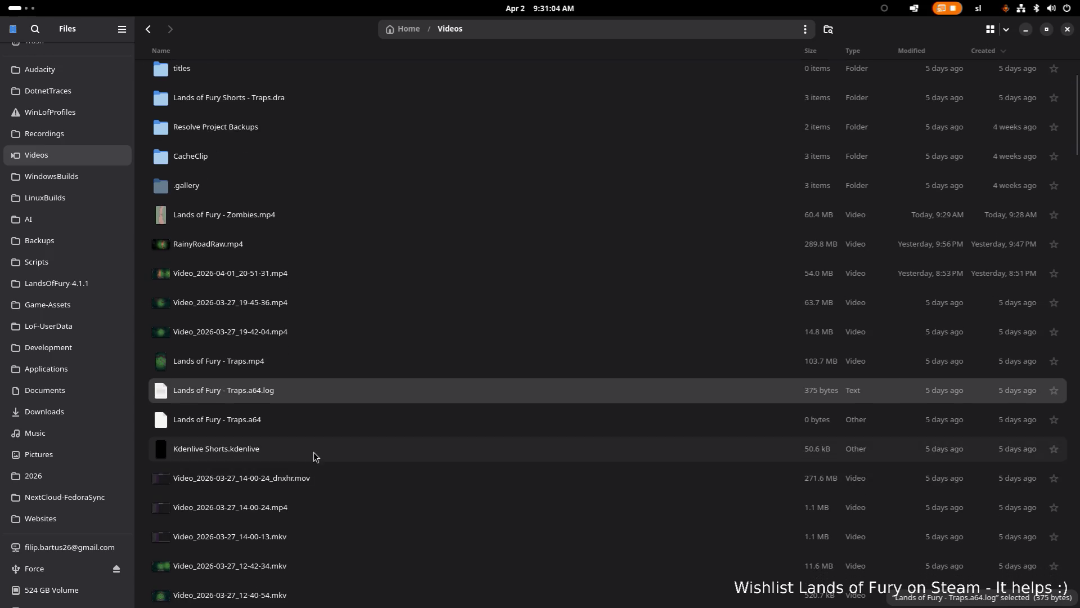
{"action": "left_click", "coordinate": [291, 218]}
{"action": "left_click", "coordinate": [264, 366], "text": "ctrl"}
{"action": "scroll", "coordinate": [264, 365], "scroll_direction": "up", "scroll_amount": 2}
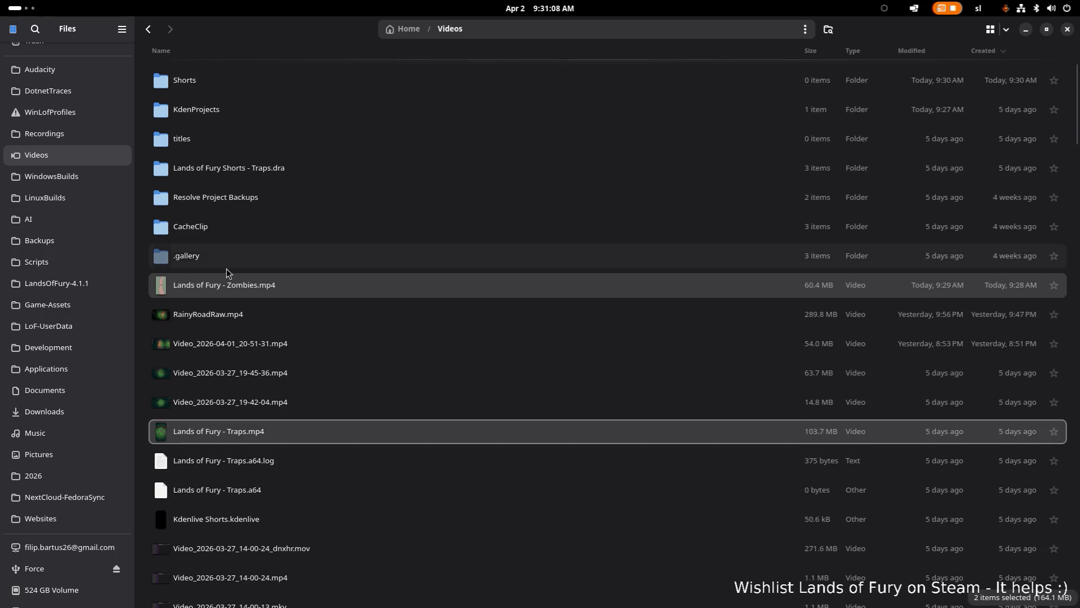
{"action": "left_click_drag", "start_coordinate": [236, 286], "coordinate": [253, 89]}
{"action": "double_click", "coordinate": [224, 80]}
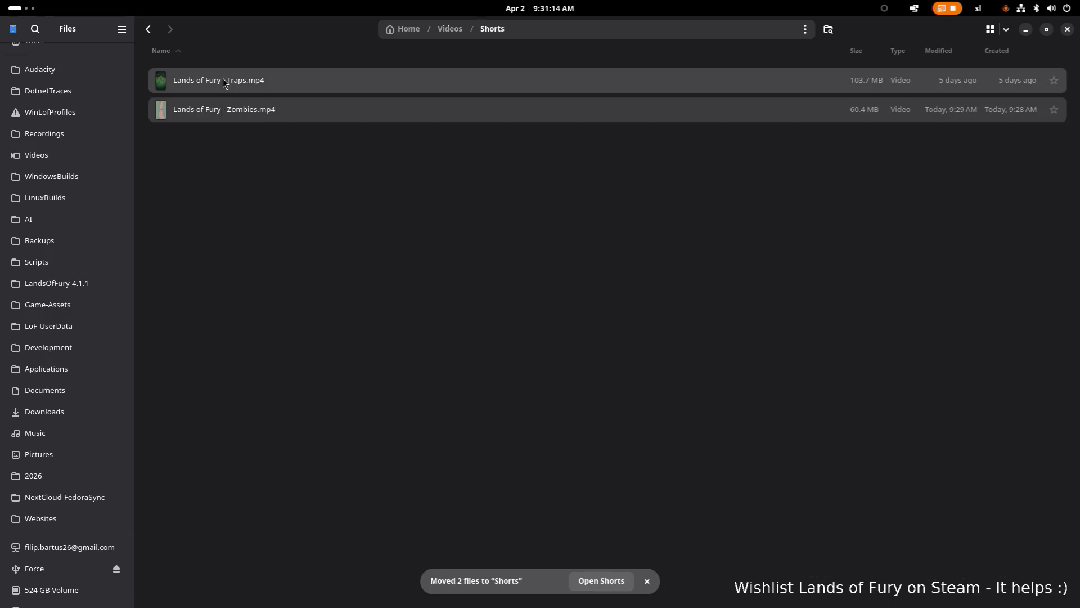
Step: Check the Zombies and Traps videos in Shorts, then return to the YouTube Studio upload window
{"action": "left_click", "coordinate": [285, 144]}
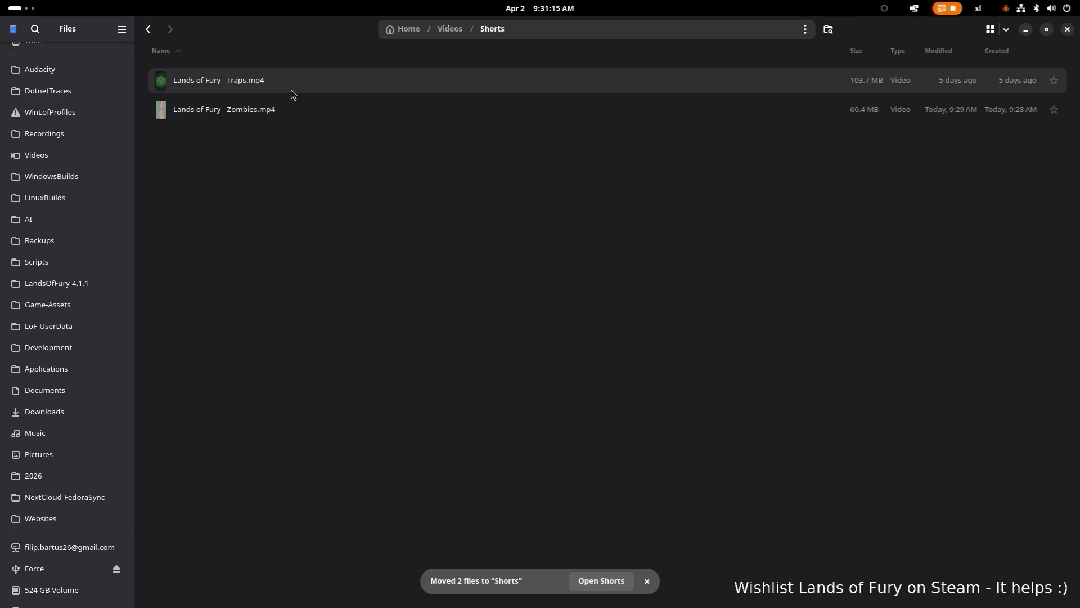
{"action": "left_click", "coordinate": [305, 117]}
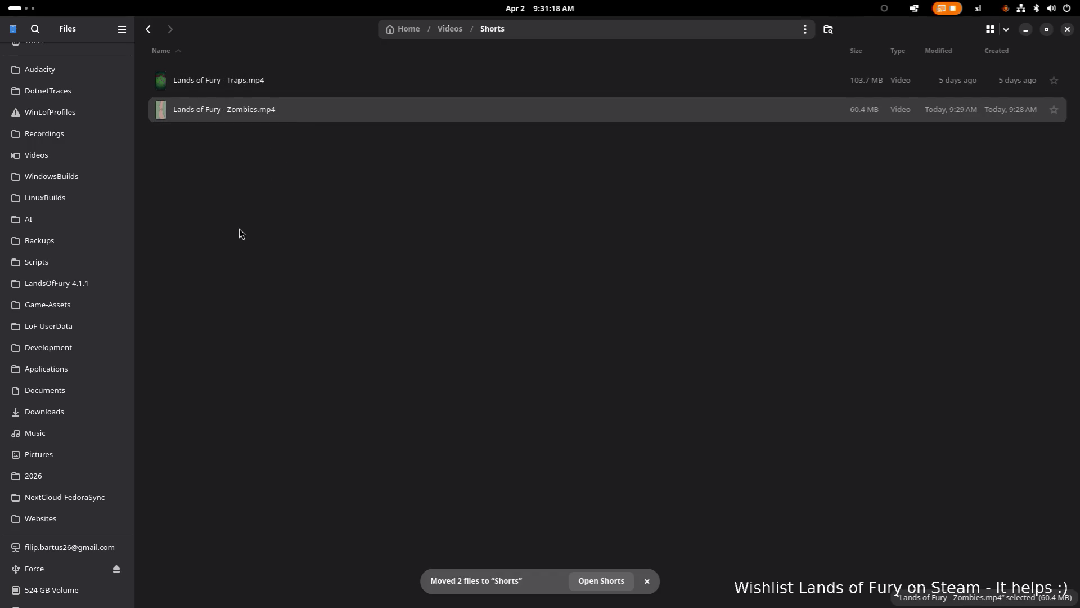
{"action": "left_click", "coordinate": [244, 213]}
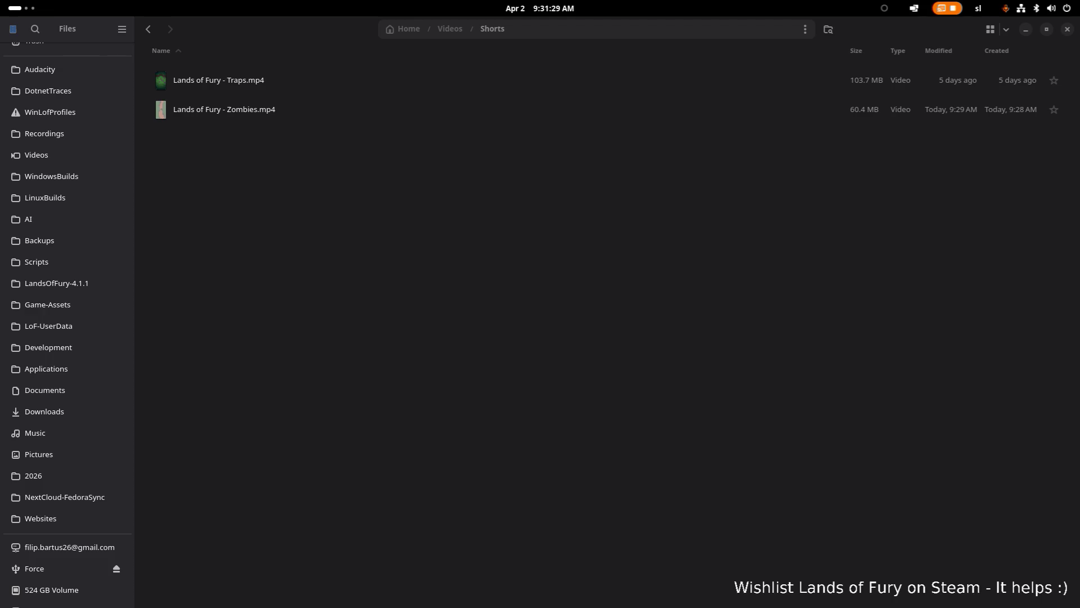
{"action": "left_click", "coordinate": [243, 76]}
{"action": "left_click", "coordinate": [274, 116]}
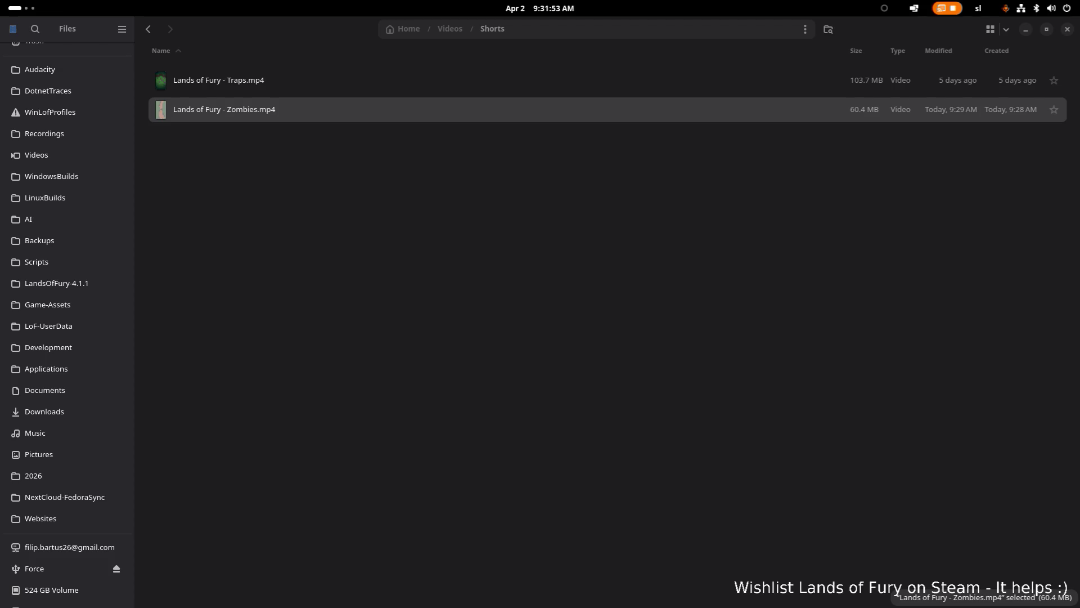
{"action": "key", "text": "alt+Tab"}
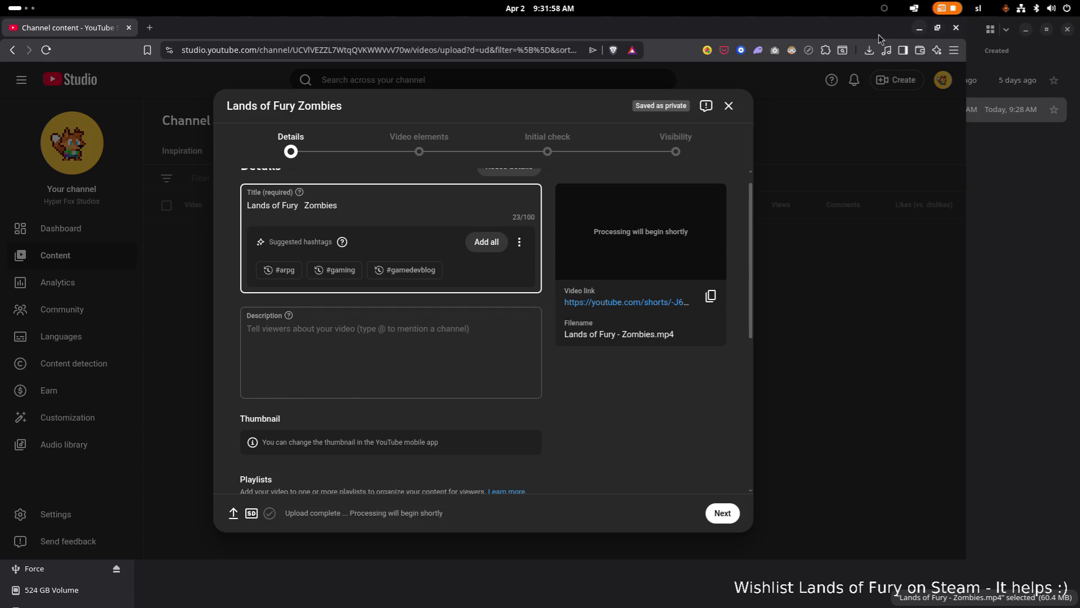
Step: Maximize the browser, let the Zombies upload finish its checks, and add a blank tab
{"action": "double_click", "coordinate": [802, 33]}
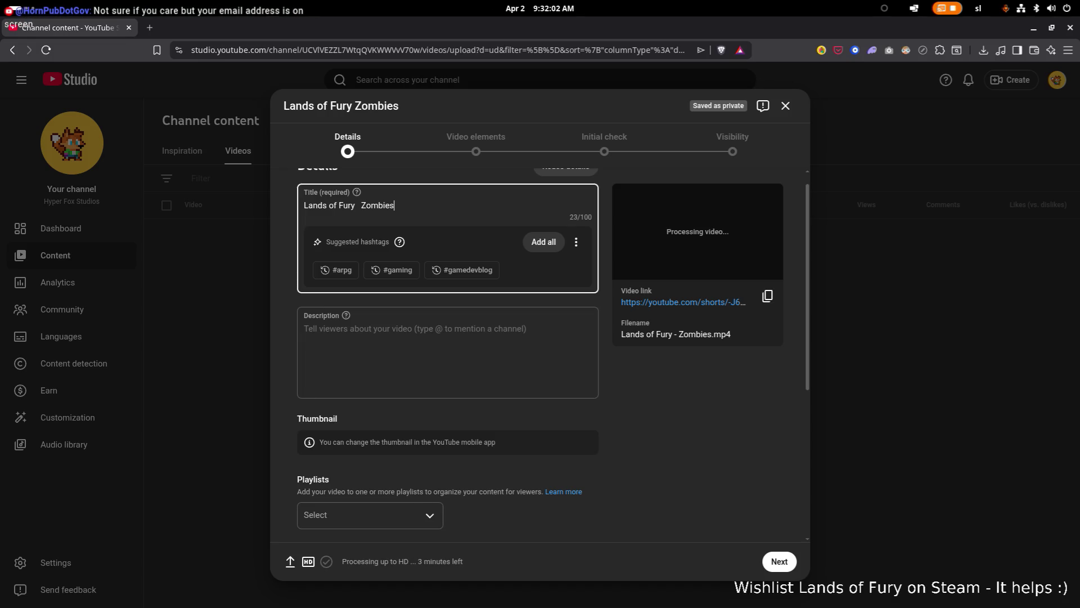
{"action": "key", "text": "alt+Tab"}
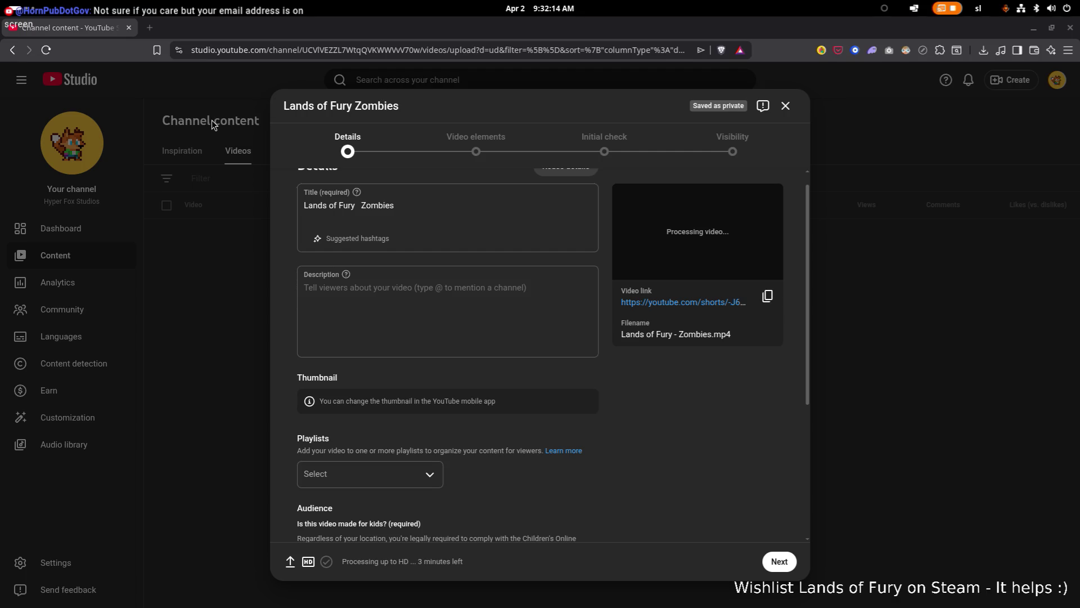
{"action": "key", "text": "alt+Tab"}
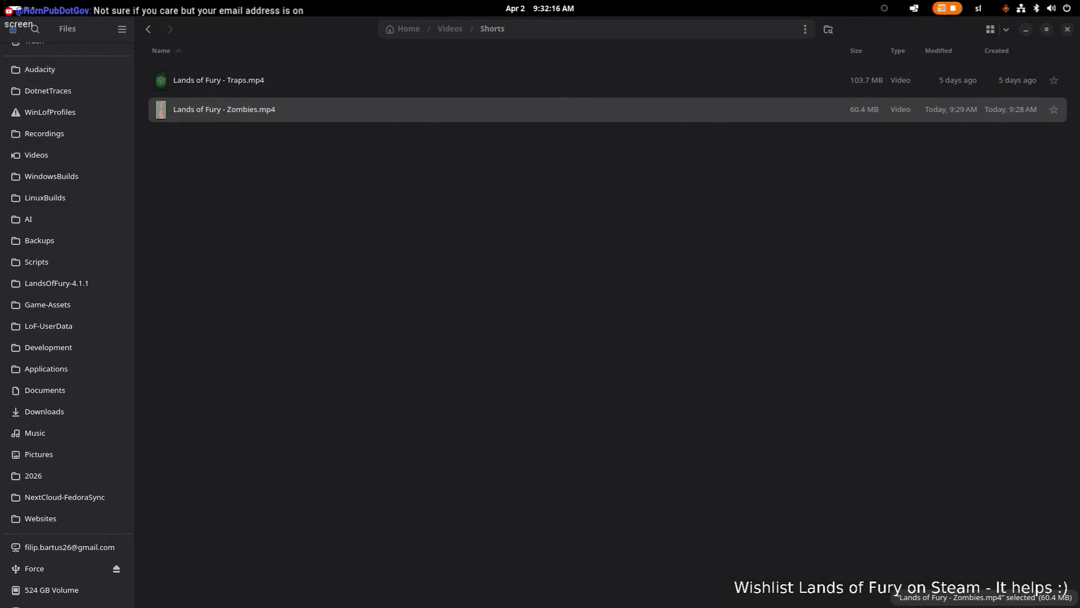
{"action": "key", "text": "alt+Tab"}
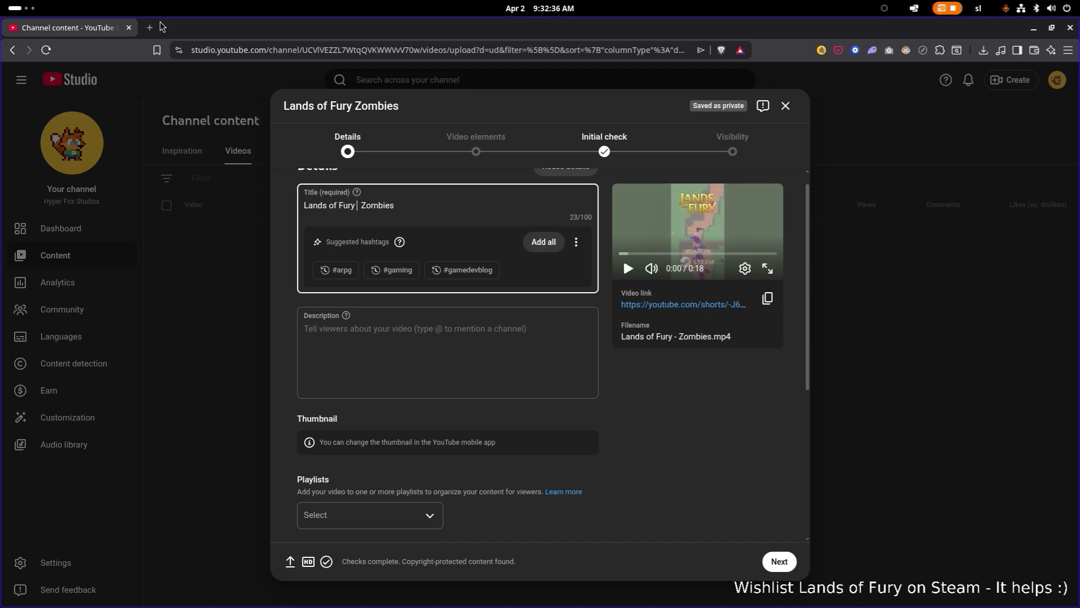
{"action": "left_click", "coordinate": [149, 28]}
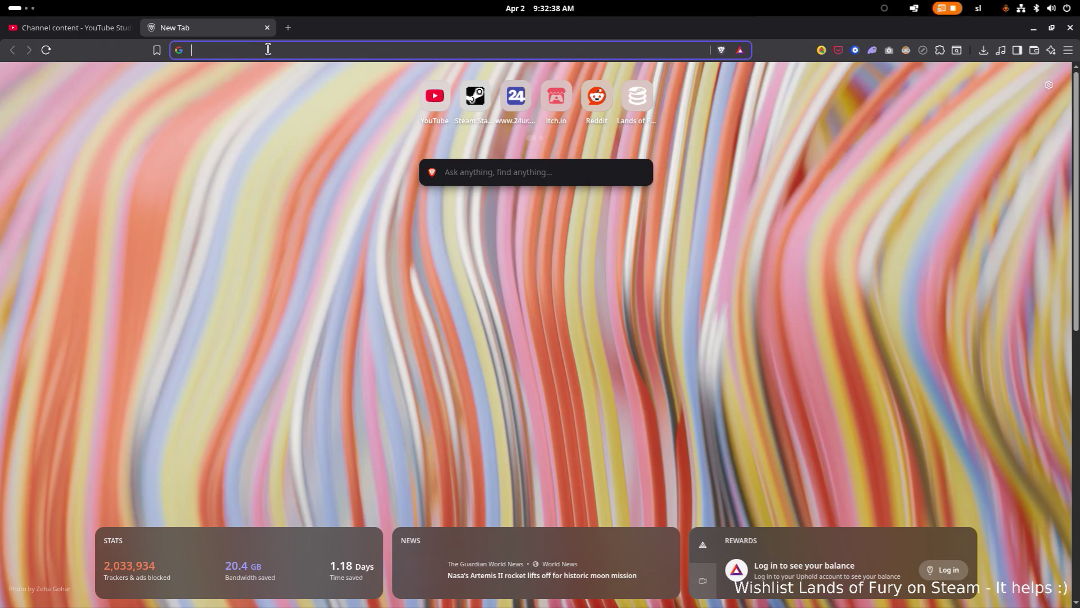
Step: Load youtube.com, go to your channel's Shorts, and view Traps in Lands of Fury in its own tab
{"action": "type", "text": "y"}
{"action": "key", "text": "Return"}
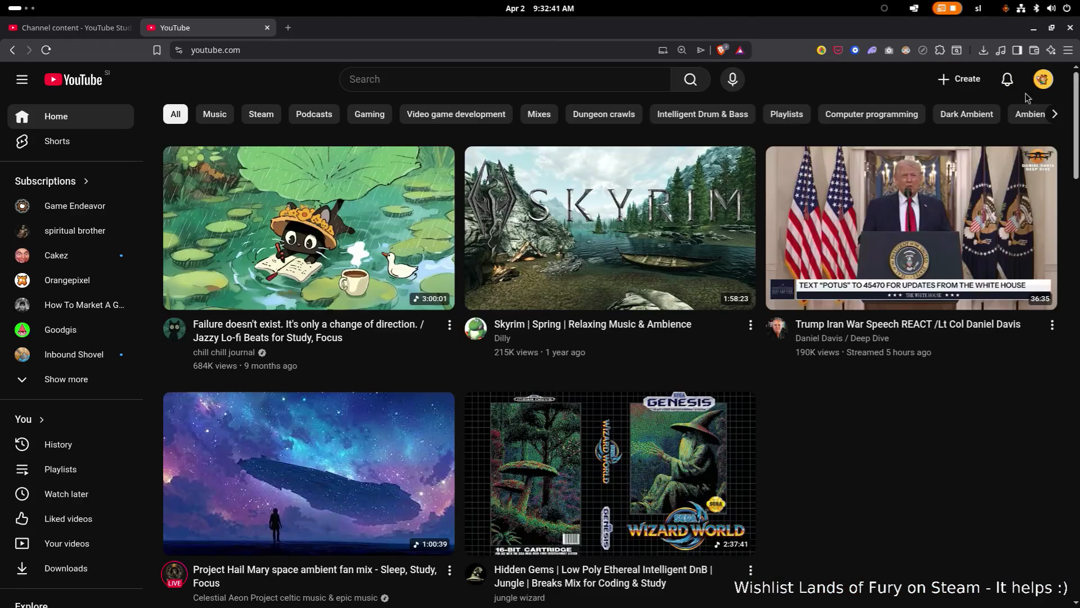
{"action": "left_click", "coordinate": [1044, 79]}
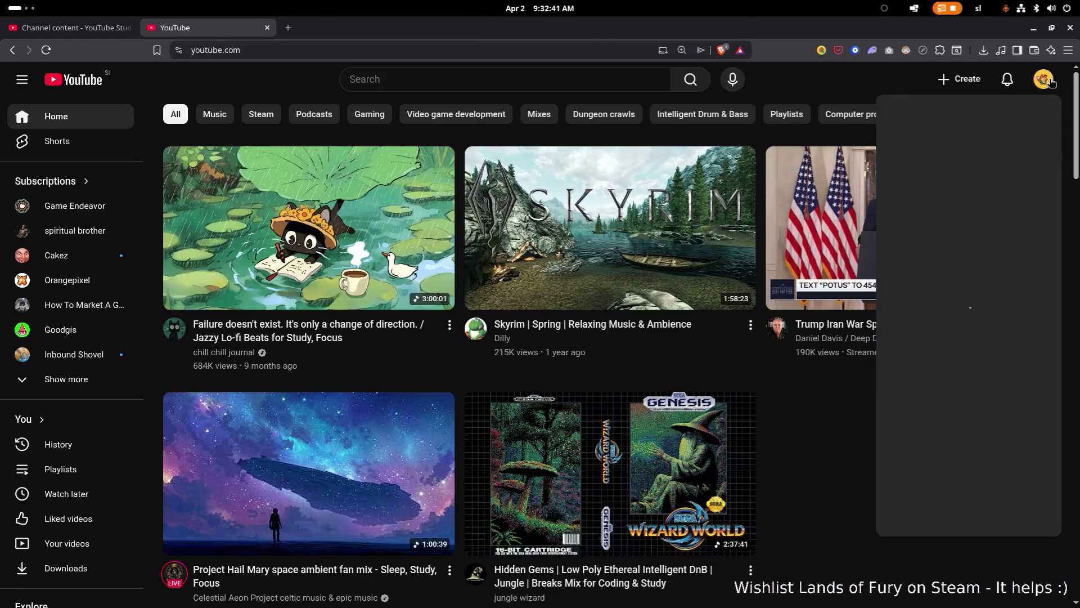
{"action": "left_click", "coordinate": [956, 144]}
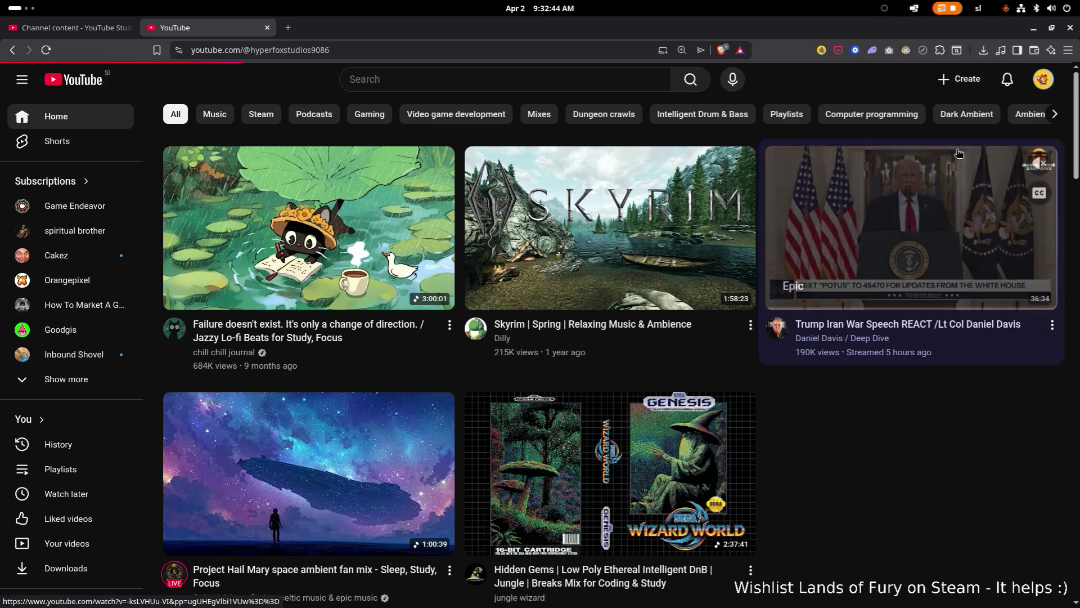
{"action": "scroll", "coordinate": [563, 225], "scroll_direction": "down", "scroll_amount": 2}
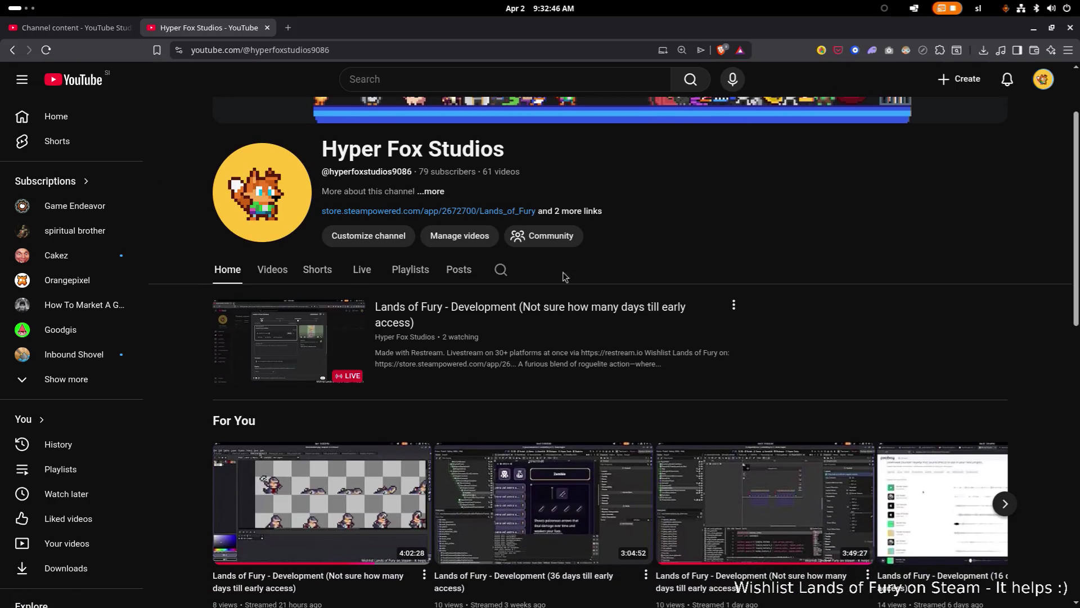
{"action": "left_click", "coordinate": [318, 272]}
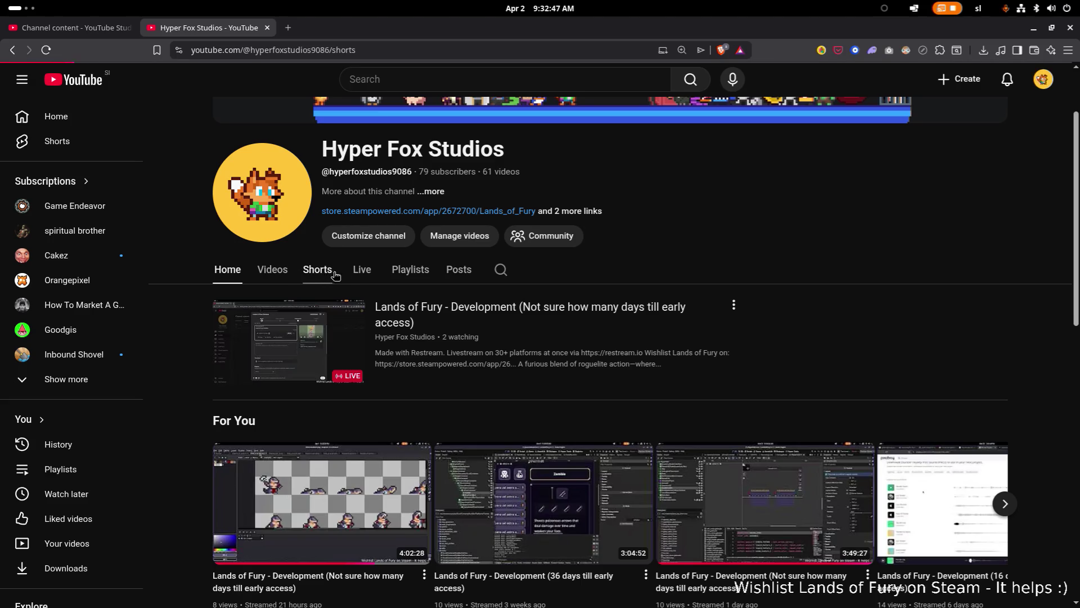
{"action": "scroll", "coordinate": [430, 325], "scroll_direction": "down", "scroll_amount": 3}
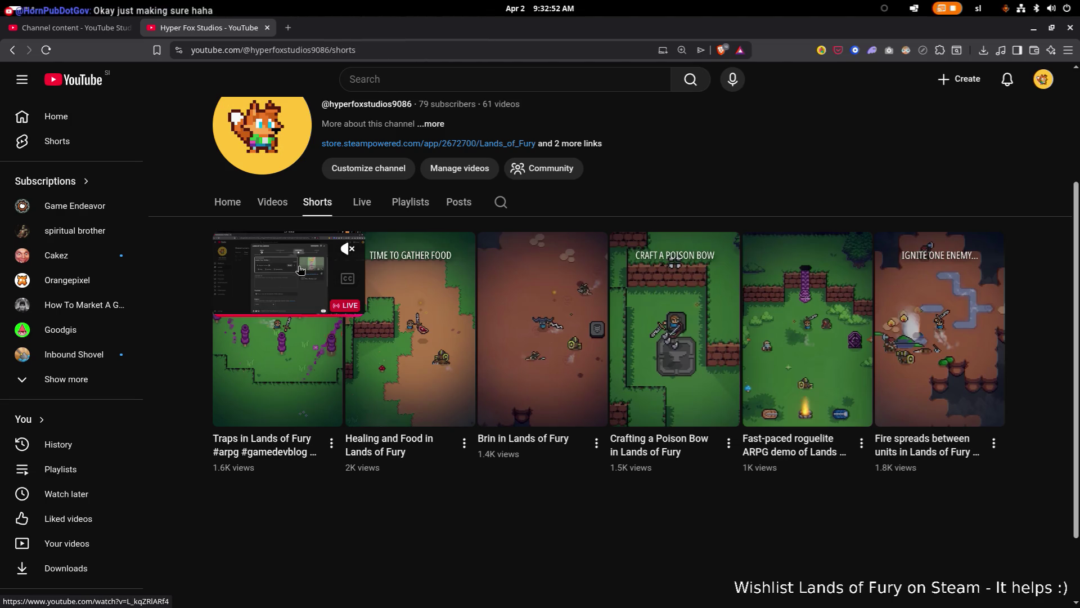
{"action": "middle_click", "coordinate": [302, 356]}
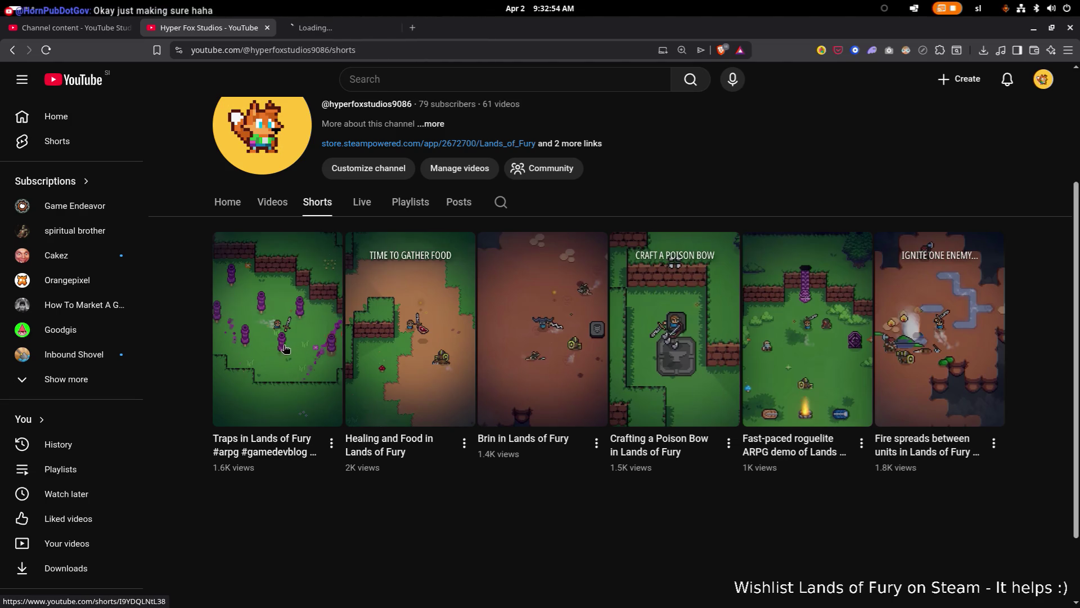
{"action": "left_click", "coordinate": [352, 34]}
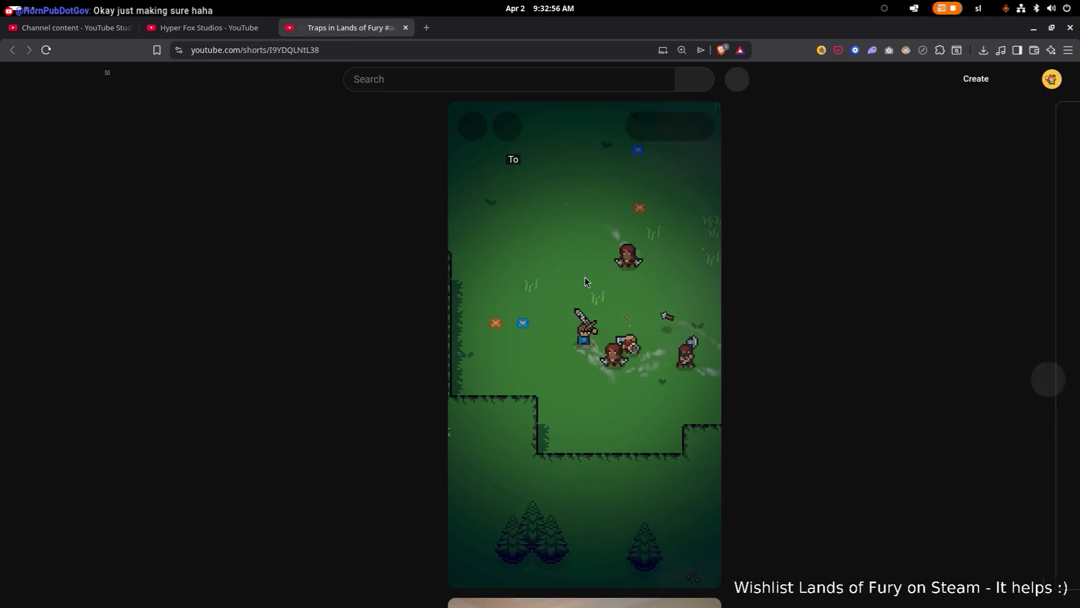
Step: Pause the Traps Short, show its description, and select the title and hashtags
{"action": "left_click", "coordinate": [601, 326]}
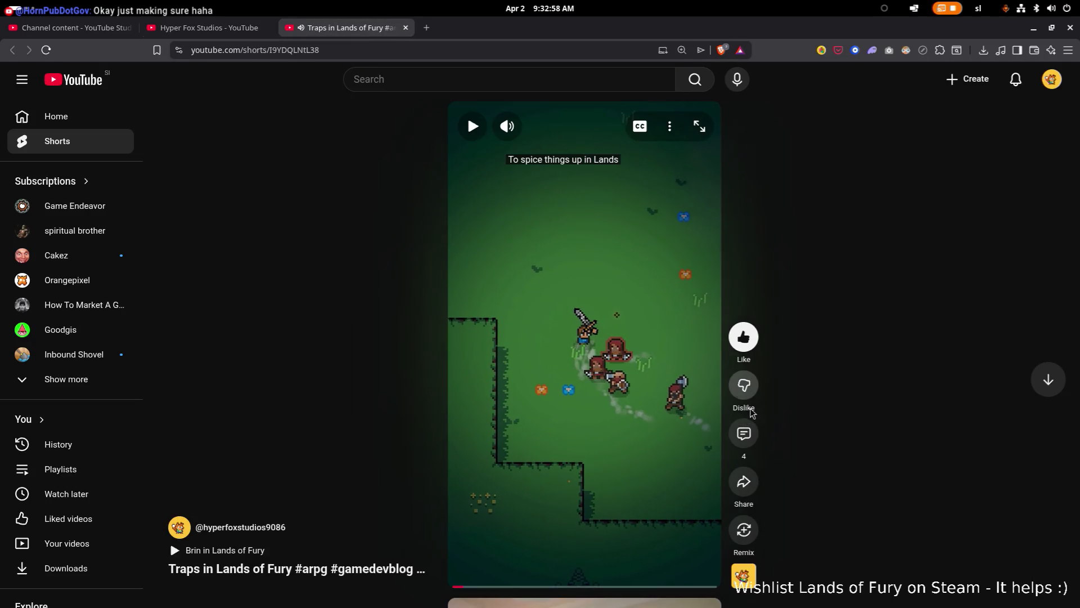
{"action": "left_click", "coordinate": [670, 133]}
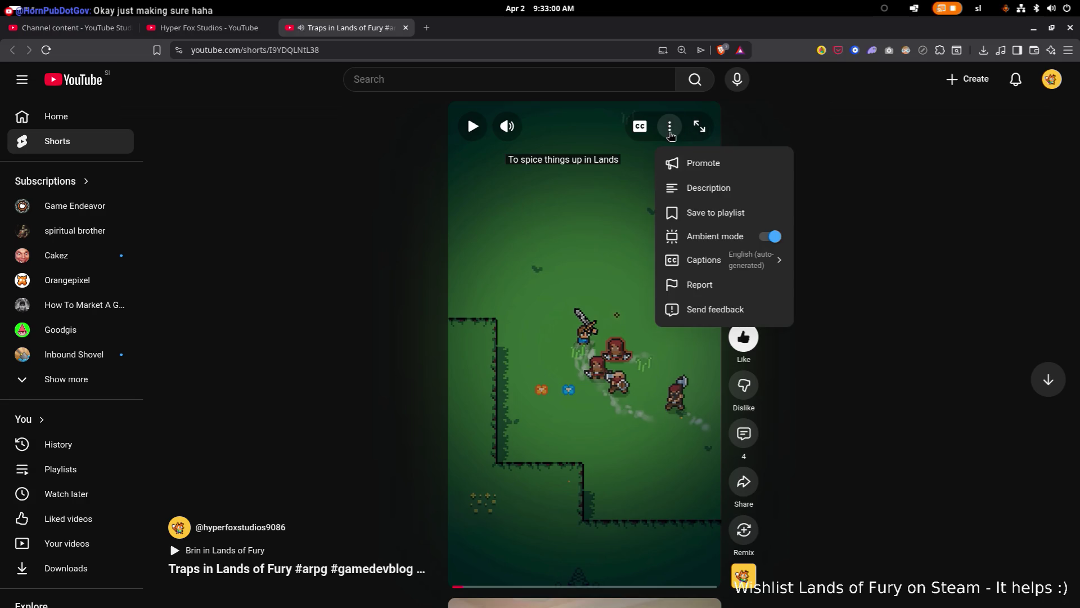
{"action": "left_click", "coordinate": [700, 187]}
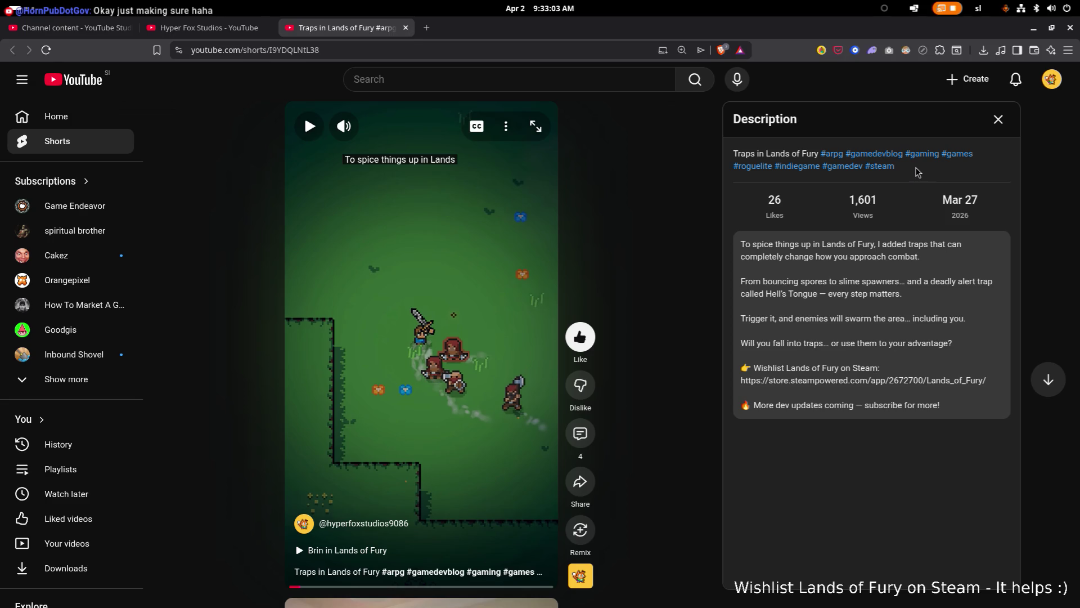
{"action": "left_click_drag", "start_coordinate": [918, 173], "coordinate": [822, 154]}
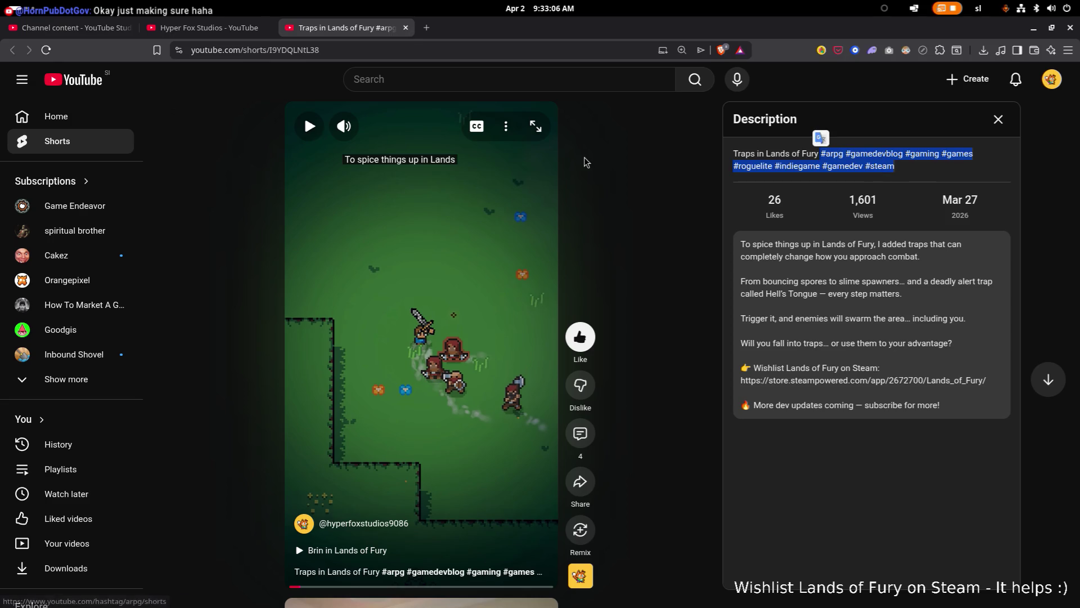
{"action": "left_click", "coordinate": [208, 27]}
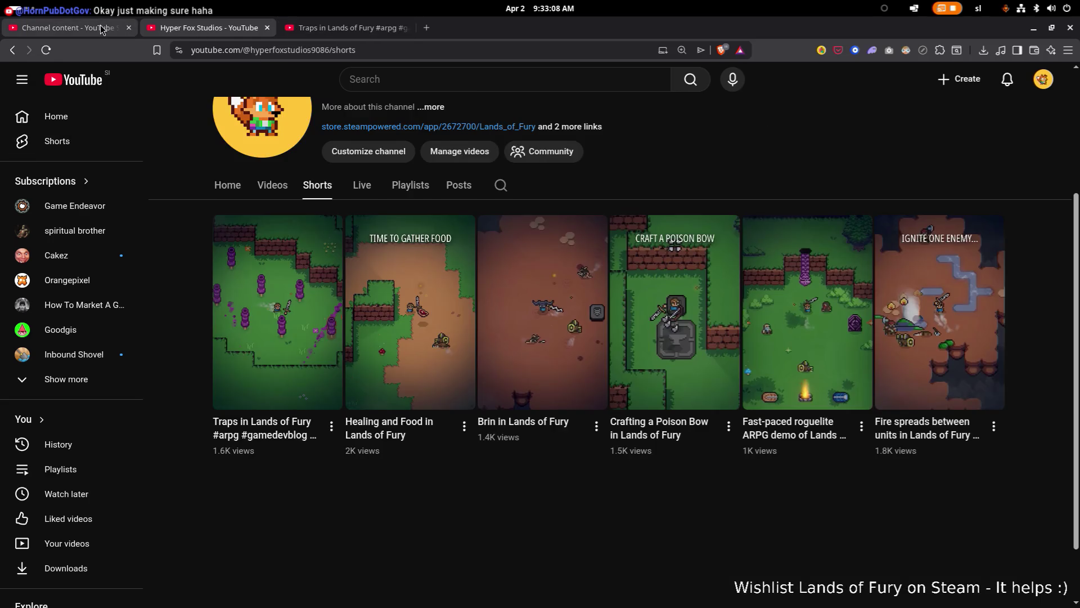
{"action": "left_click", "coordinate": [71, 28]}
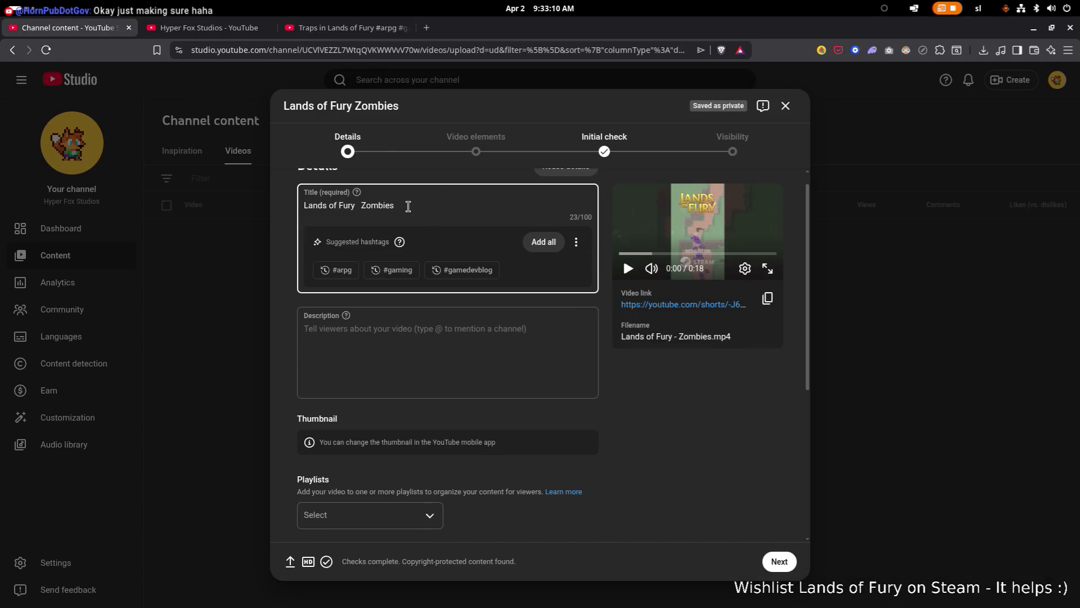
{"action": "left_click", "coordinate": [346, 29]}
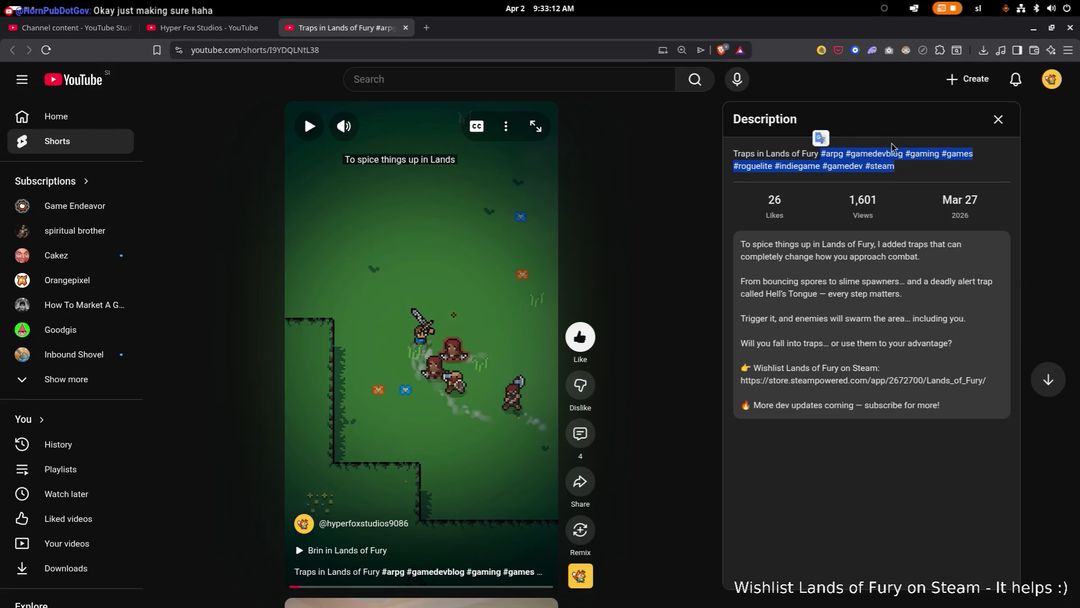
{"action": "left_click_drag", "start_coordinate": [908, 172], "coordinate": [732, 151]}
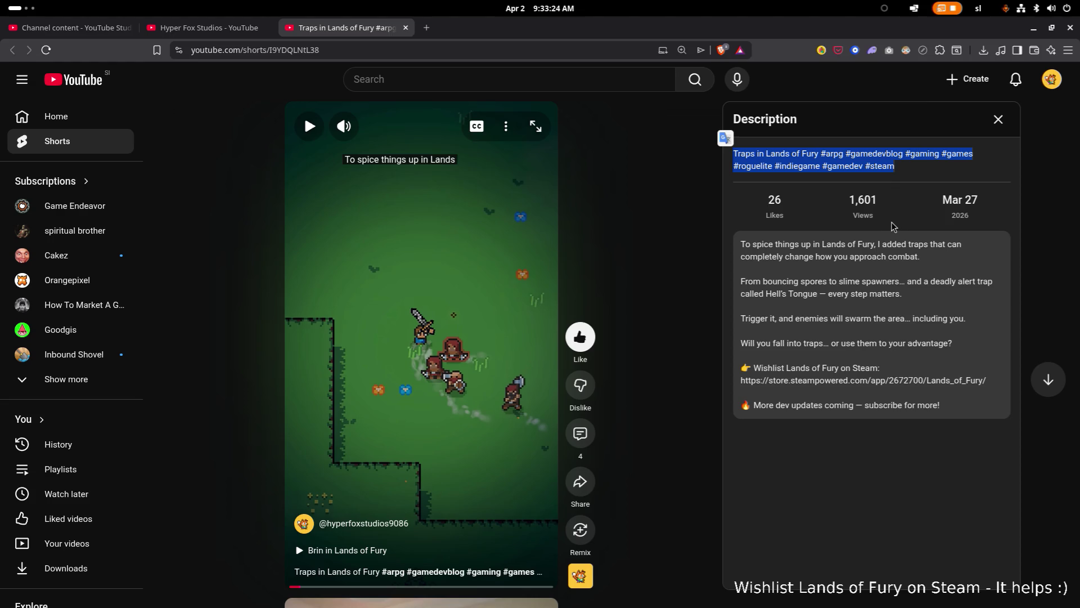
Step: Reselect the Traps title and hashtags, then bring back the Zombies upload details
{"action": "left_click", "coordinate": [882, 384]}
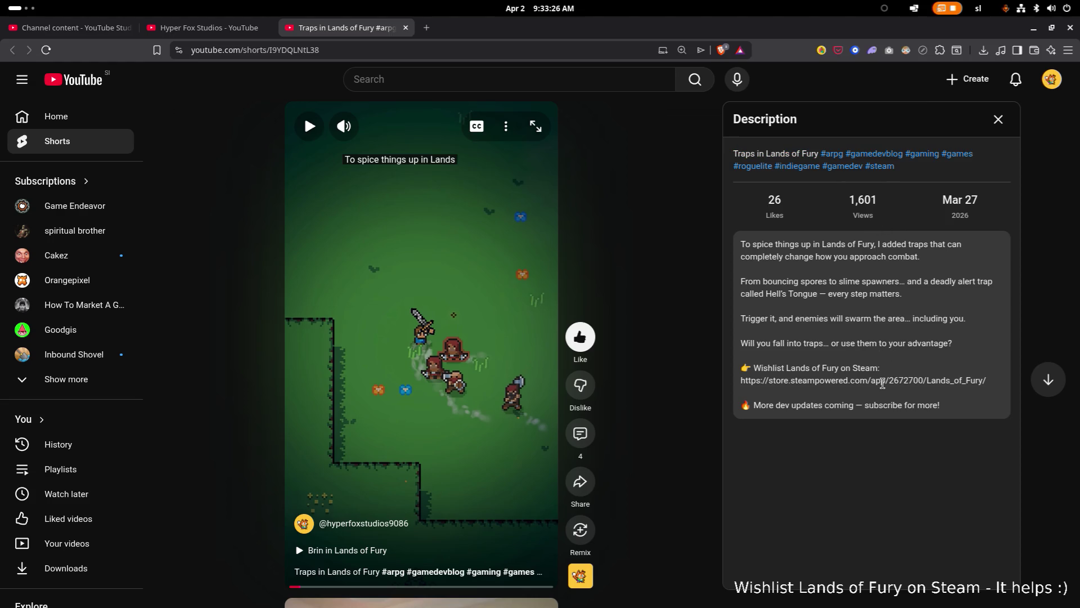
{"action": "triple_click", "coordinate": [882, 384]}
{"action": "left_click_drag", "start_coordinate": [927, 172], "coordinate": [741, 151]}
{"action": "left_click", "coordinate": [172, 27]}
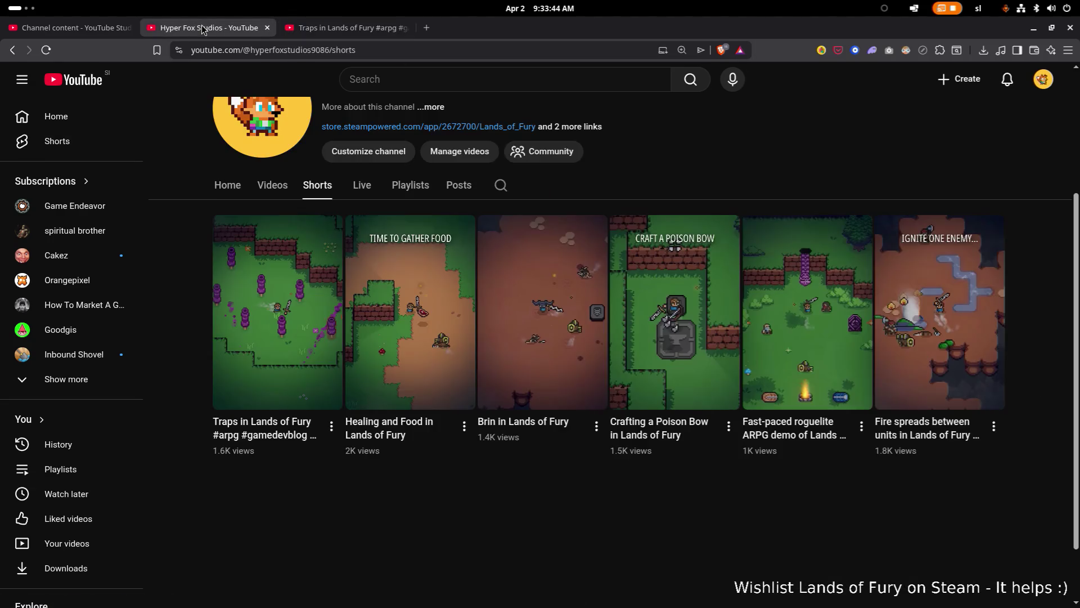
{"action": "left_click_drag", "start_coordinate": [73, 27], "coordinate": [219, 29]}
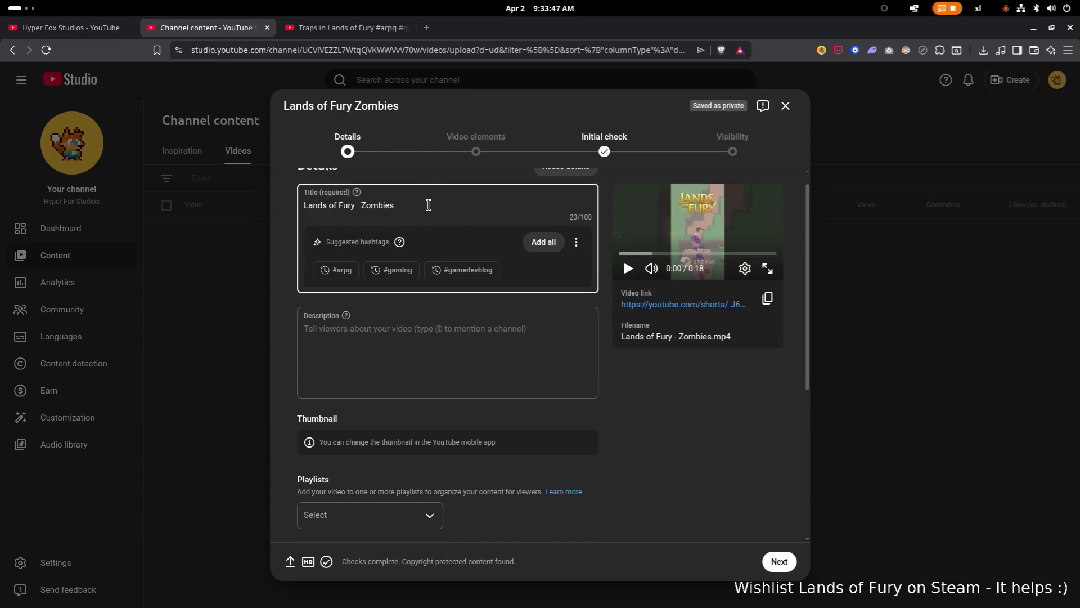
Step: Replace the title with the pasted Traps title, changing Traps to Zombies
{"action": "key", "text": "ctrl+a"}
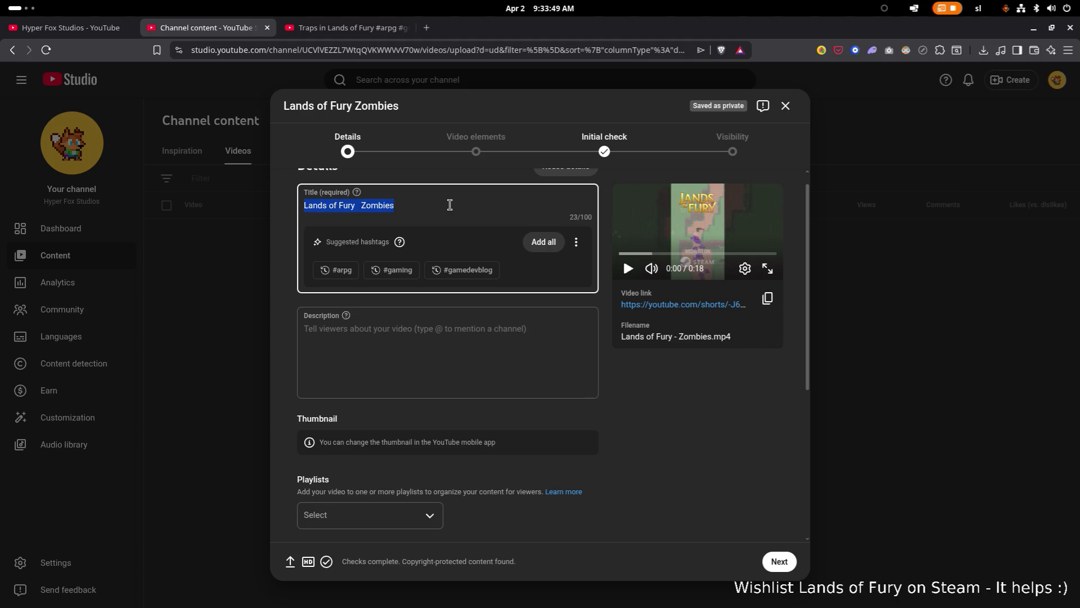
{"action": "type", "text": "Traps in Lands of Fury #arpg #gamedevblog #gaming #games #roguelite #indiegame #gamedev #steam"}
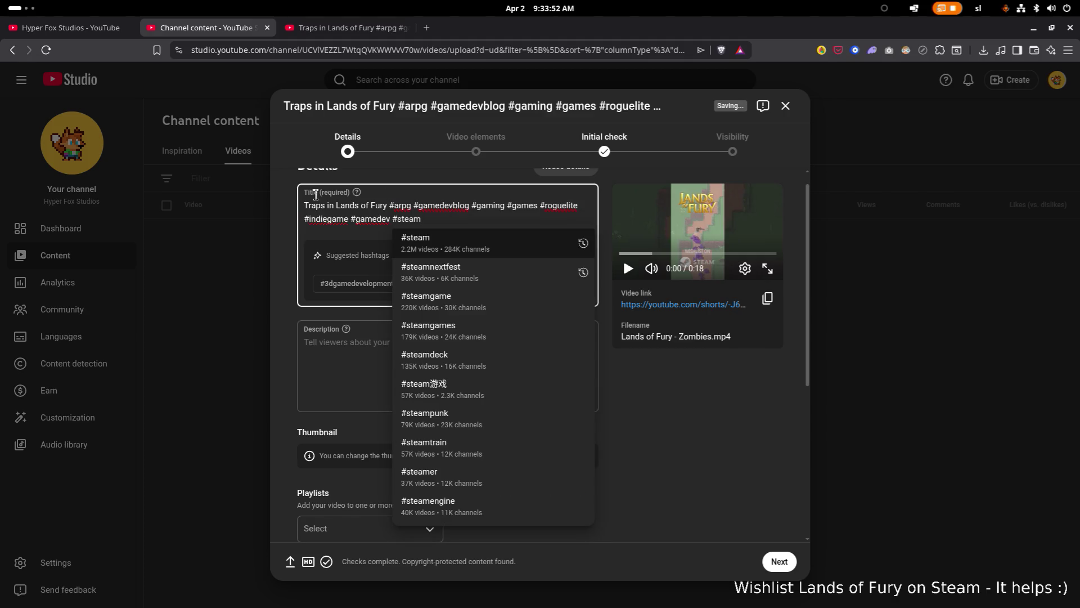
{"action": "double_click", "coordinate": [314, 205]}
{"action": "type", "text": "Zom"}
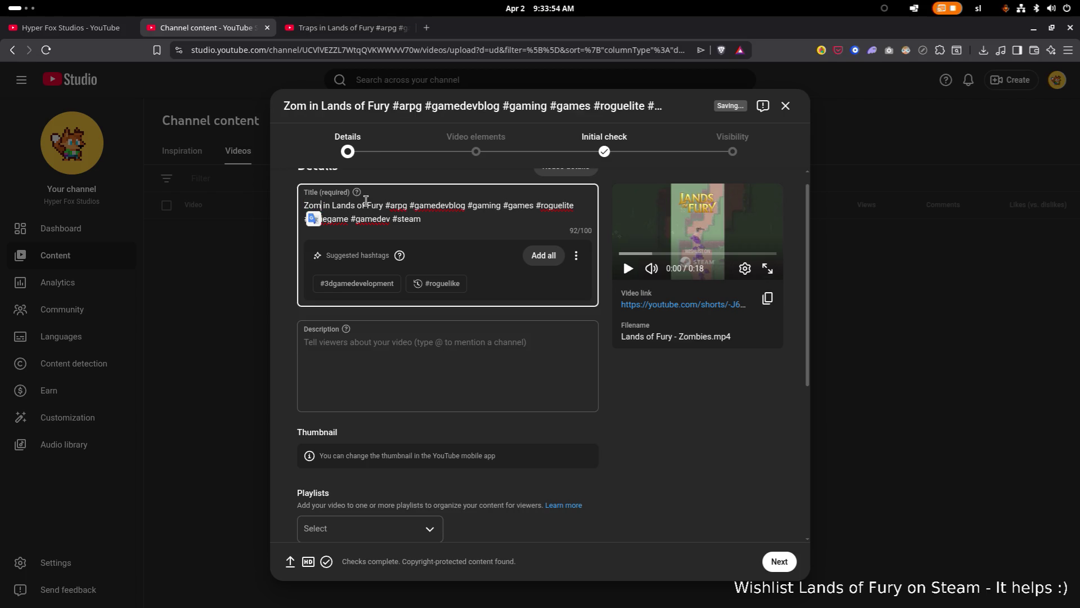
{"action": "type", "text": "bies"}
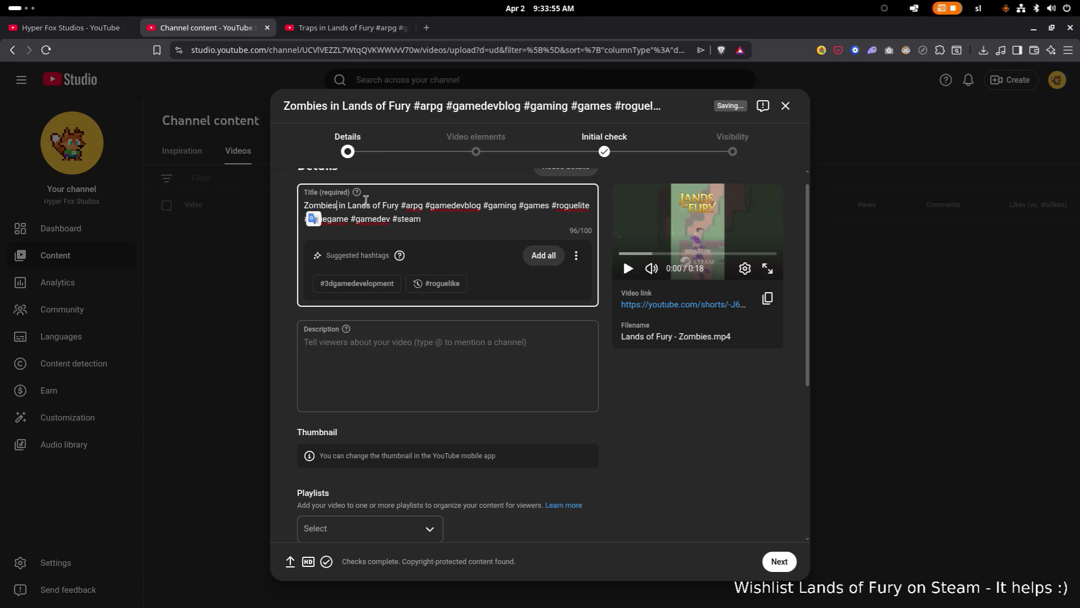
Step: Insert #undead after Fury and clear away the hashtag suggestions
{"action": "left_click", "coordinate": [399, 206]}
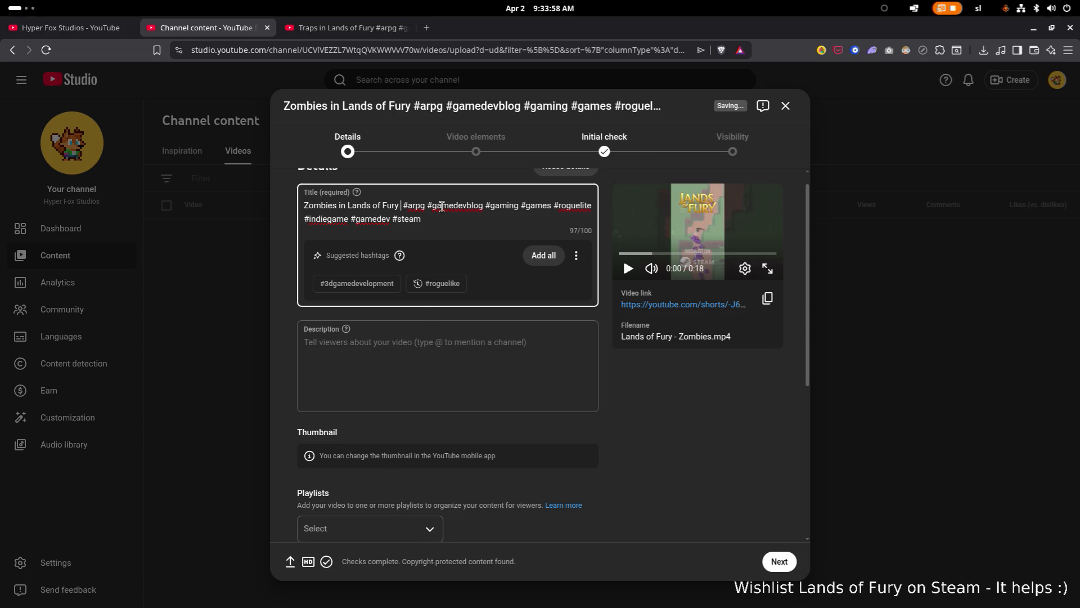
{"action": "type", "text": "#undead"}
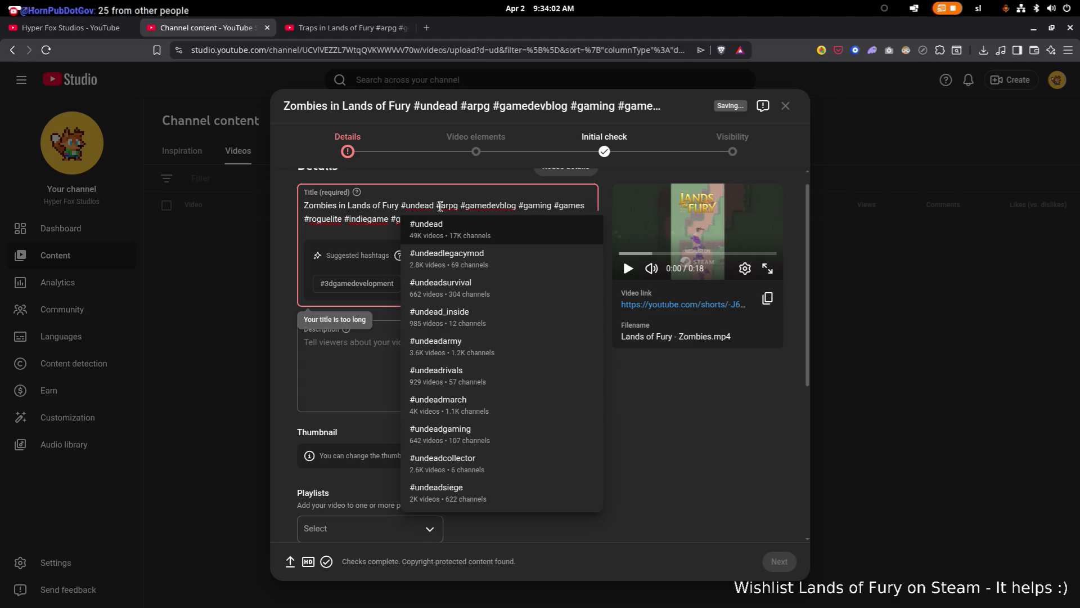
{"action": "left_click_drag", "start_coordinate": [405, 206], "coordinate": [425, 206]}
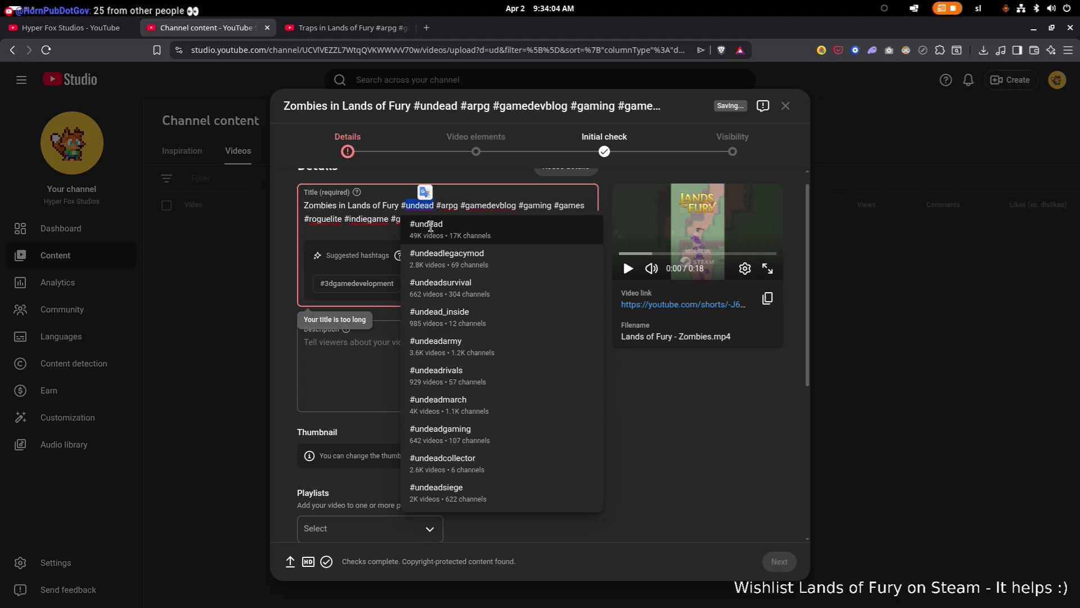
{"action": "key", "text": "Return"}
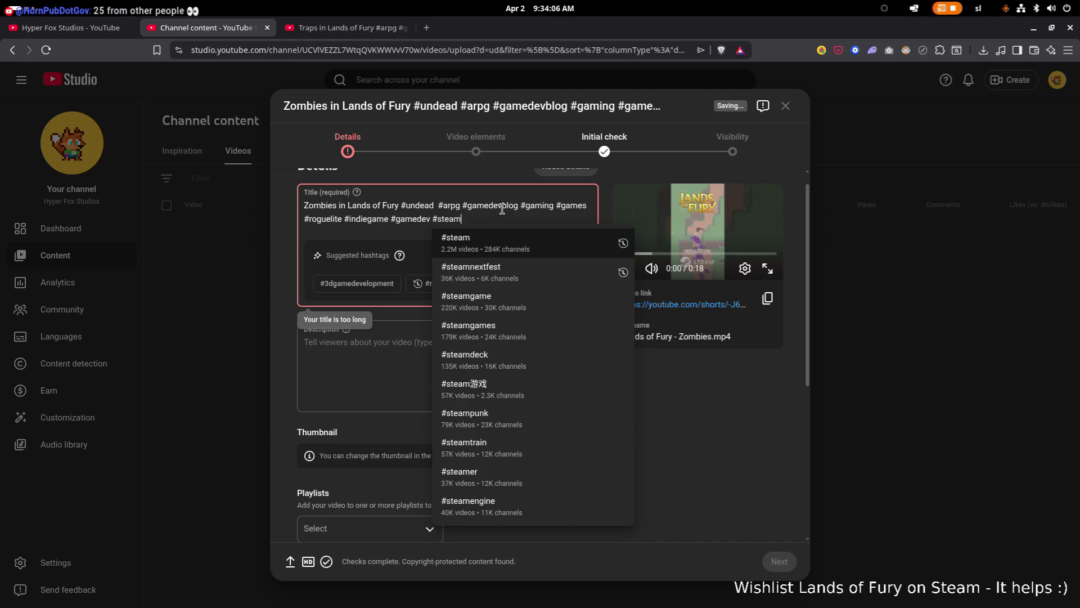
{"action": "key", "text": "ctrl+shift+Left"}
{"action": "key", "text": "Left"}
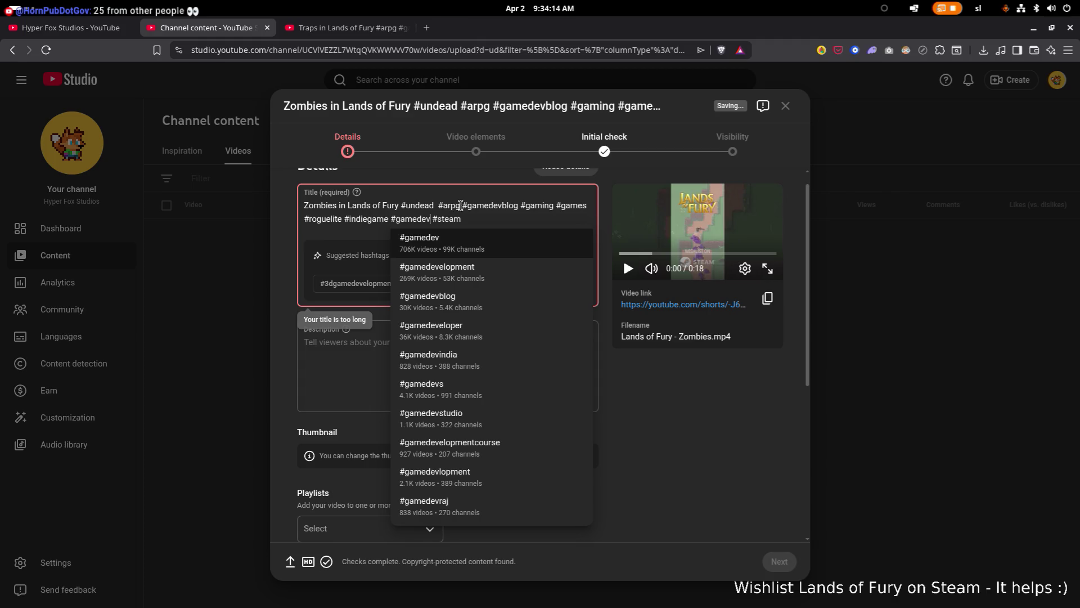
{"action": "left_click", "coordinate": [454, 205]}
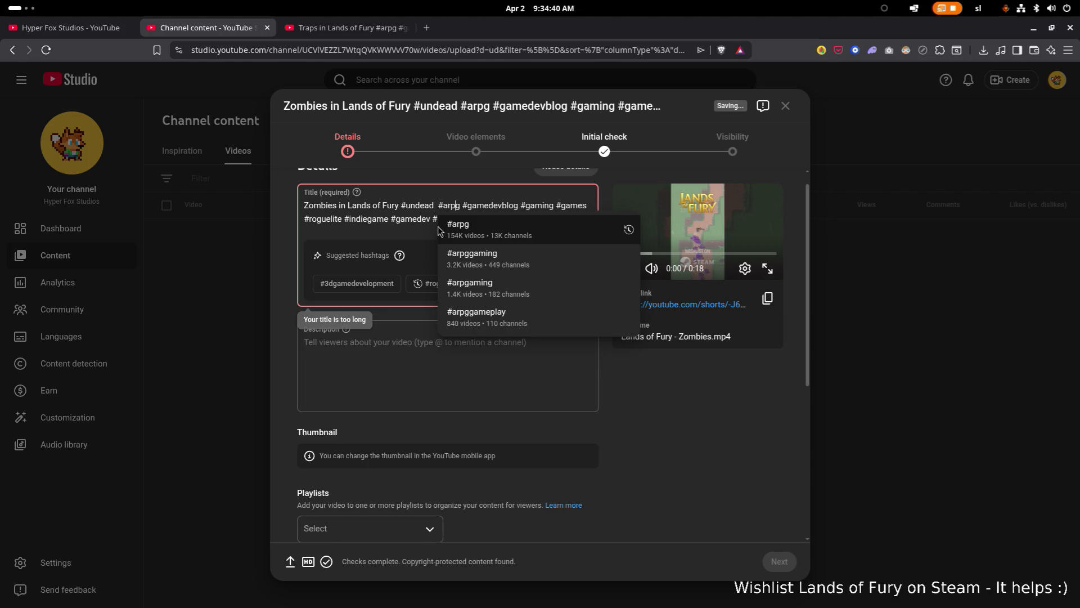
{"action": "left_click", "coordinate": [405, 219]}
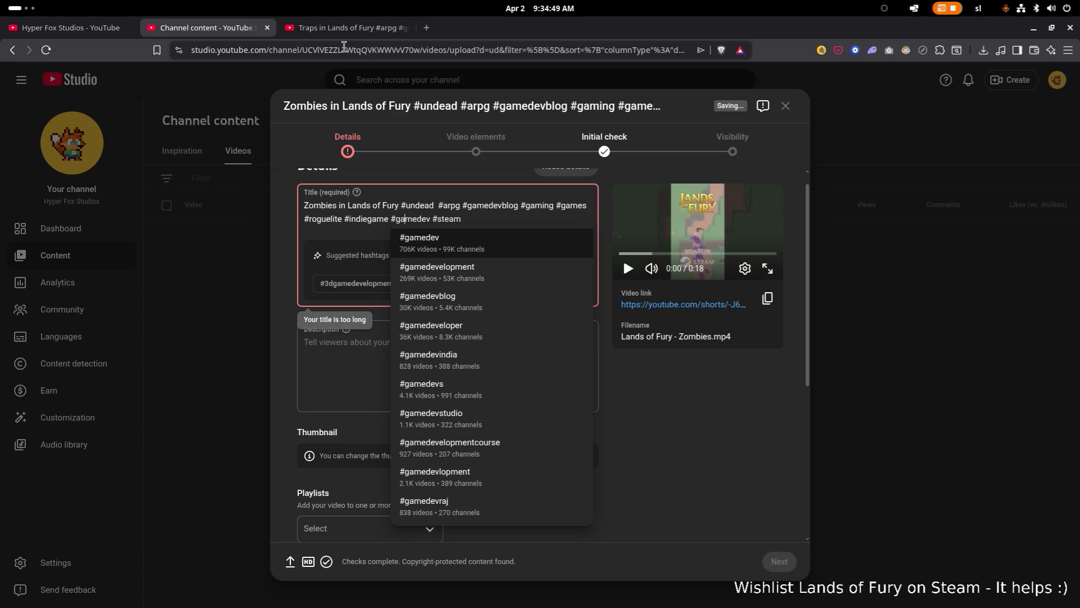
{"action": "left_click", "coordinate": [87, 27]}
{"action": "scroll", "coordinate": [423, 276], "scroll_direction": "down", "scroll_amount": 1}
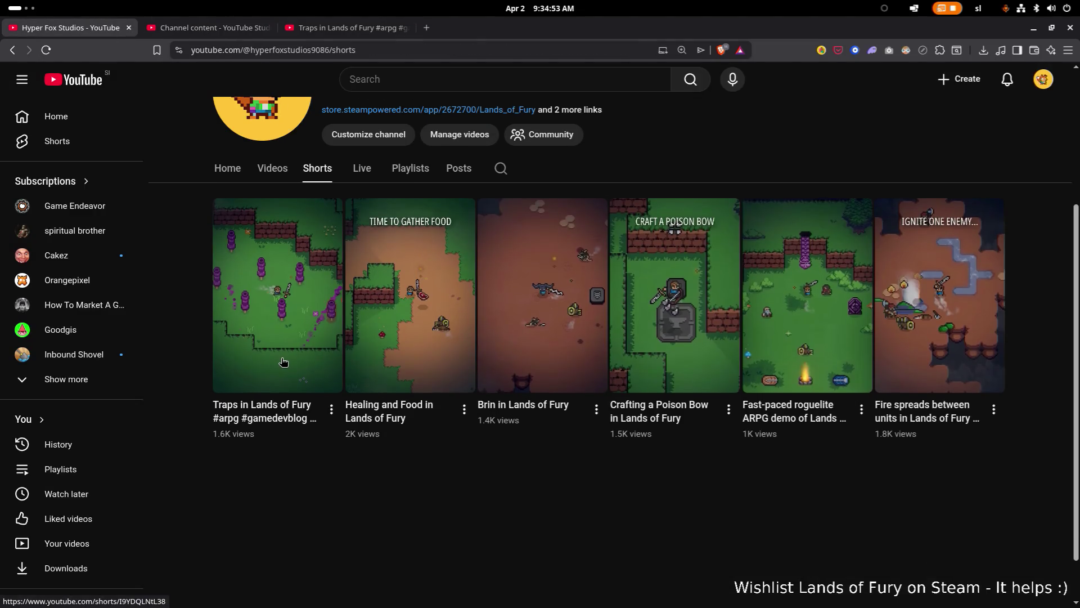
{"action": "left_click", "coordinate": [416, 318]}
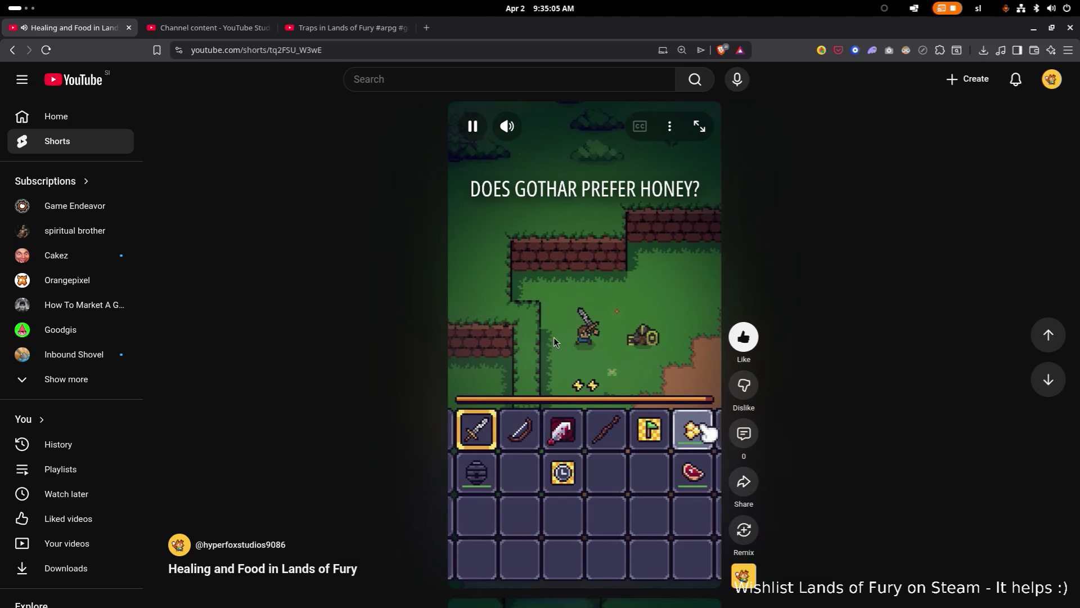
{"action": "key", "text": "alt+Left"}
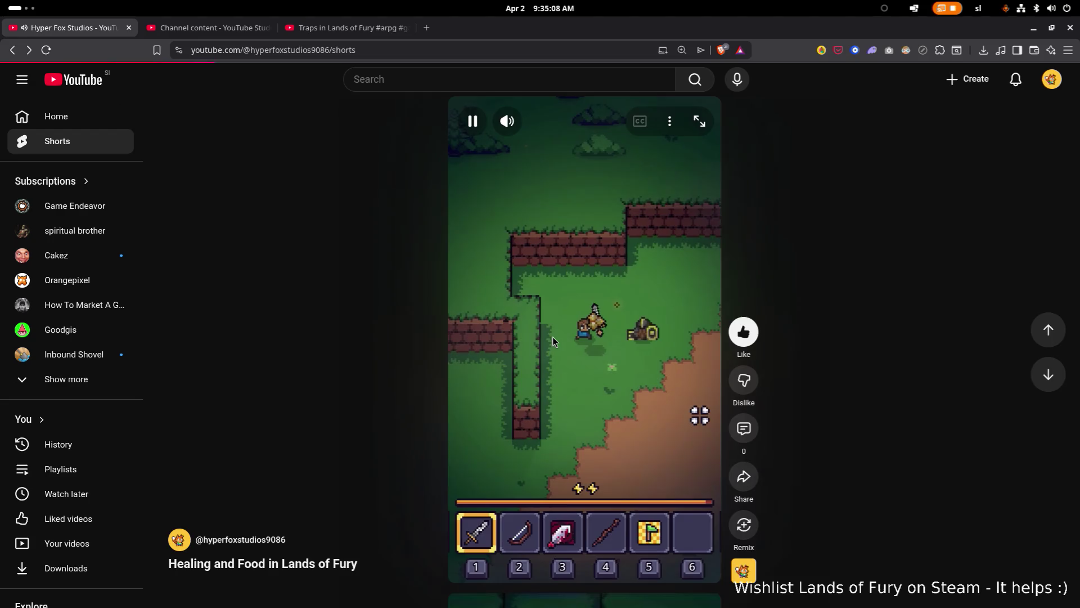
{"action": "scroll", "coordinate": [502, 331], "scroll_direction": "down", "scroll_amount": 5}
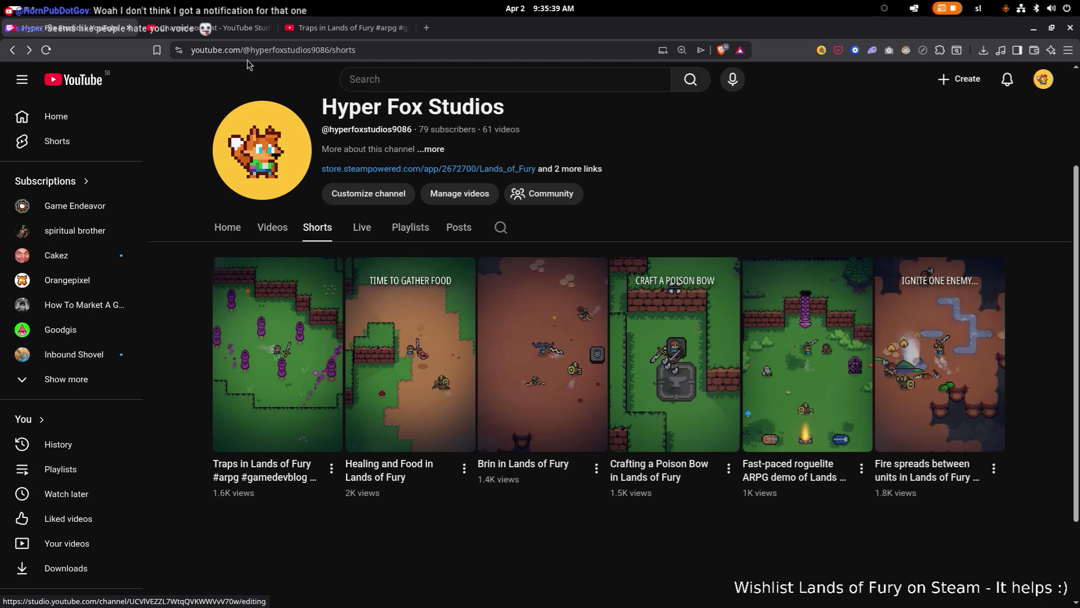
{"action": "left_click", "coordinate": [236, 29]}
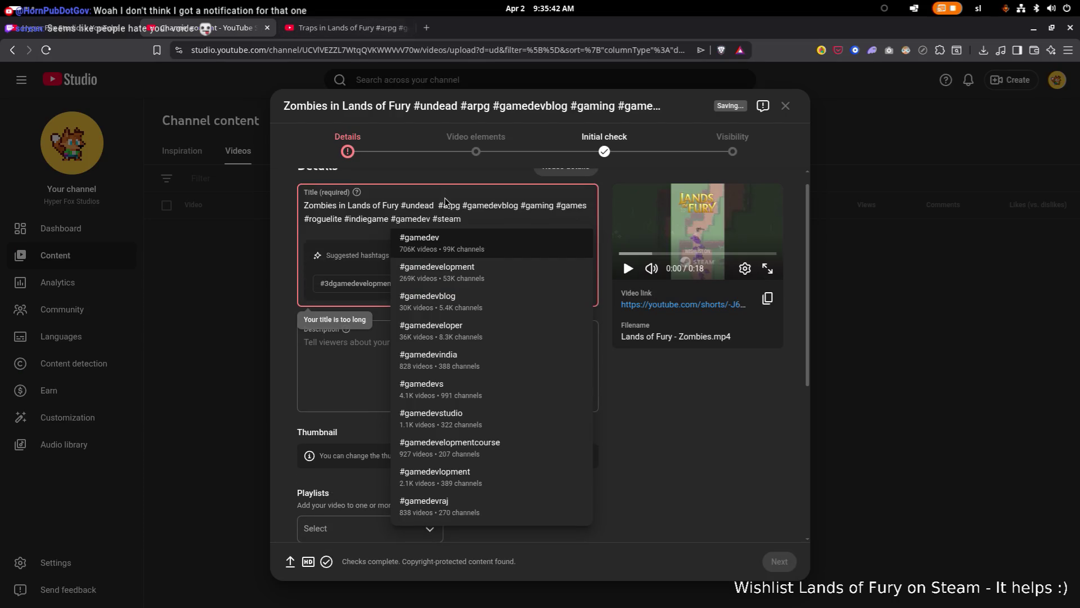
Step: Swap #undead for the #zombie hashtag in the title
{"action": "left_click", "coordinate": [465, 218]}
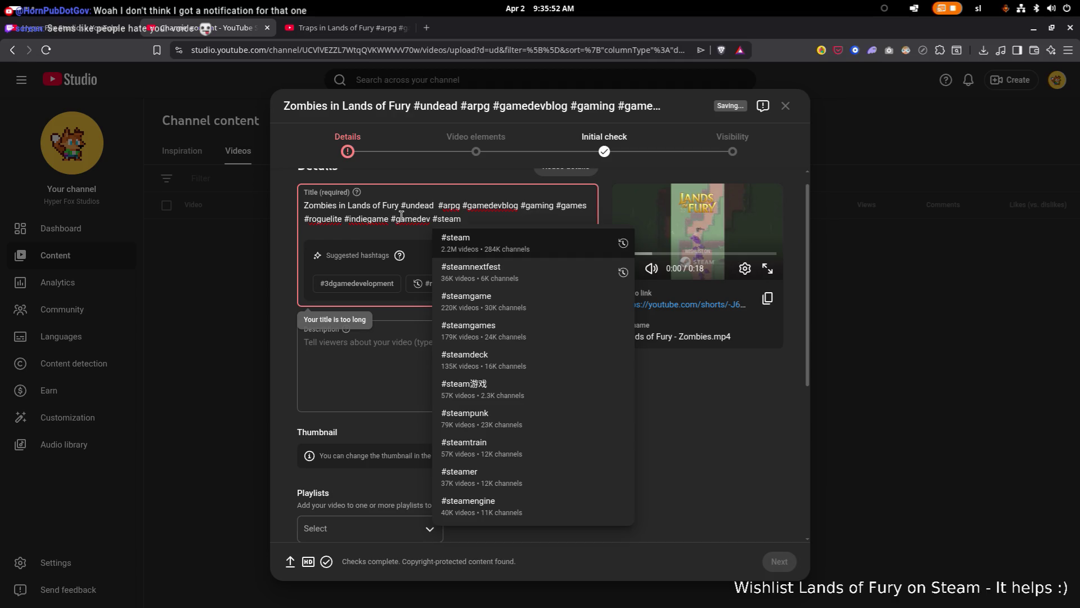
{"action": "left_click", "coordinate": [405, 205]}
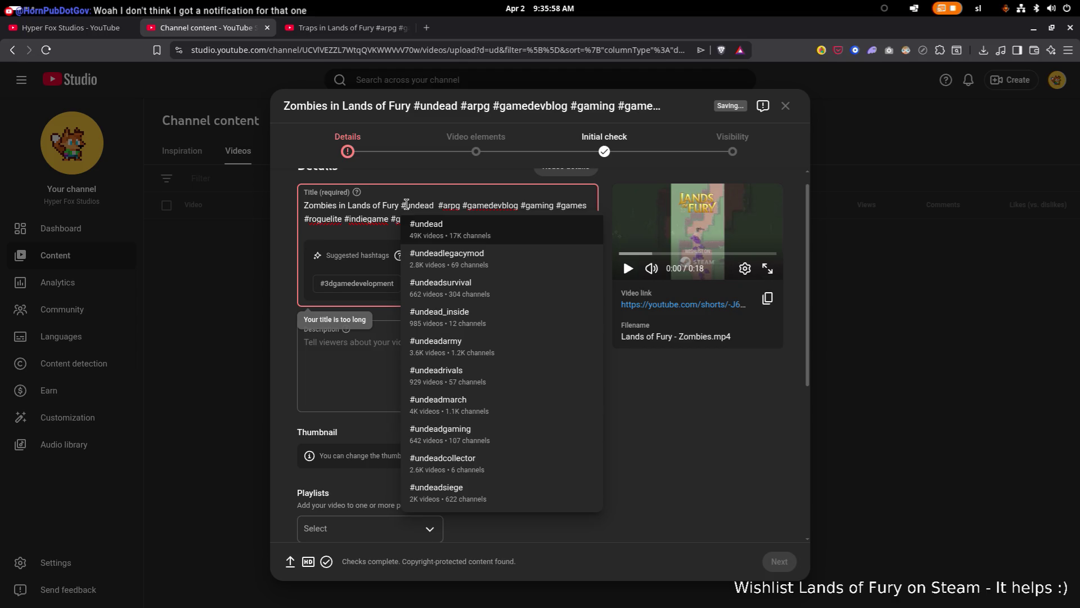
{"action": "double_click", "coordinate": [405, 204]}
{"action": "type", "text": "zomb"}
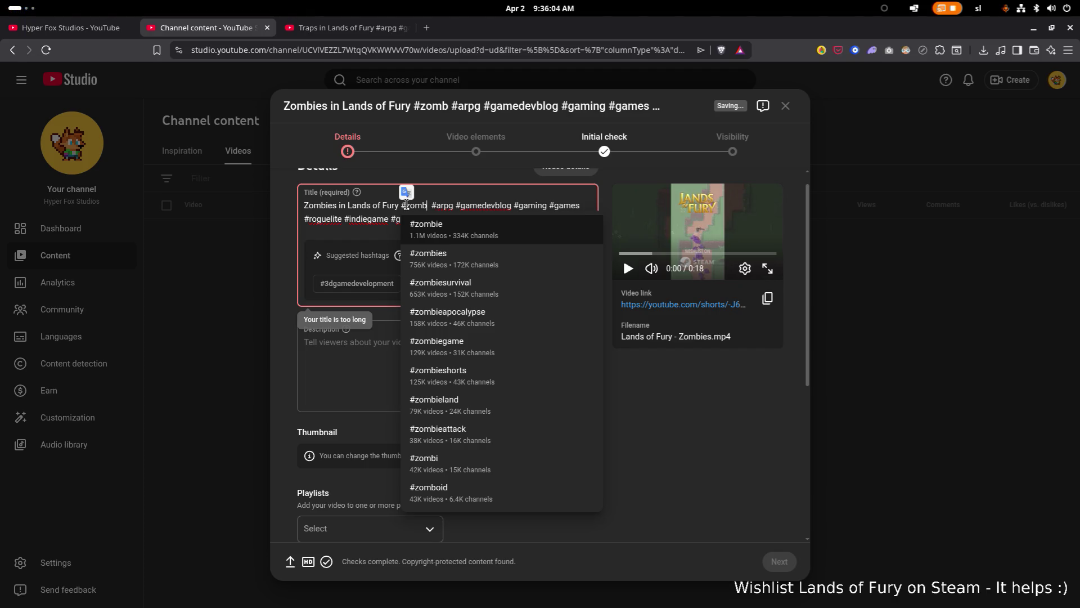
{"action": "left_click", "coordinate": [441, 232]}
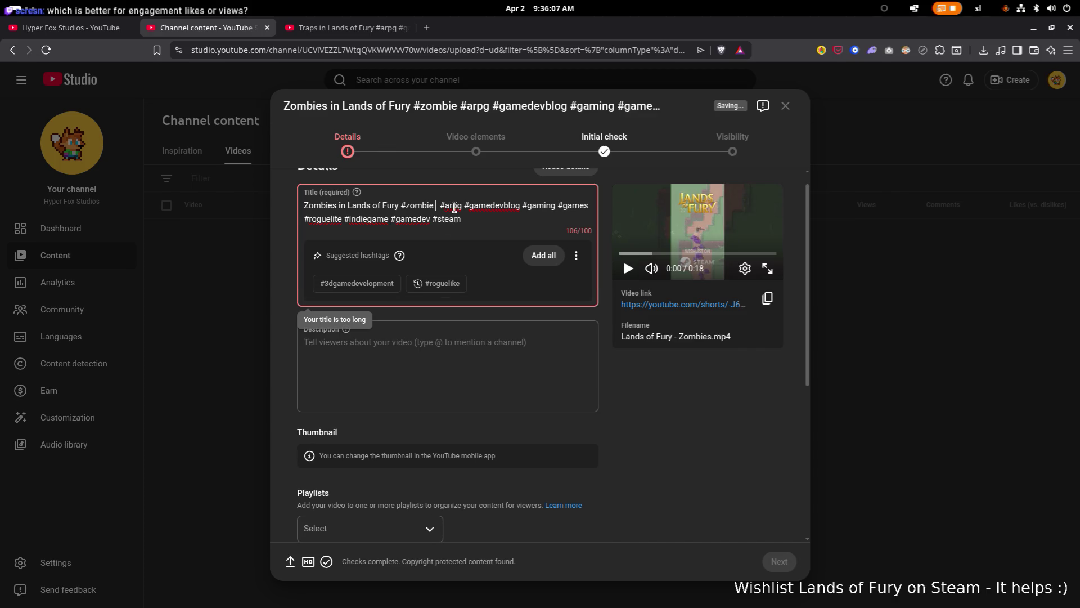
{"action": "key", "text": "BackSpace"}
{"action": "key", "text": "BackSpace"}
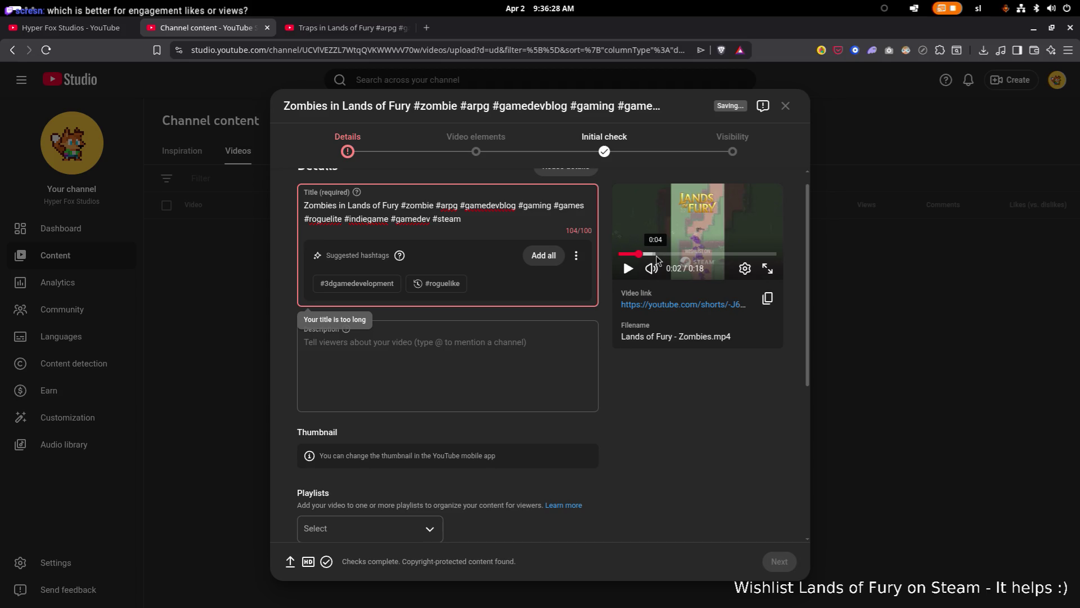
Step: Delete #zombie from the title so it fits the 100-character limit
{"action": "scroll", "coordinate": [540, 291], "scroll_direction": "down", "scroll_amount": 2}
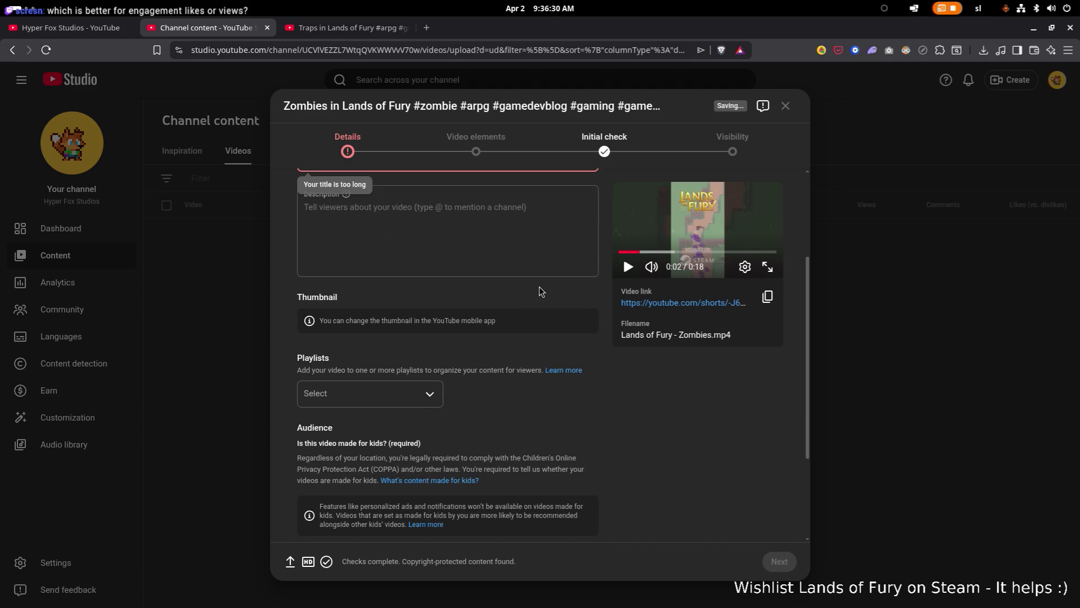
{"action": "scroll", "coordinate": [540, 291], "scroll_direction": "up", "scroll_amount": 2}
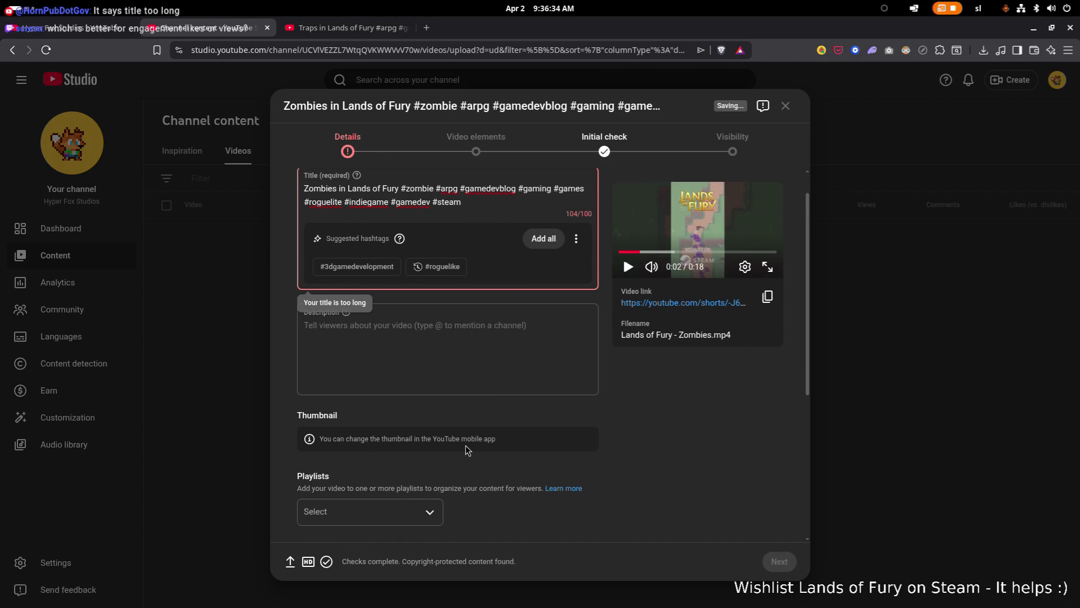
{"action": "scroll", "coordinate": [453, 270], "scroll_direction": "up", "scroll_amount": 1}
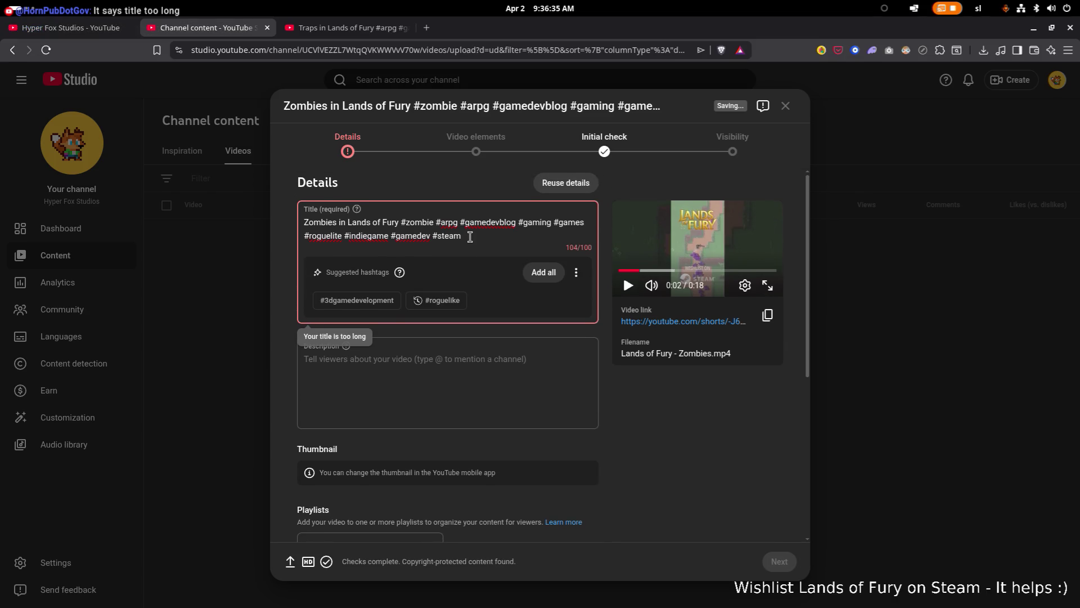
{"action": "left_click", "coordinate": [473, 236]}
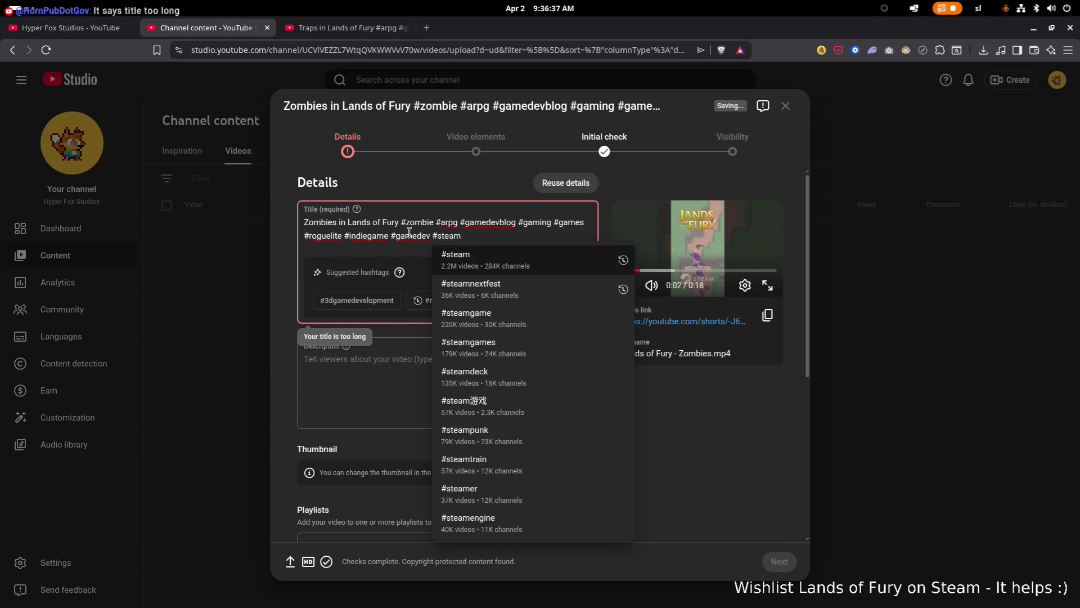
{"action": "left_click", "coordinate": [410, 234]}
{"action": "left_click", "coordinate": [434, 223]}
{"action": "key", "text": "ctrl+shift+Left"}
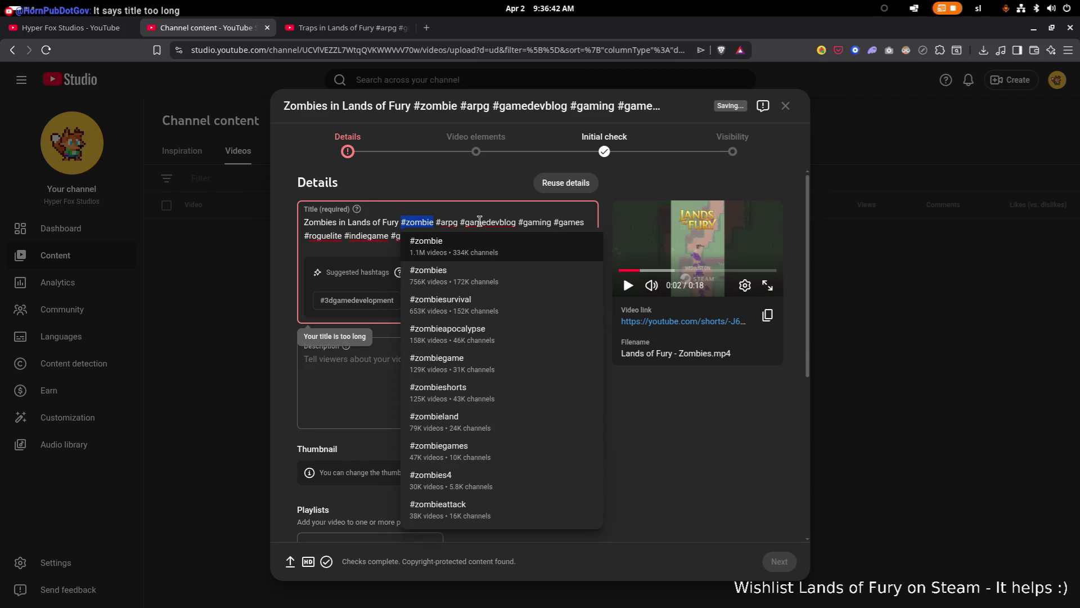
{"action": "key", "text": "BackSpace"}
{"action": "key", "text": "BackSpace"}
{"action": "key", "text": "Right"}
{"action": "key", "text": "Right"}
{"action": "key", "text": "Right"}
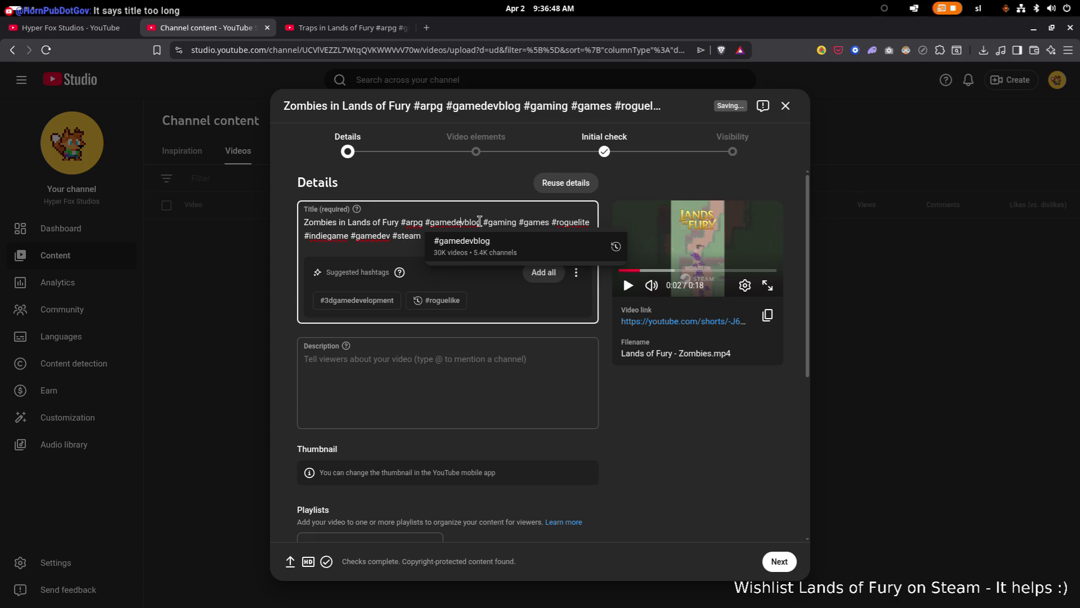
Step: Replace #gamedevblog with #devlog in the title
{"action": "key", "text": "ctrl+Left"}
{"action": "key", "text": "ctrl+shift+Right"}
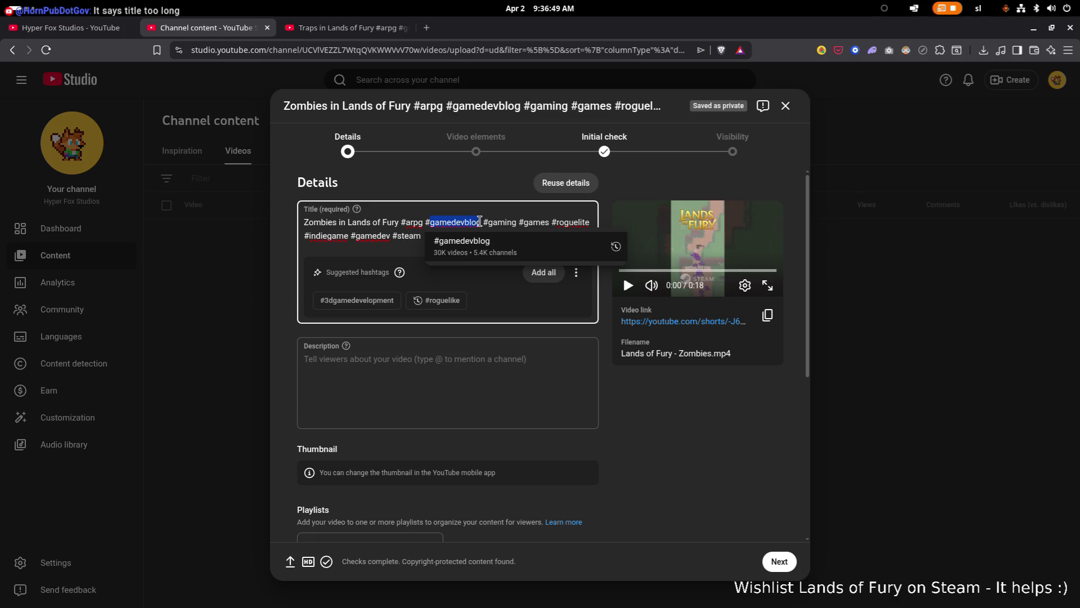
{"action": "type", "text": "devlo"}
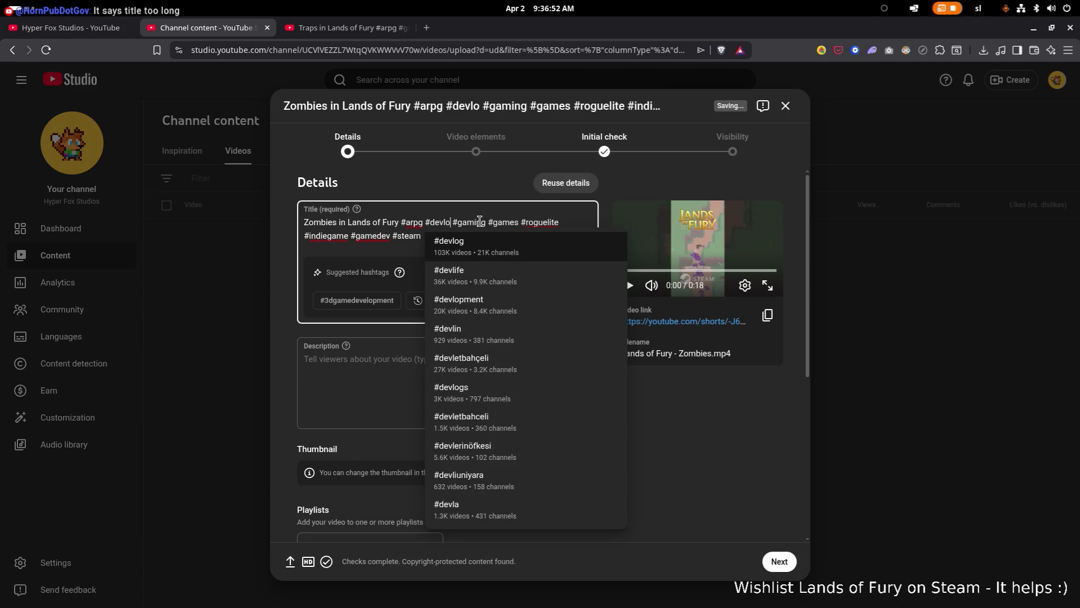
{"action": "key", "text": "ctrl+BackSpace"}
{"action": "type", "text": "gamede"}
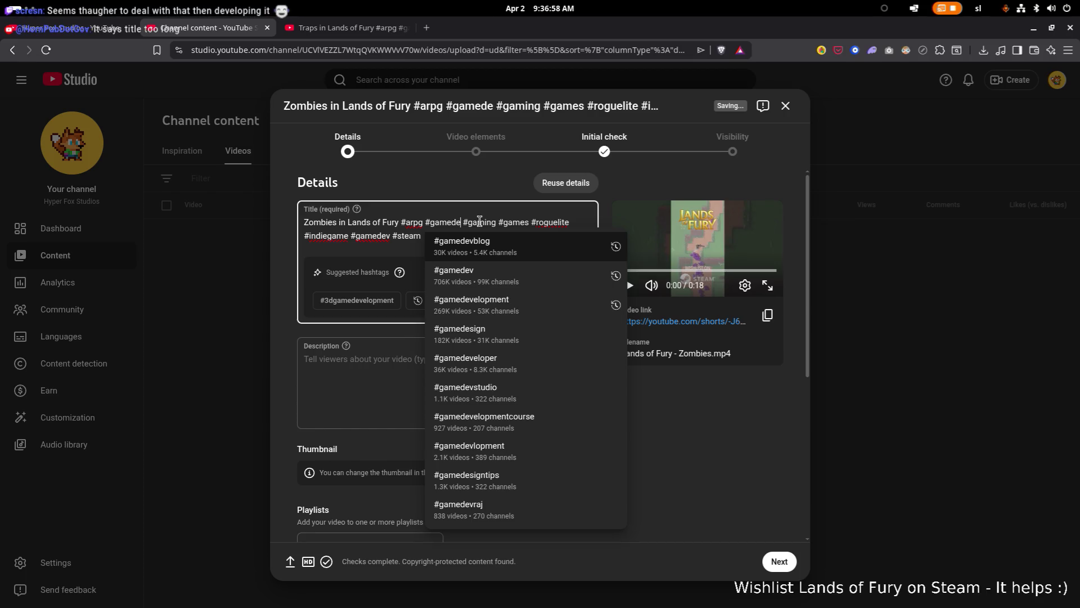
{"action": "key", "text": "ctrl+shift+Left"}
{"action": "type", "text": "devl"}
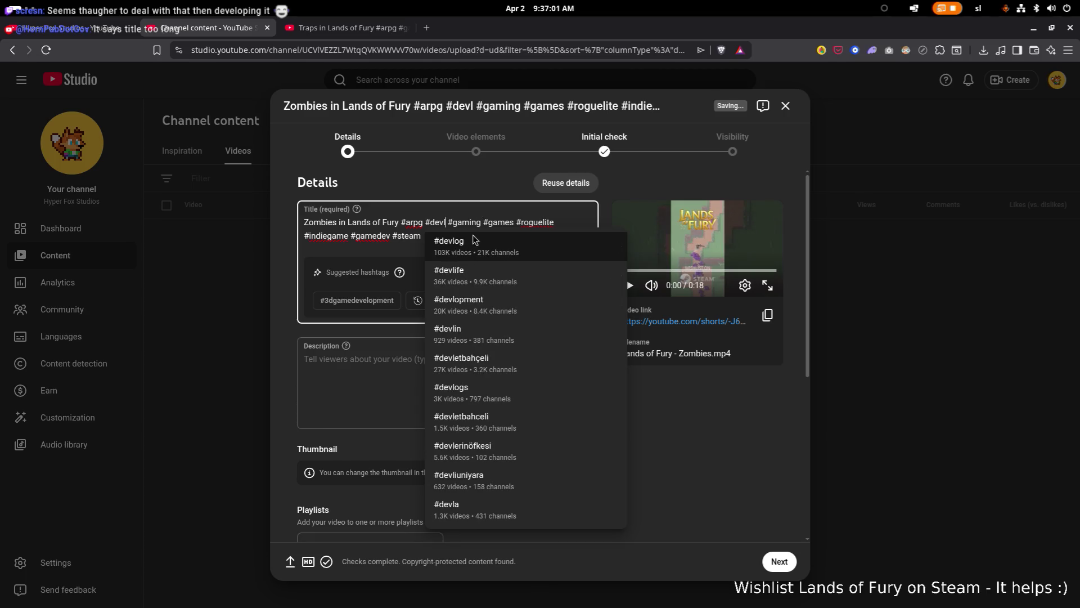
{"action": "left_click", "coordinate": [476, 244]}
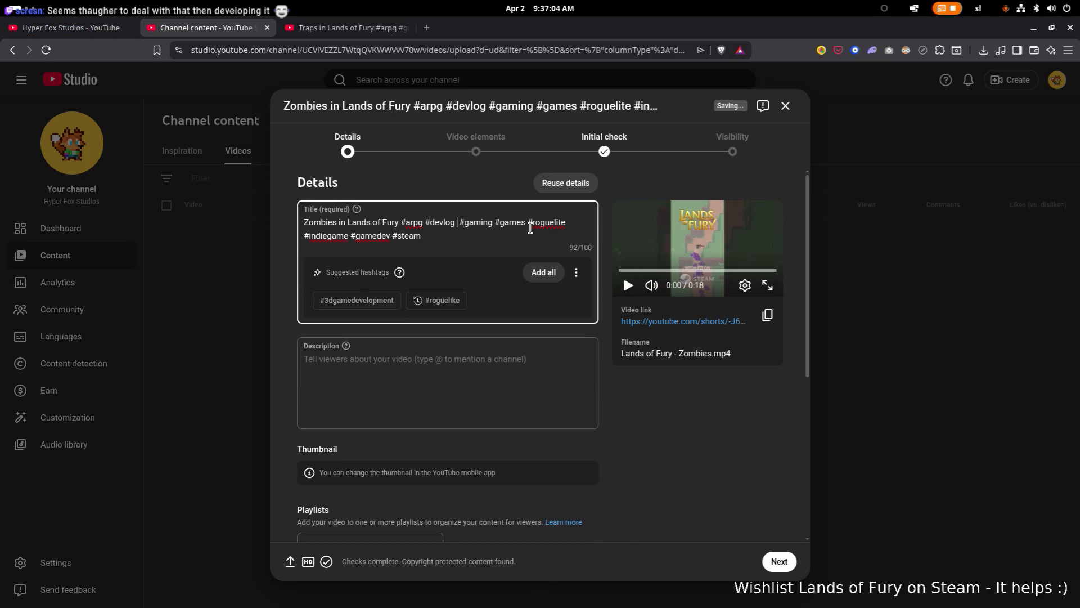
{"action": "key", "text": "BackSpace"}
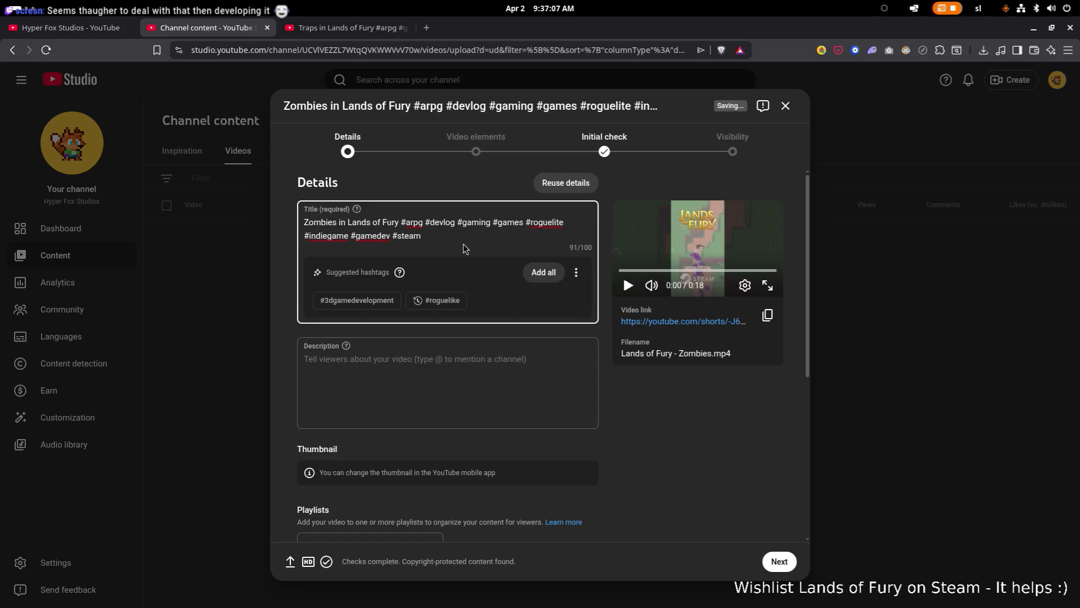
Step: Add #zombie after #gamedev, just before #steam
{"action": "key", "text": "Left"}
{"action": "key", "text": "Left"}
{"action": "key", "text": "Left"}
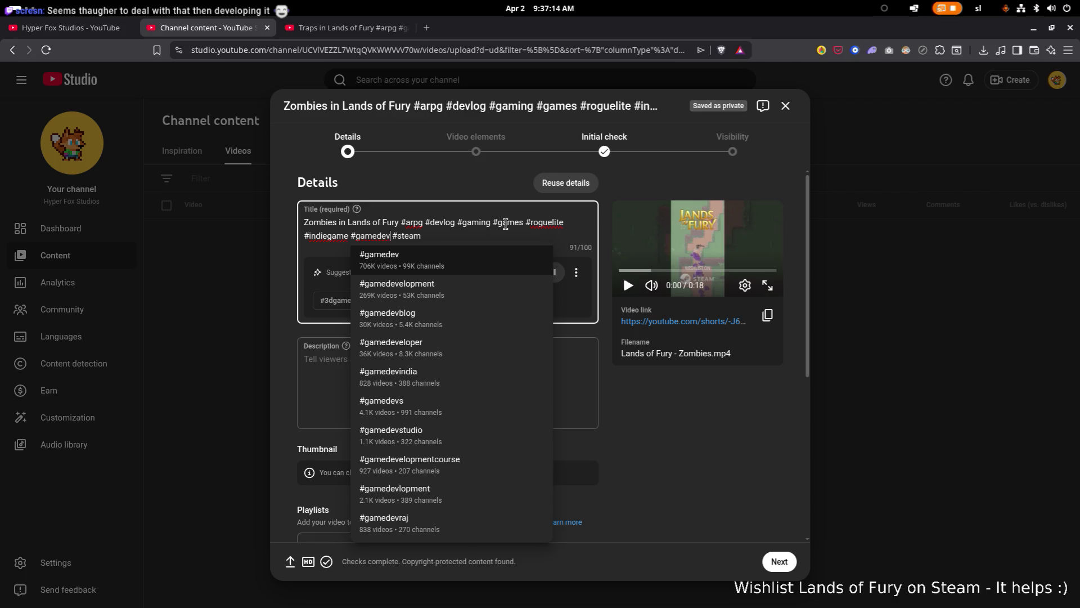
{"action": "type", "text": "#zombie"}
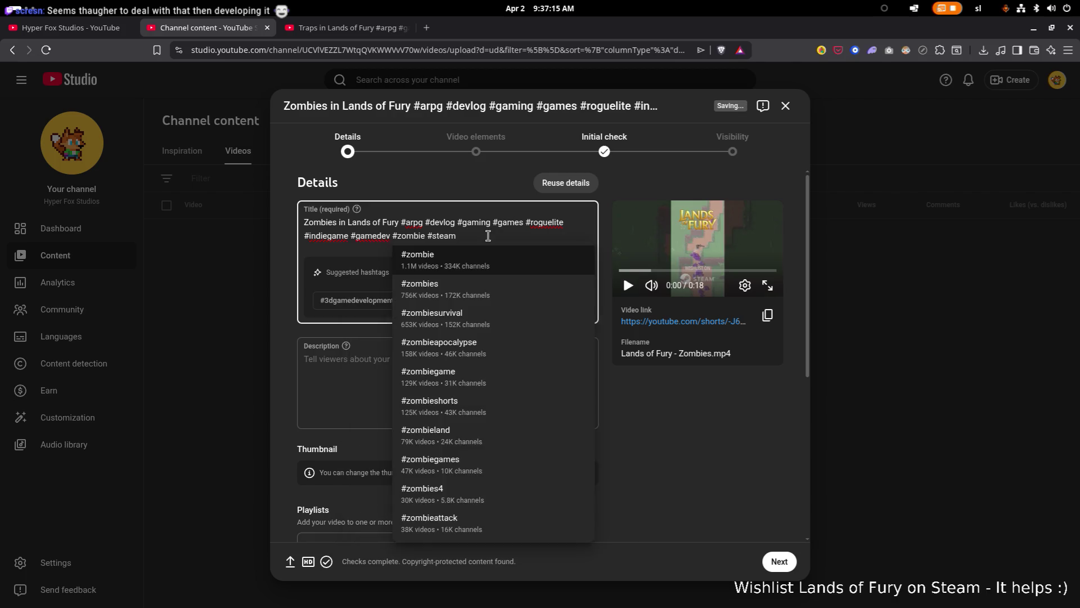
{"action": "left_click", "coordinate": [623, 176]}
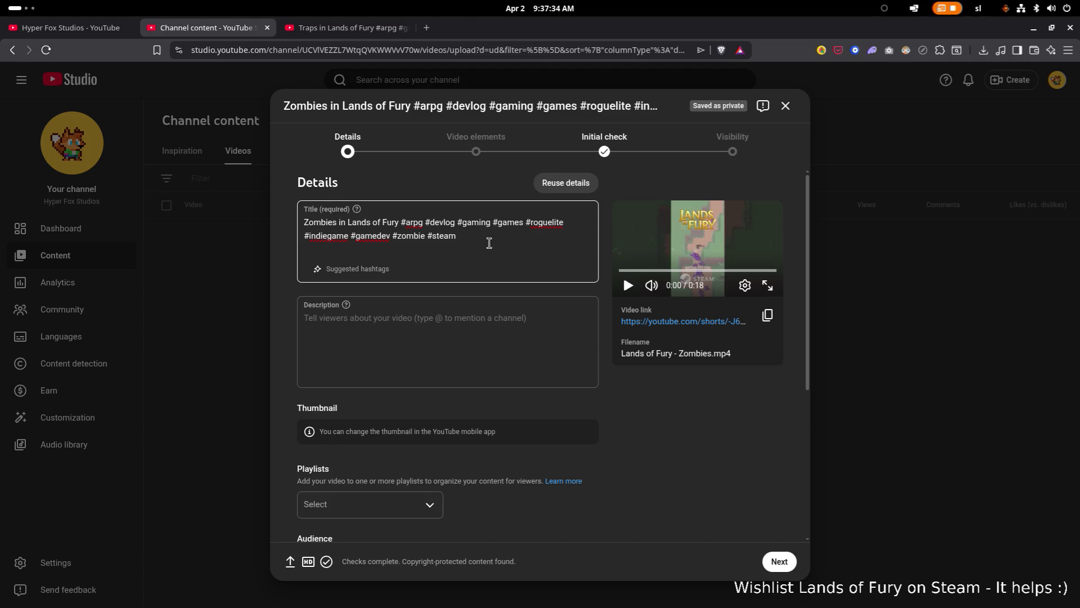
{"action": "left_click", "coordinate": [508, 246]}
Step: Put the Zombies Short in the Lands of Fury Shorts playlist and return to the Traps Short
{"action": "left_click", "coordinate": [357, 364]}
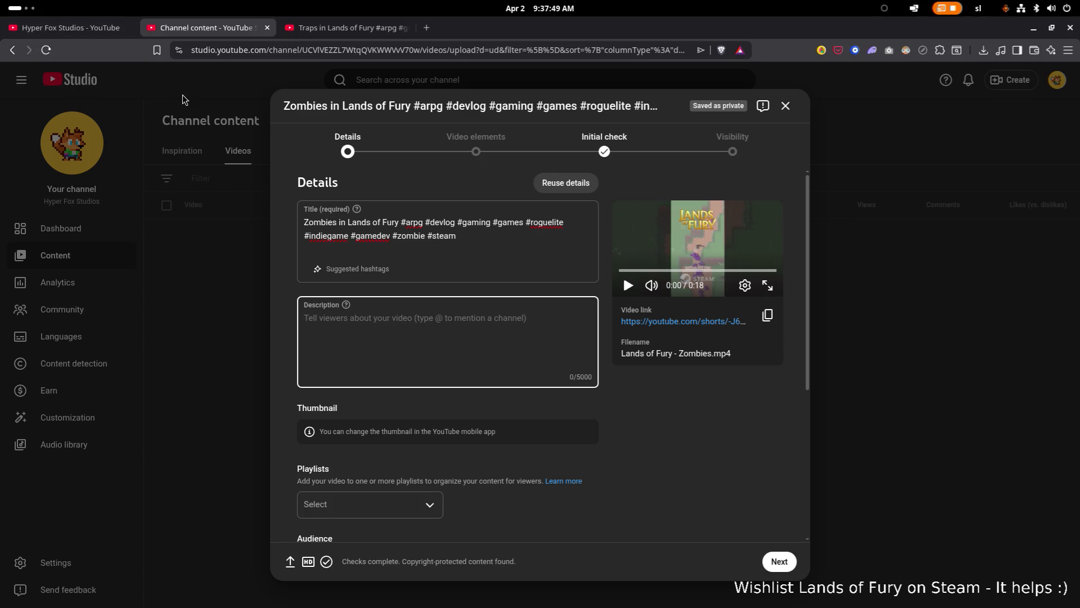
{"action": "left_click", "coordinate": [757, 450]}
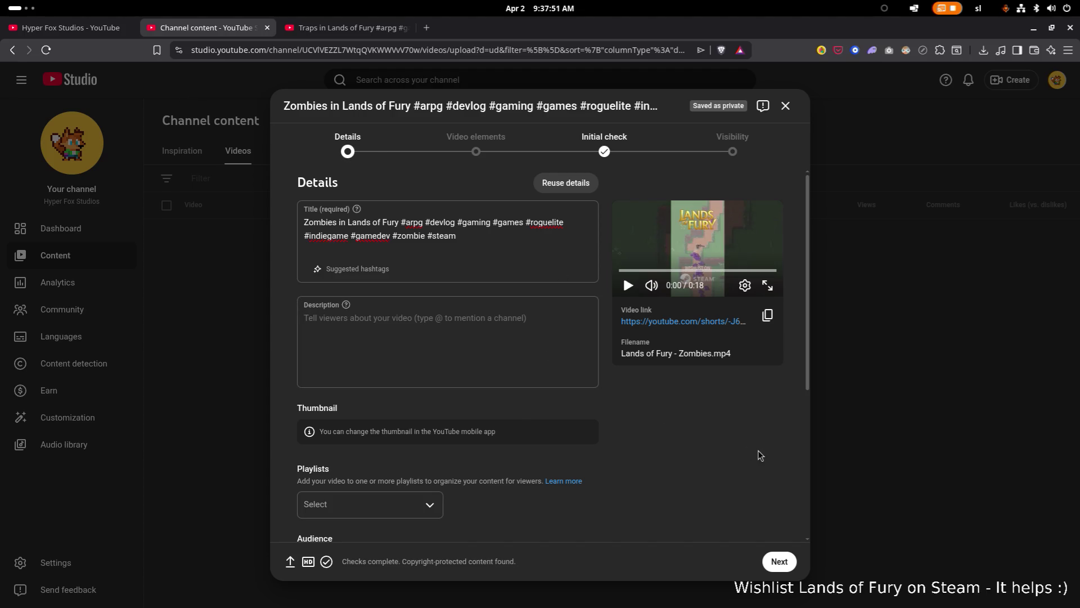
{"action": "left_click", "coordinate": [417, 506]}
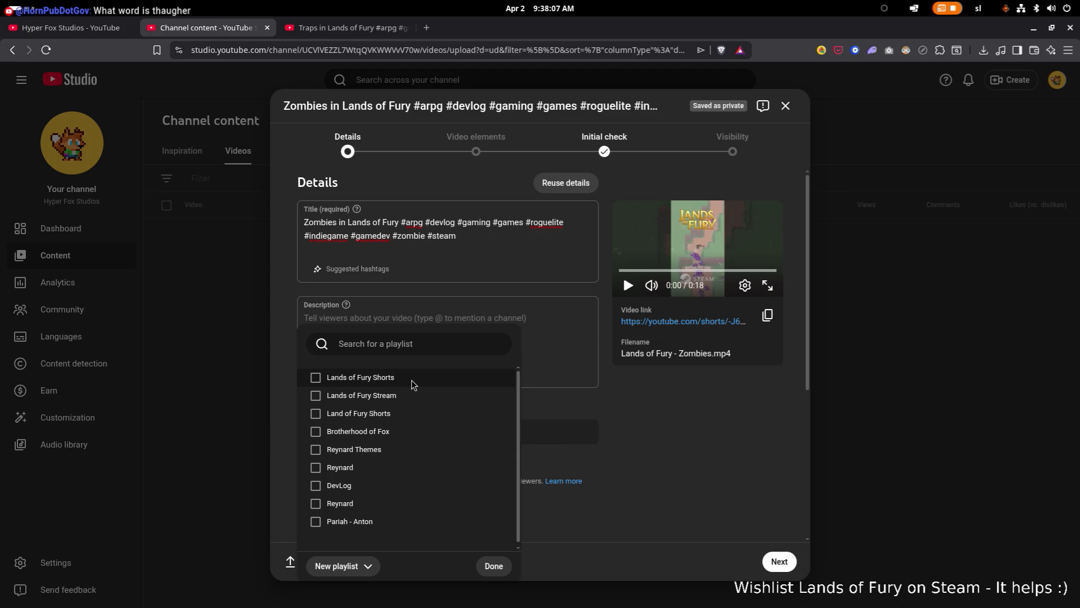
{"action": "left_click", "coordinate": [315, 377]}
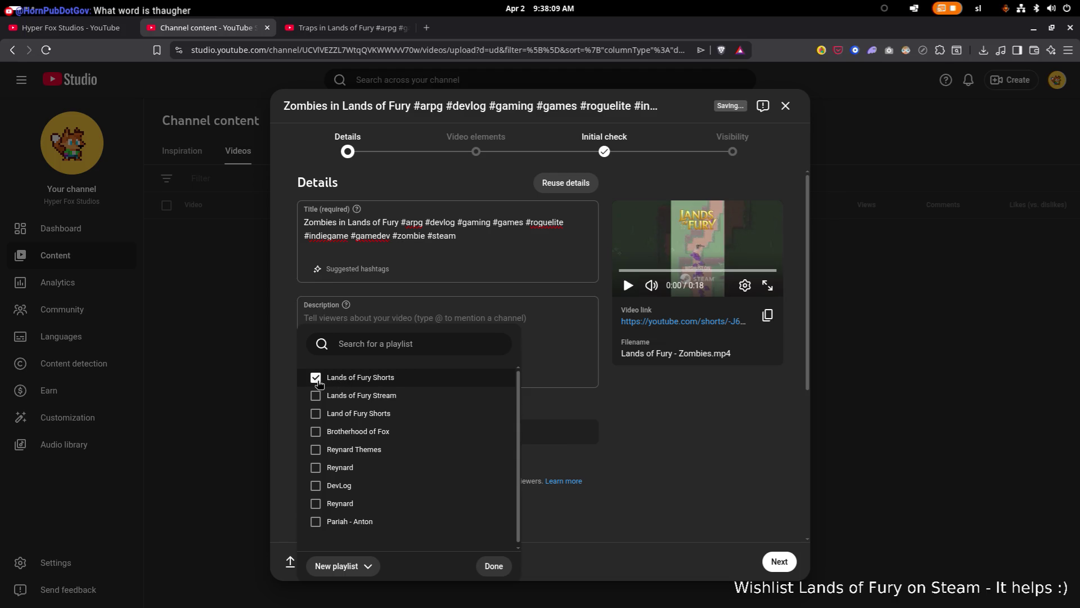
{"action": "left_click", "coordinate": [706, 439]}
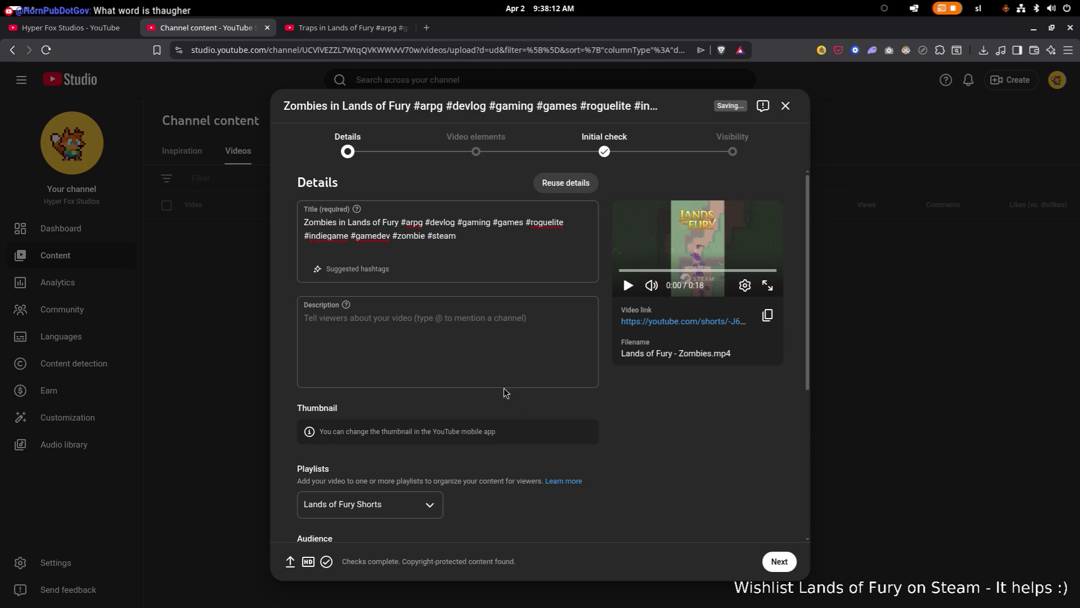
{"action": "key", "text": "ctrl+Tab"}
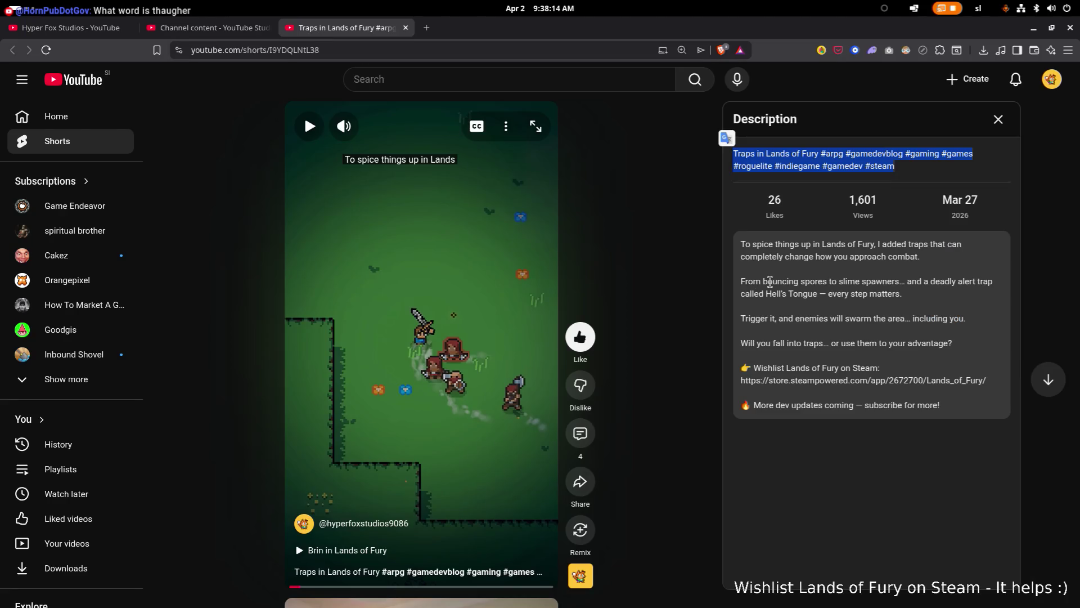
Step: Copy the Traps description body from 'To spice…' through '…for more!'
{"action": "left_click_drag", "start_coordinate": [951, 415], "coordinate": [727, 242]}
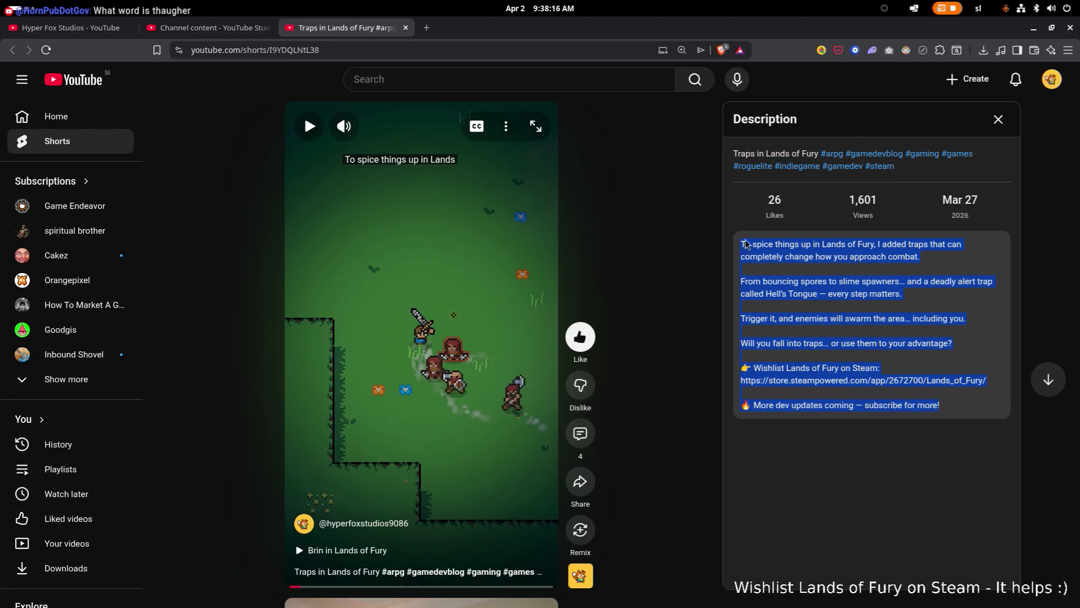
{"action": "right_click", "coordinate": [745, 243]}
{"action": "left_click", "coordinate": [826, 262]}
{"action": "key", "text": "alt+Tab"}
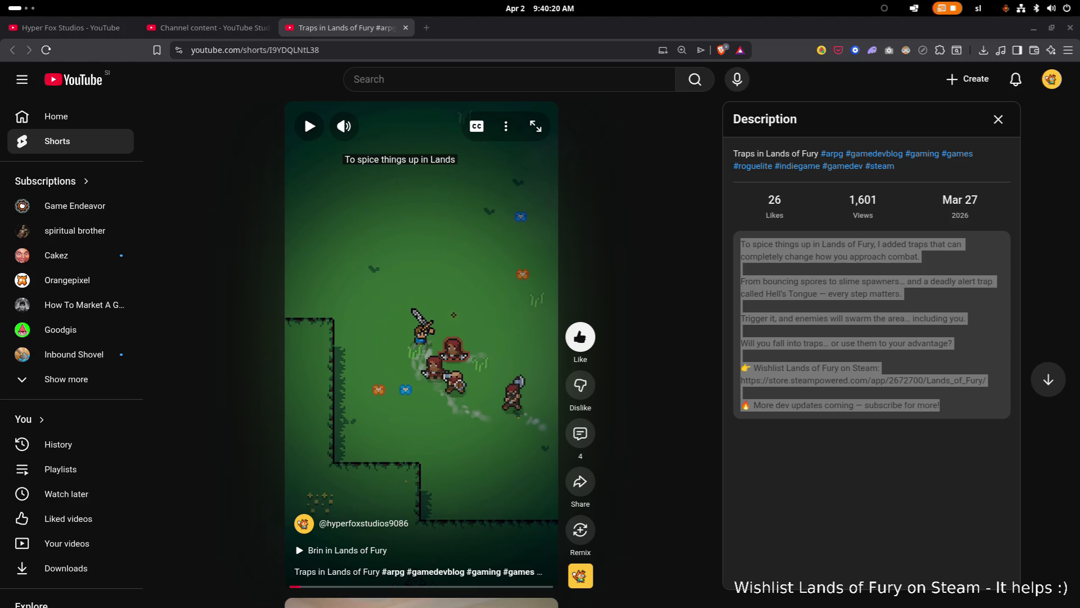
{"action": "left_click", "coordinate": [426, 28]}
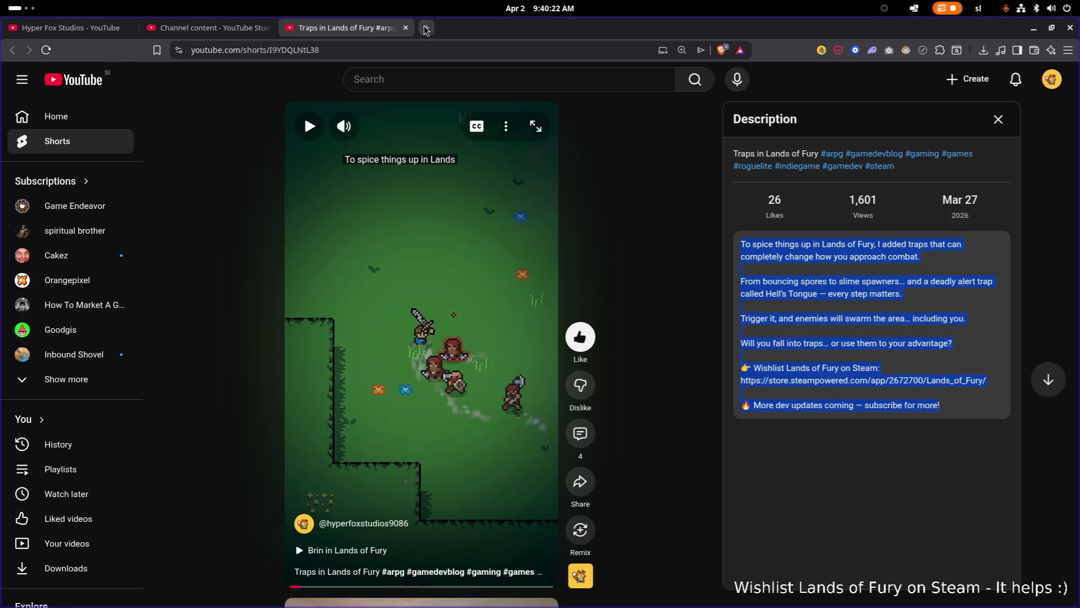
Step: Load the Lands of Fury Steam store page, pause its trailer, and return to the Traps Short
{"action": "type", "text": "lands"}
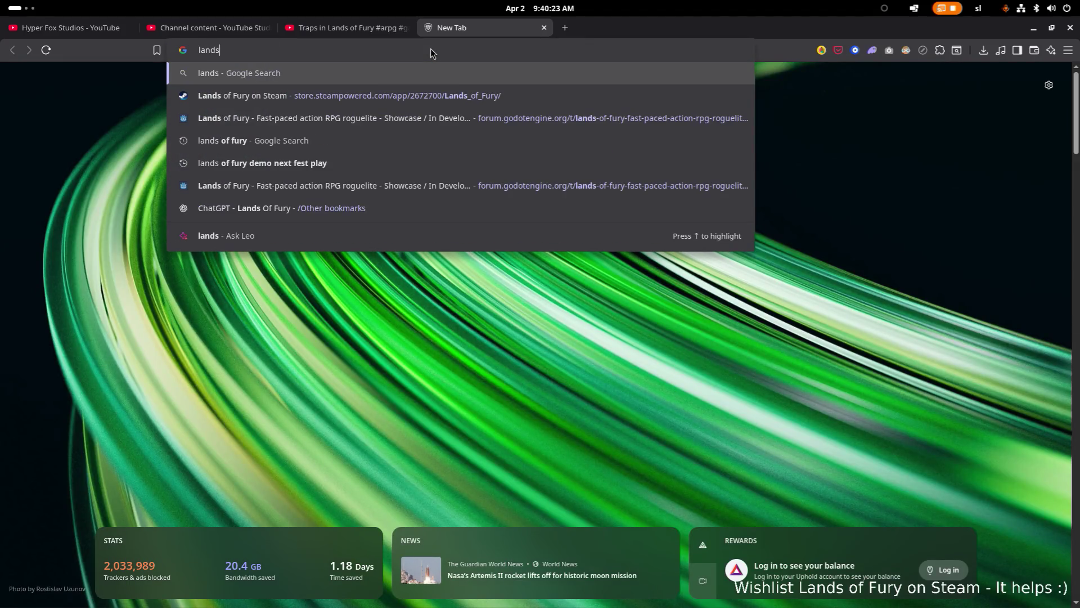
{"action": "key", "text": "Down"}
{"action": "key", "text": "Return"}
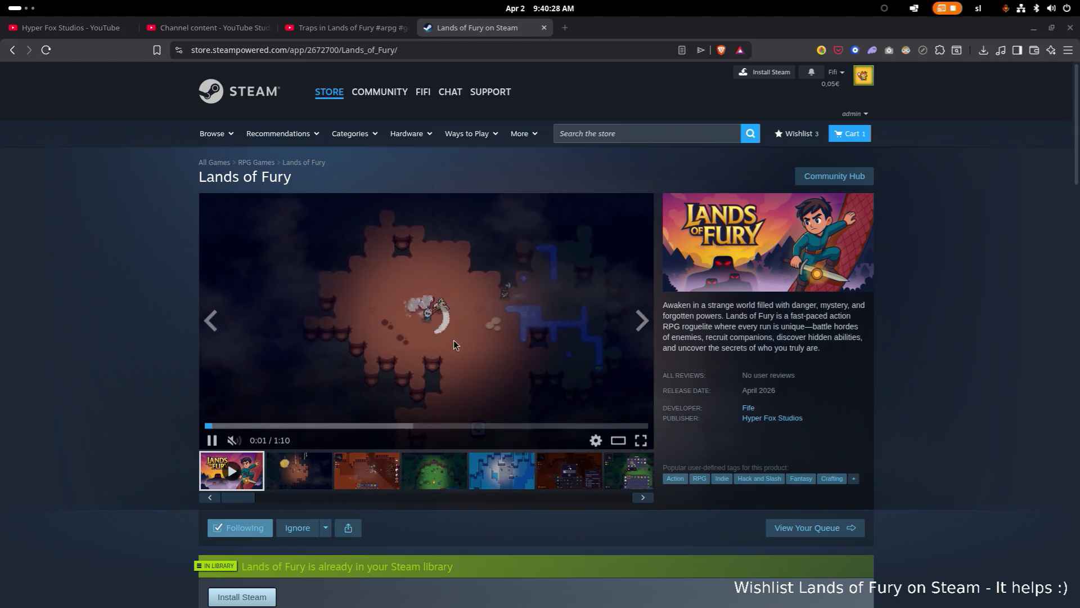
{"action": "left_click", "coordinate": [444, 330]}
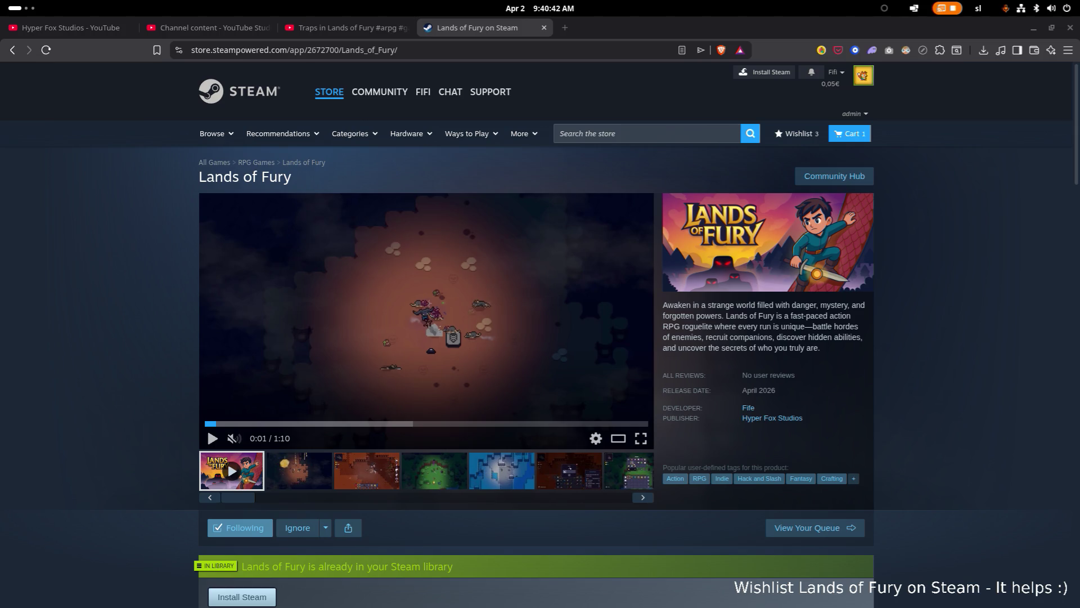
{"action": "left_click", "coordinate": [322, 28]}
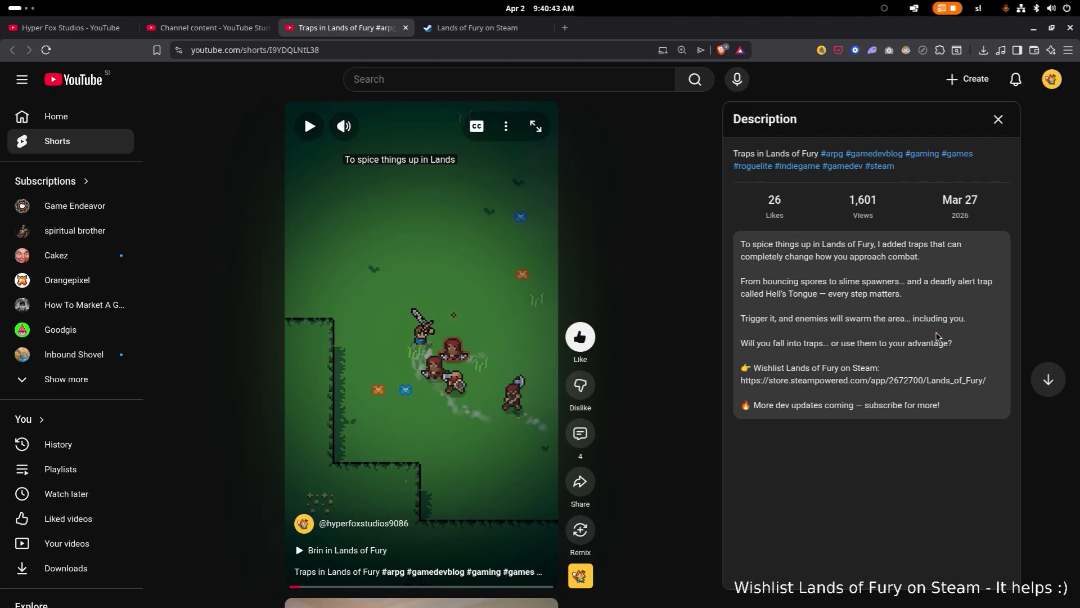
Step: Select the Traps Short's description from the 'Wishlist it on steam' line to the end
{"action": "left_click_drag", "start_coordinate": [967, 405], "coordinate": [828, 347]}
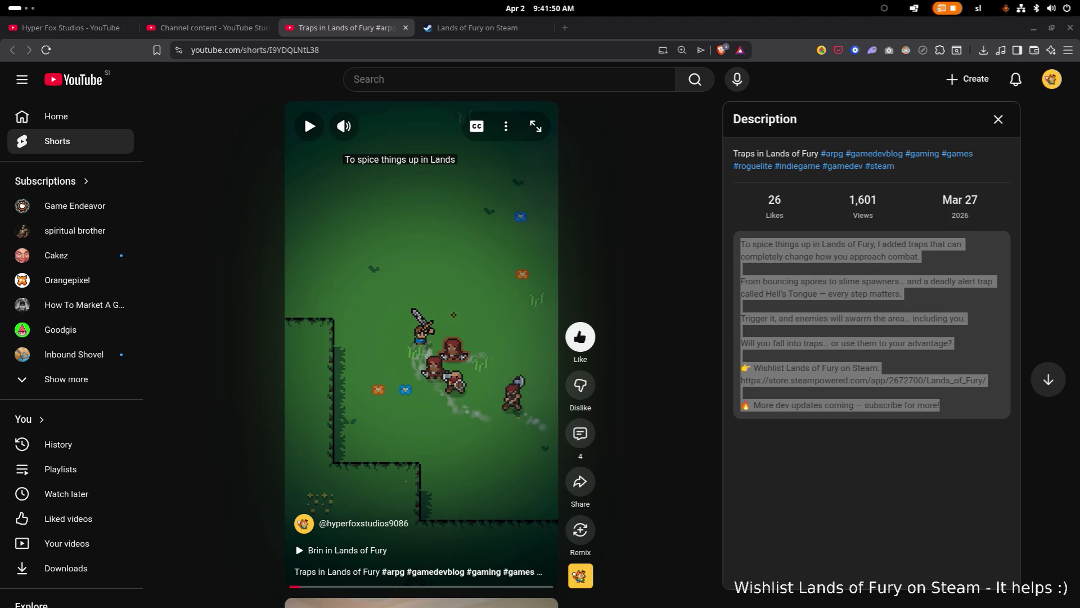
{"action": "left_click", "coordinate": [232, 25]}
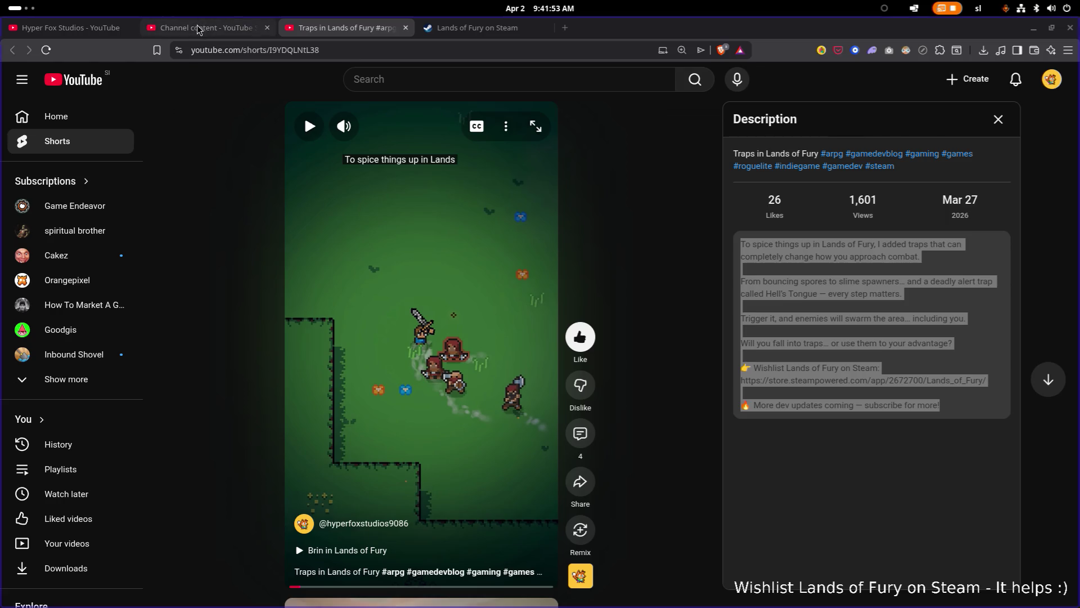
Step: Paste the copied description into the Zombies Short and select its Steam store link line
{"action": "left_click", "coordinate": [459, 334]}
{"action": "key", "text": "ctrl+v"}
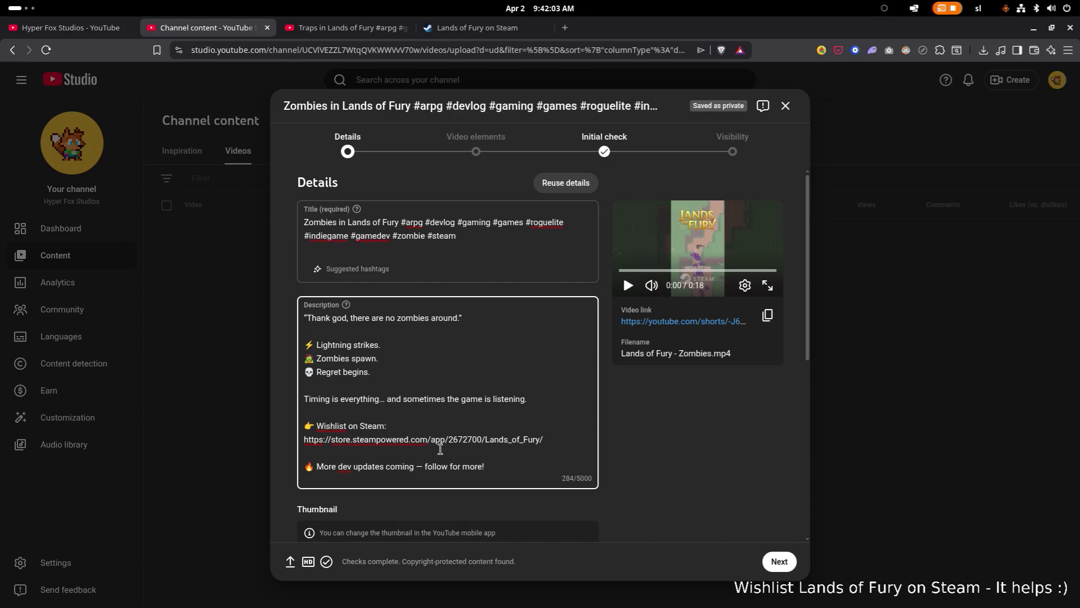
{"action": "double_click", "coordinate": [450, 439]}
{"action": "triple_click", "coordinate": [450, 439]}
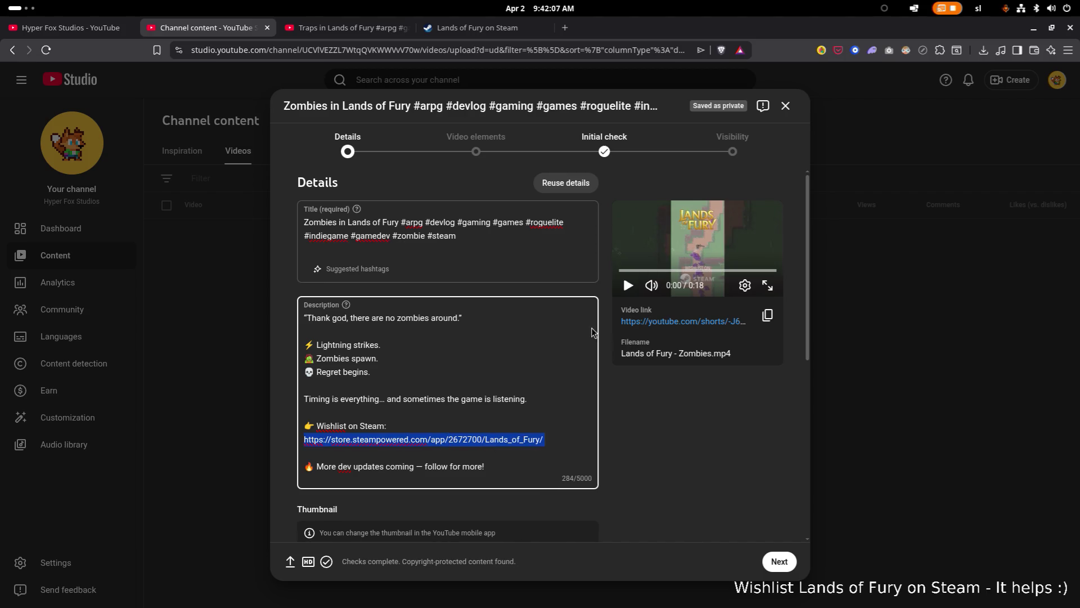
{"action": "scroll", "coordinate": [524, 382], "scroll_direction": "down", "scroll_amount": 3}
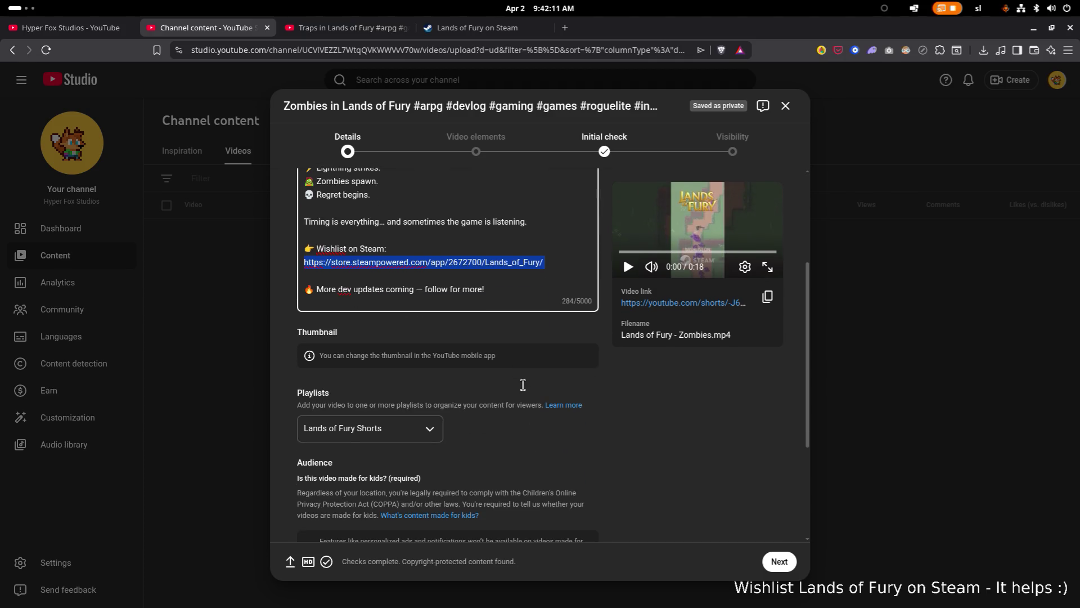
{"action": "scroll", "coordinate": [539, 390], "scroll_direction": "up", "scroll_amount": 3}
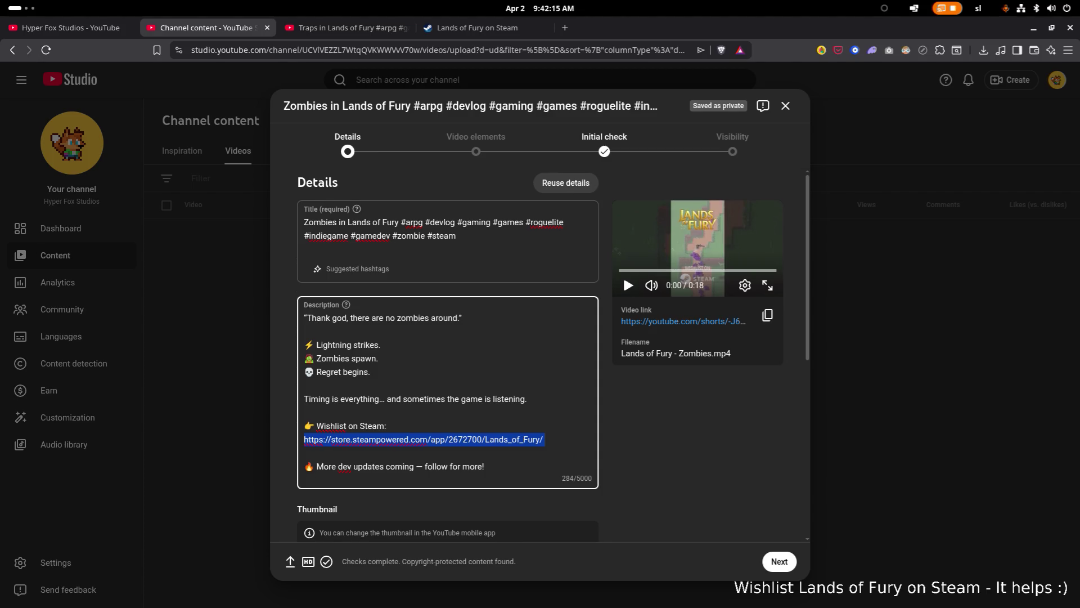
{"action": "key", "text": "alt+Tab"}
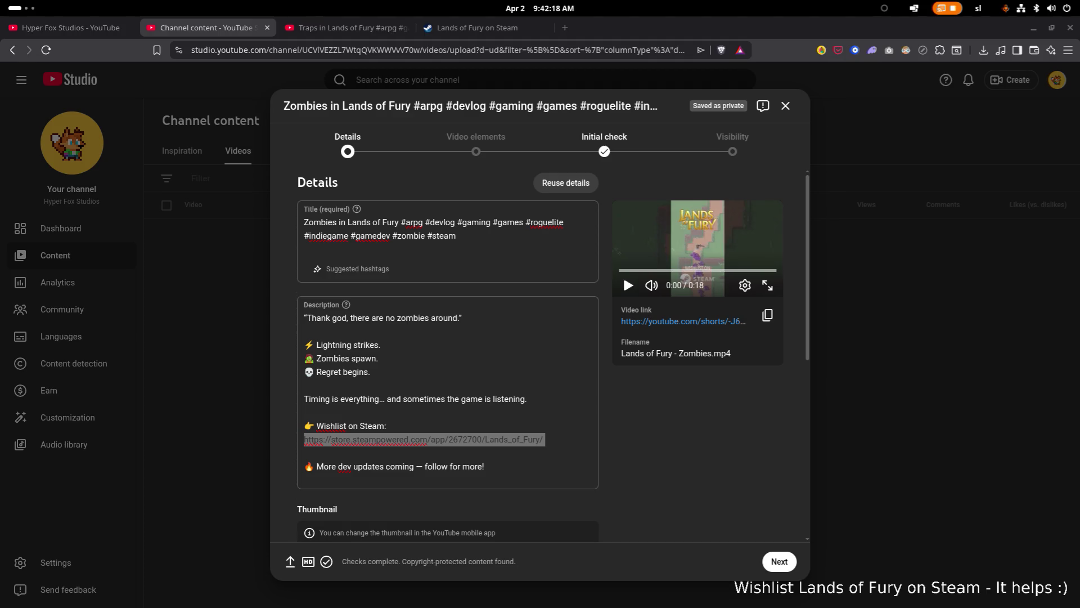
Step: Mark the Zombies Short as not made for kids and advance to video elements
{"action": "left_click", "coordinate": [488, 373]}
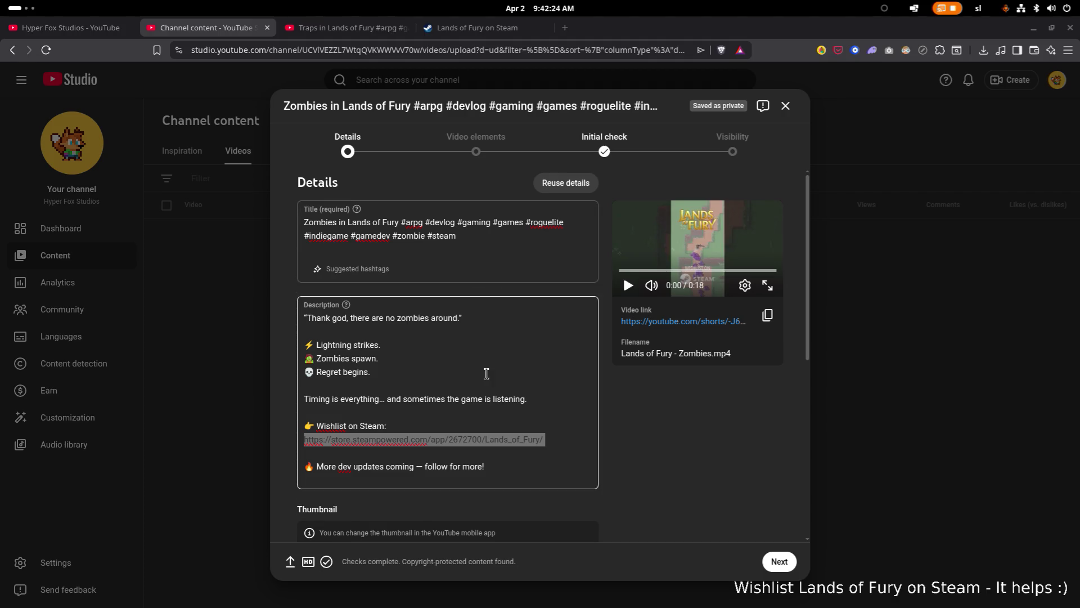
{"action": "scroll", "coordinate": [488, 374], "scroll_direction": "down", "scroll_amount": 2}
{"action": "scroll", "coordinate": [486, 383], "scroll_direction": "down", "scroll_amount": 2}
{"action": "scroll", "coordinate": [487, 393], "scroll_direction": "up", "scroll_amount": 3}
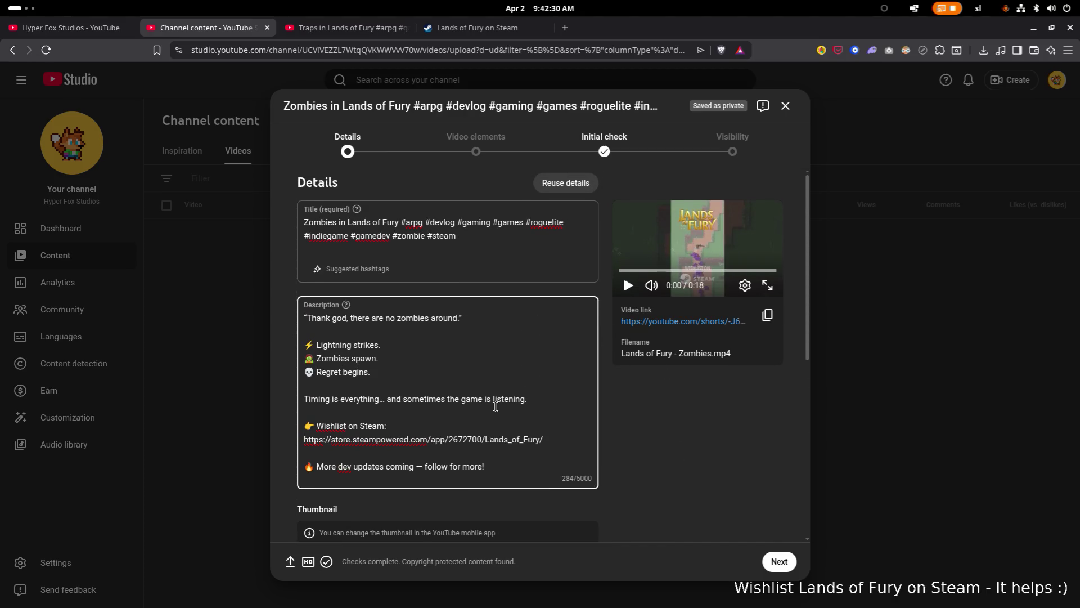
{"action": "scroll", "coordinate": [479, 405], "scroll_direction": "down", "scroll_amount": 3}
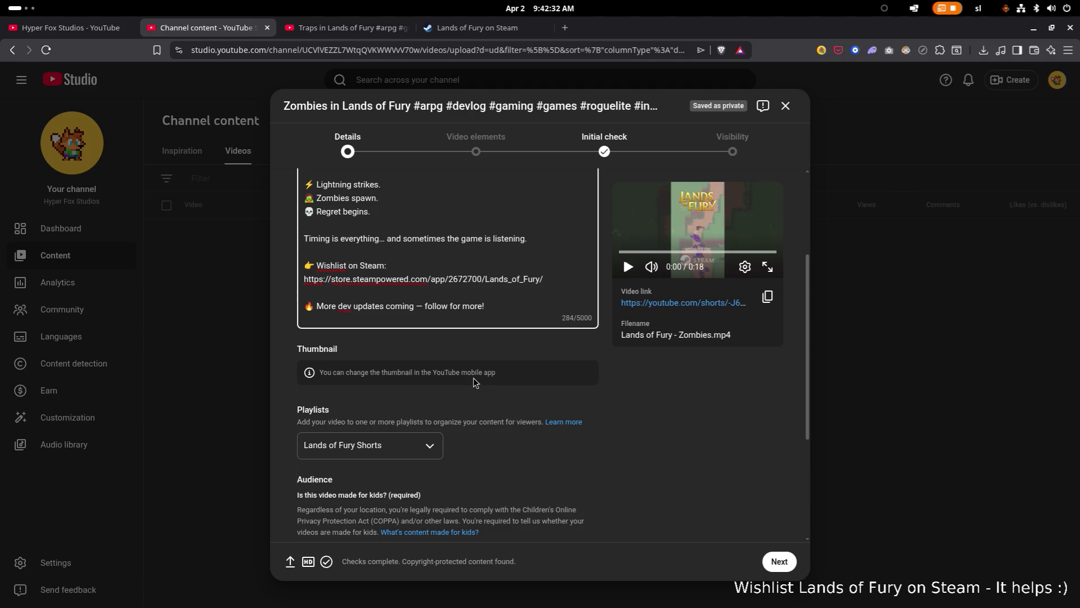
{"action": "scroll", "coordinate": [514, 391], "scroll_direction": "down", "scroll_amount": 3}
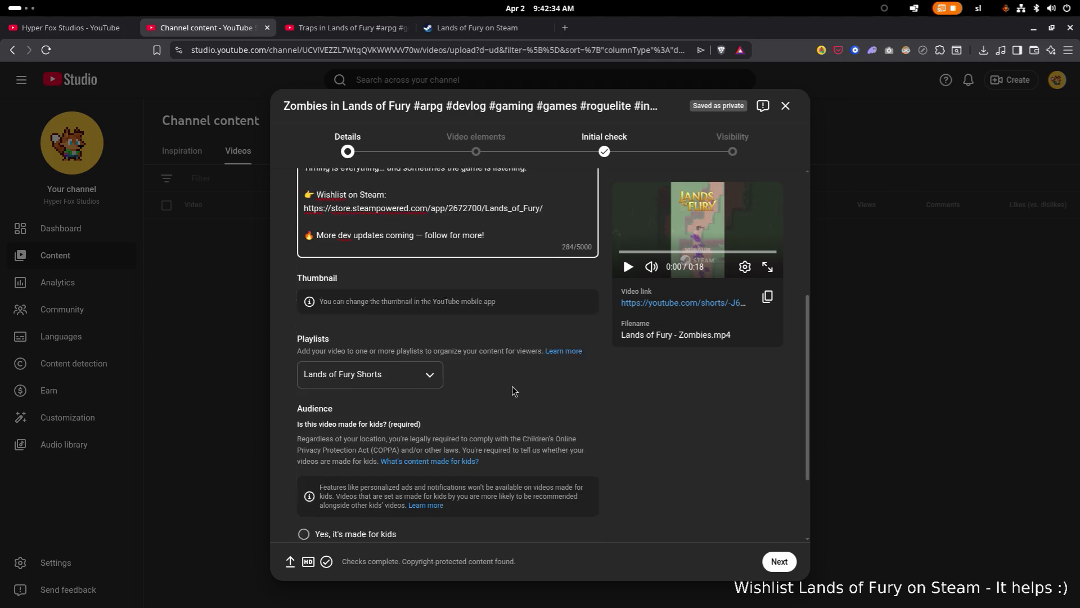
{"action": "left_click", "coordinate": [374, 431]}
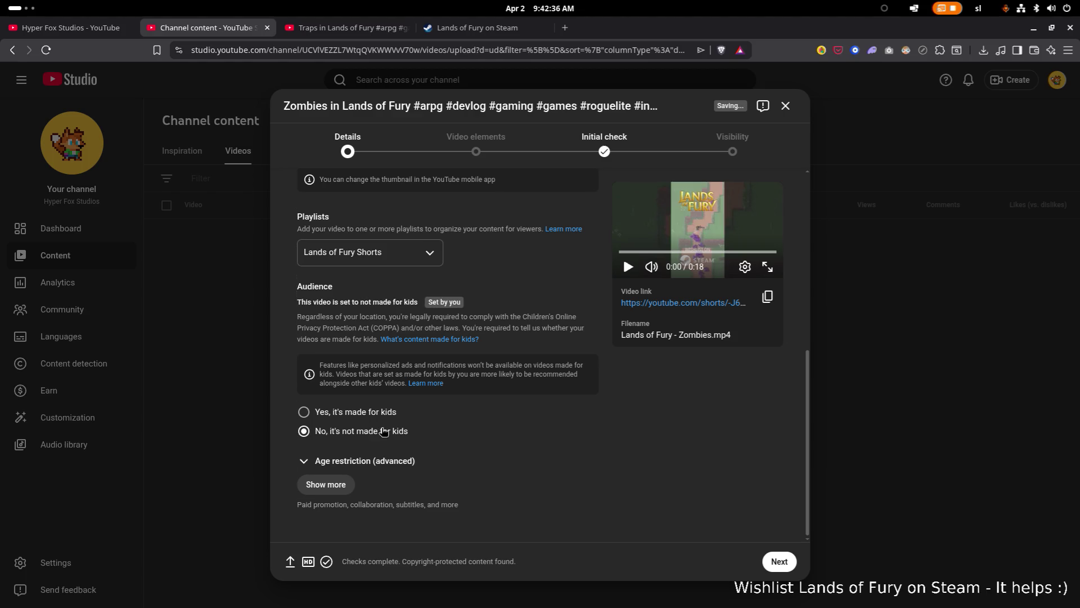
{"action": "scroll", "coordinate": [516, 436], "scroll_direction": "up", "scroll_amount": 5}
{"action": "scroll", "coordinate": [519, 436], "scroll_direction": "up", "scroll_amount": 2}
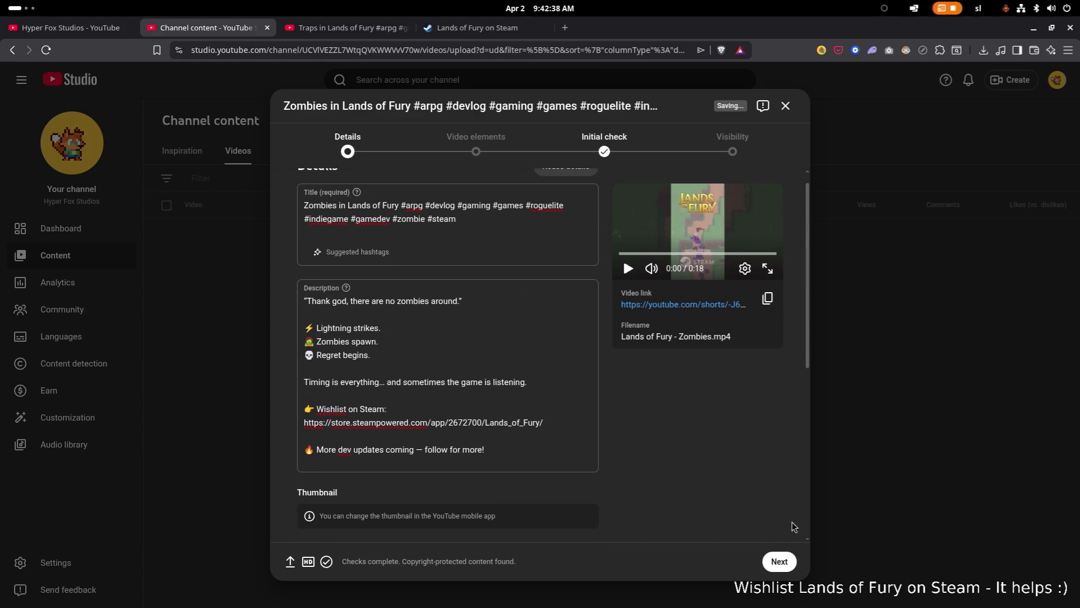
{"action": "left_click", "coordinate": [780, 561]}
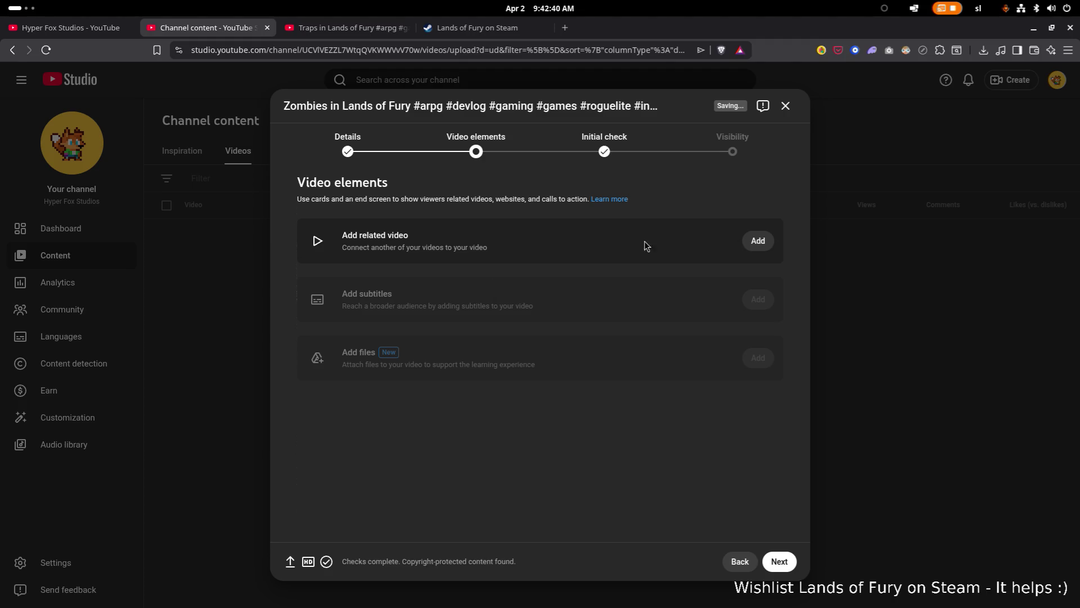
Step: Add Traps in Lands of Fury as the Zombies Short's related video and continue to checks
{"action": "left_click", "coordinate": [758, 240]}
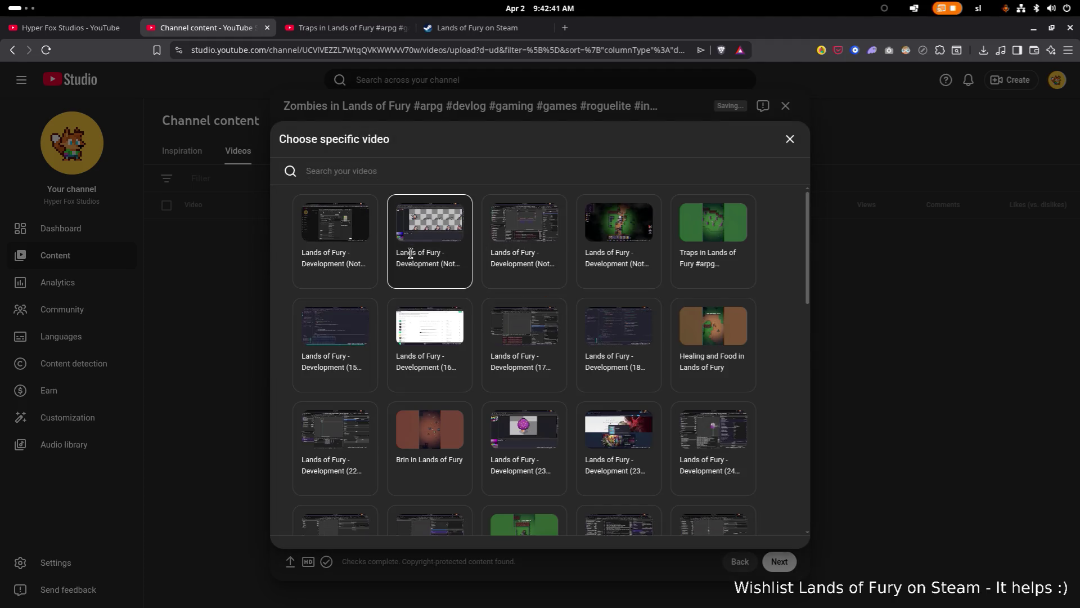
{"action": "scroll", "coordinate": [420, 247], "scroll_direction": "down", "scroll_amount": 3}
{"action": "scroll", "coordinate": [427, 248], "scroll_direction": "up", "scroll_amount": 3}
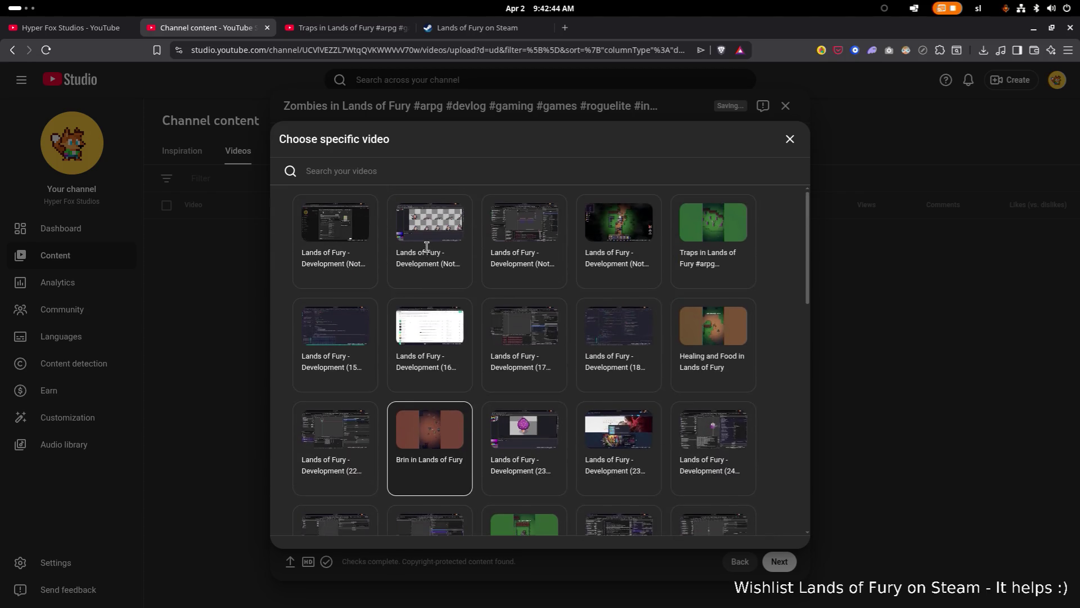
{"action": "left_click", "coordinate": [710, 233]}
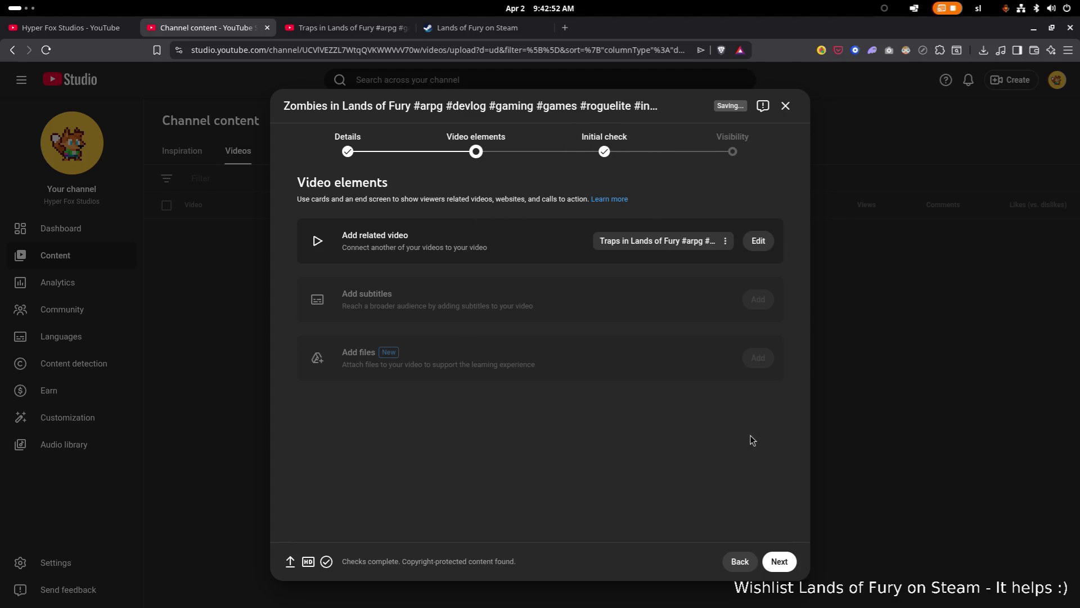
{"action": "left_click", "coordinate": [779, 561]}
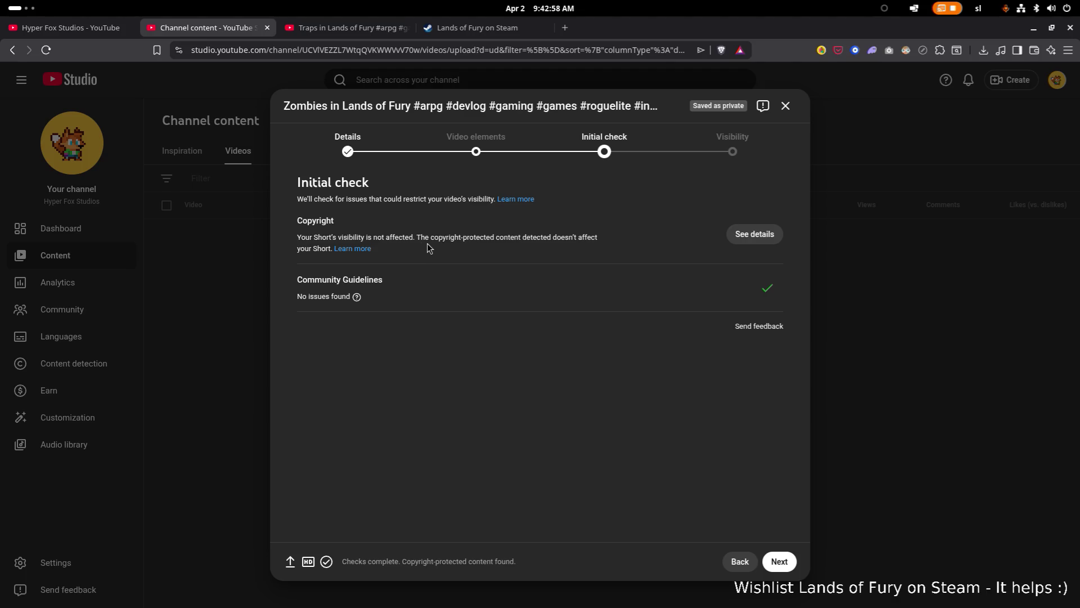
Step: Make the Zombies Short Public and schedule it in local time (GMT+0200)
{"action": "left_click", "coordinate": [788, 565]}
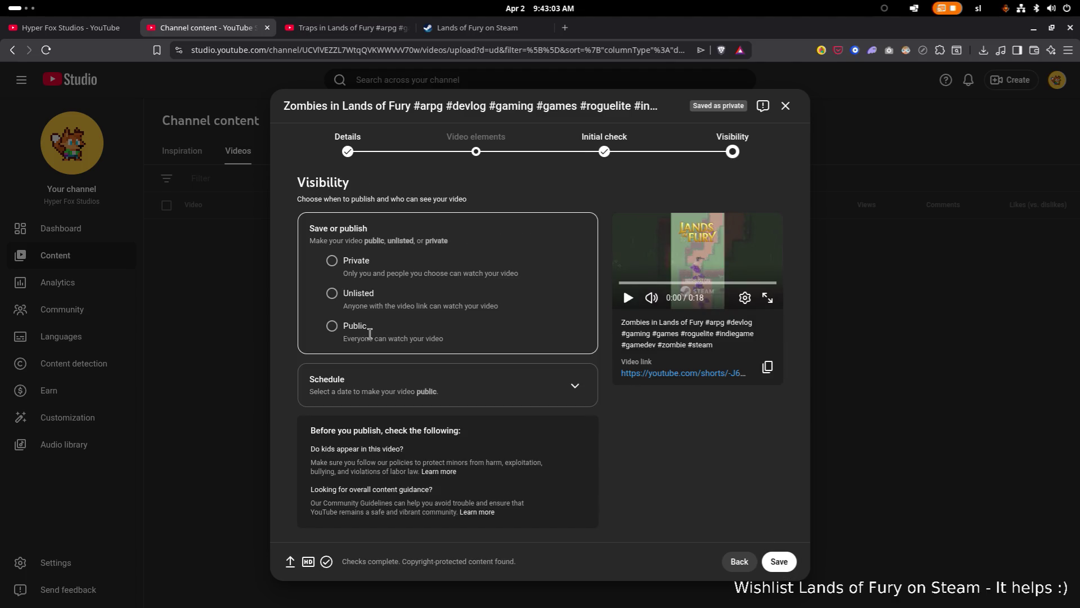
{"action": "left_click", "coordinate": [333, 326]}
{"action": "left_click", "coordinate": [393, 372]}
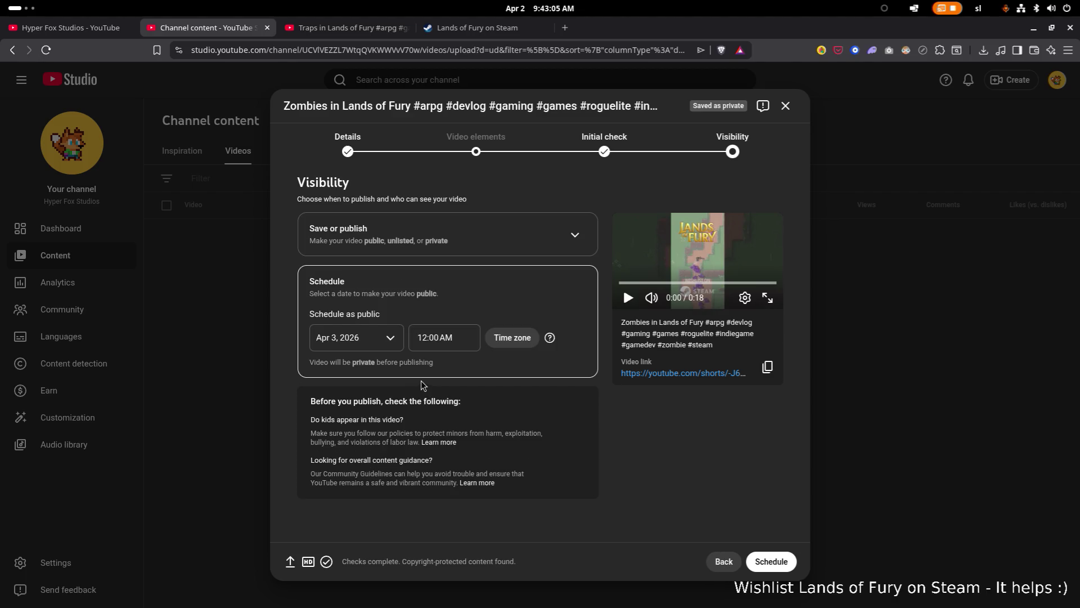
{"action": "left_click", "coordinate": [501, 340]}
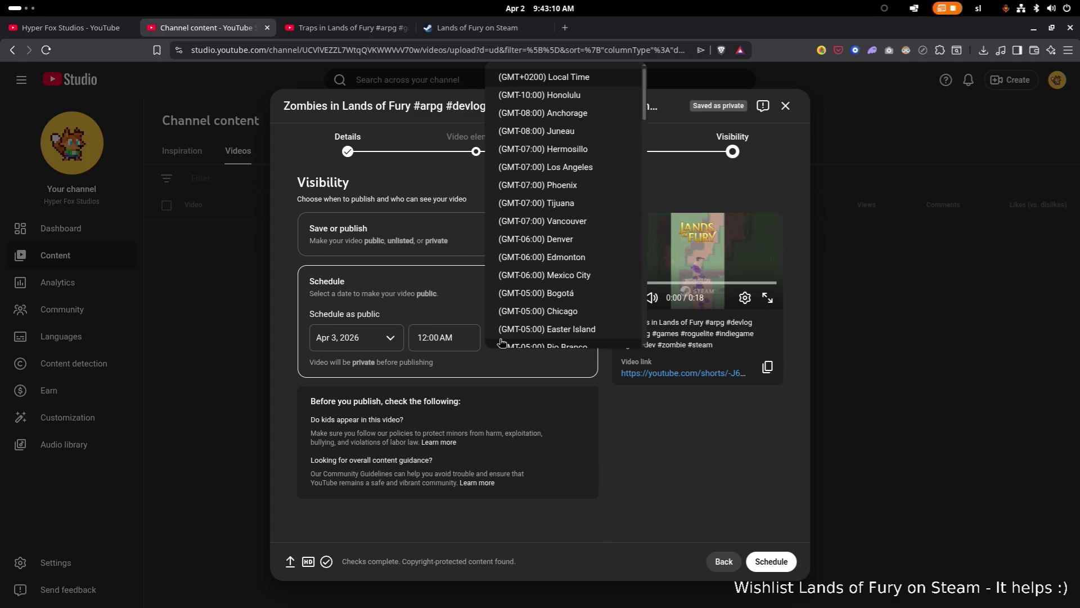
{"action": "left_click", "coordinate": [549, 78]}
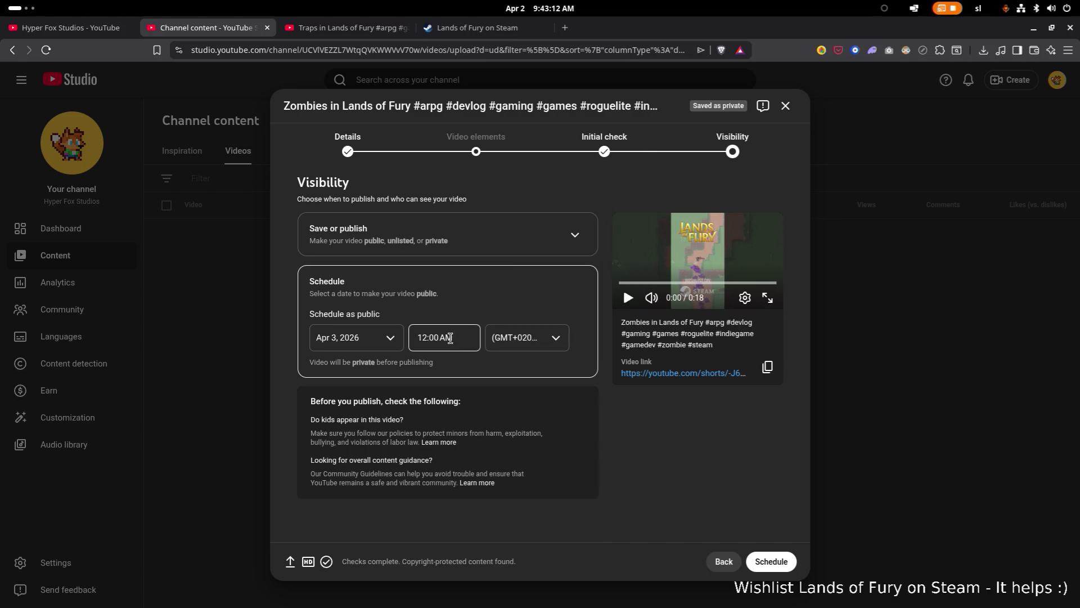
Step: Set the scheduled publish time to 7:30 PM
{"action": "left_click", "coordinate": [450, 337]}
{"action": "scroll", "coordinate": [447, 397], "scroll_direction": "down", "scroll_amount": 5}
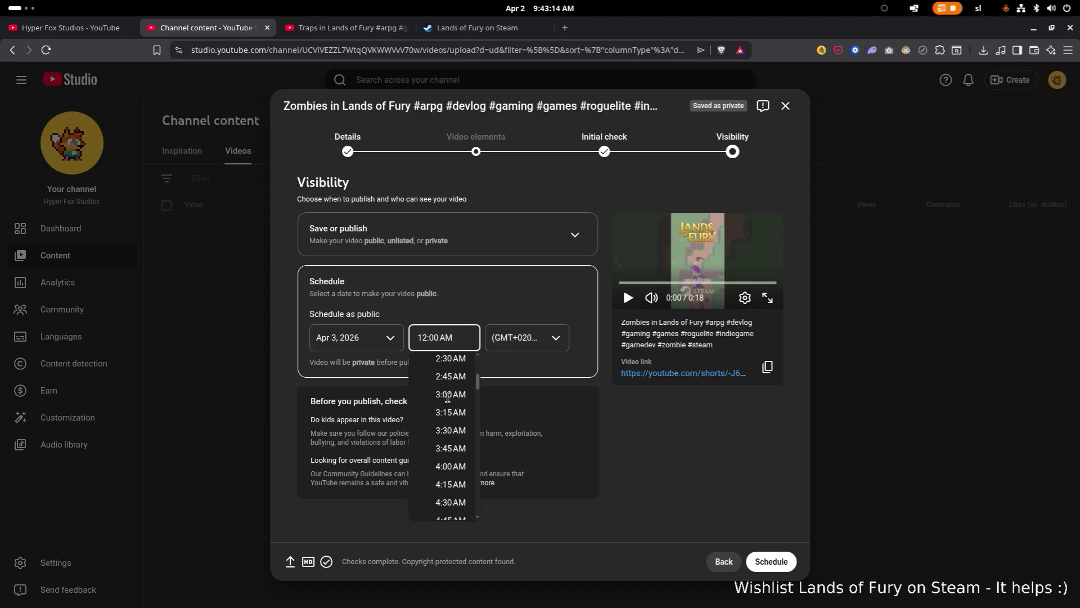
{"action": "scroll", "coordinate": [447, 397], "scroll_direction": "down", "scroll_amount": 4}
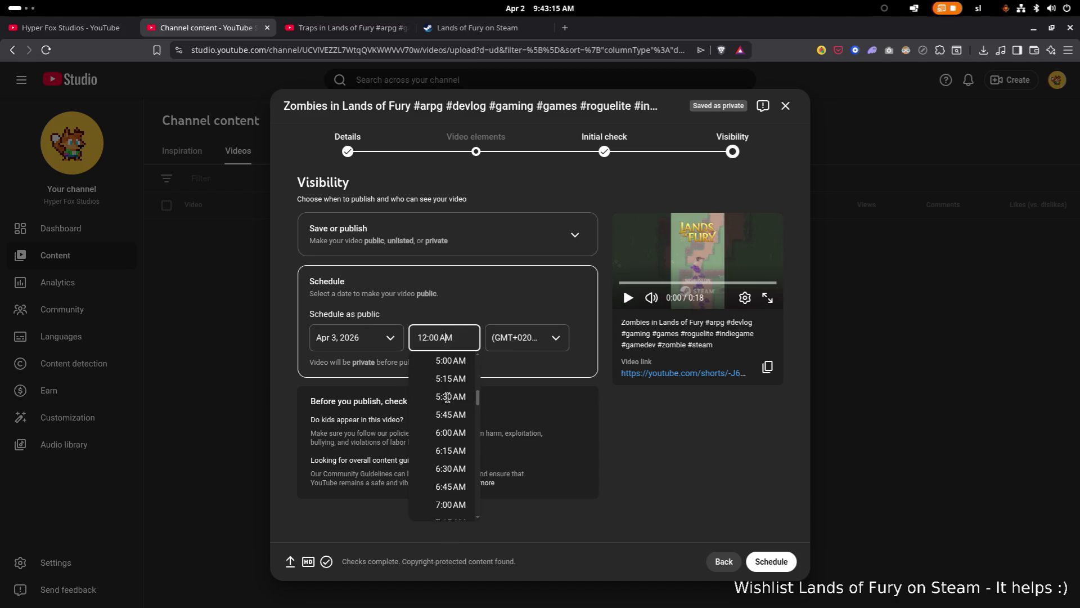
{"action": "scroll", "coordinate": [447, 397], "scroll_direction": "down", "scroll_amount": 1}
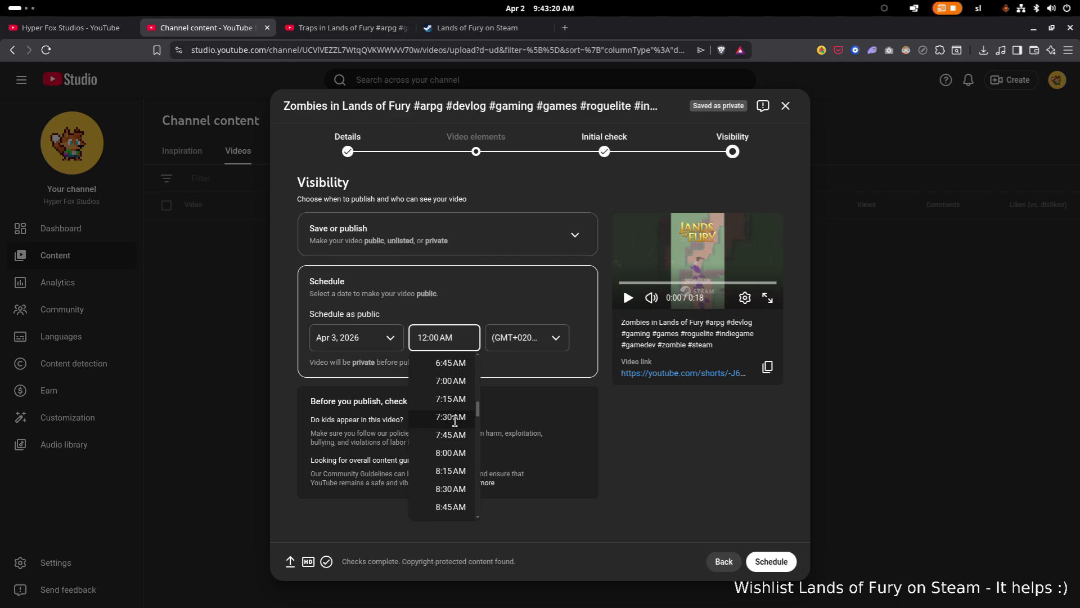
{"action": "scroll", "coordinate": [458, 431], "scroll_direction": "down", "scroll_amount": 4}
{"action": "scroll", "coordinate": [459, 430], "scroll_direction": "down", "scroll_amount": 7}
{"action": "scroll", "coordinate": [458, 430], "scroll_direction": "down", "scroll_amount": 3}
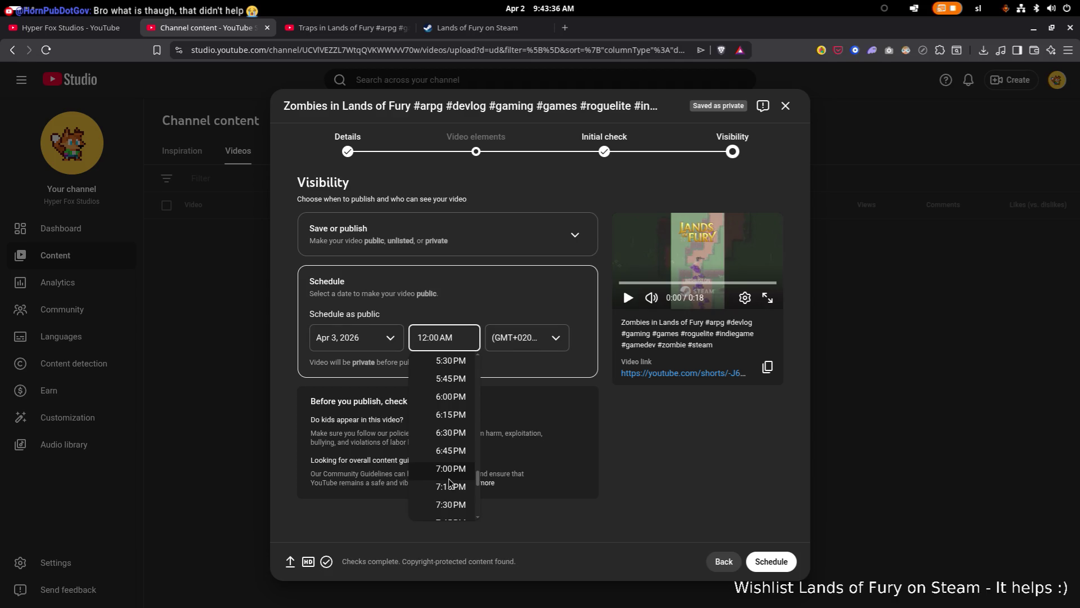
{"action": "left_click", "coordinate": [453, 503]}
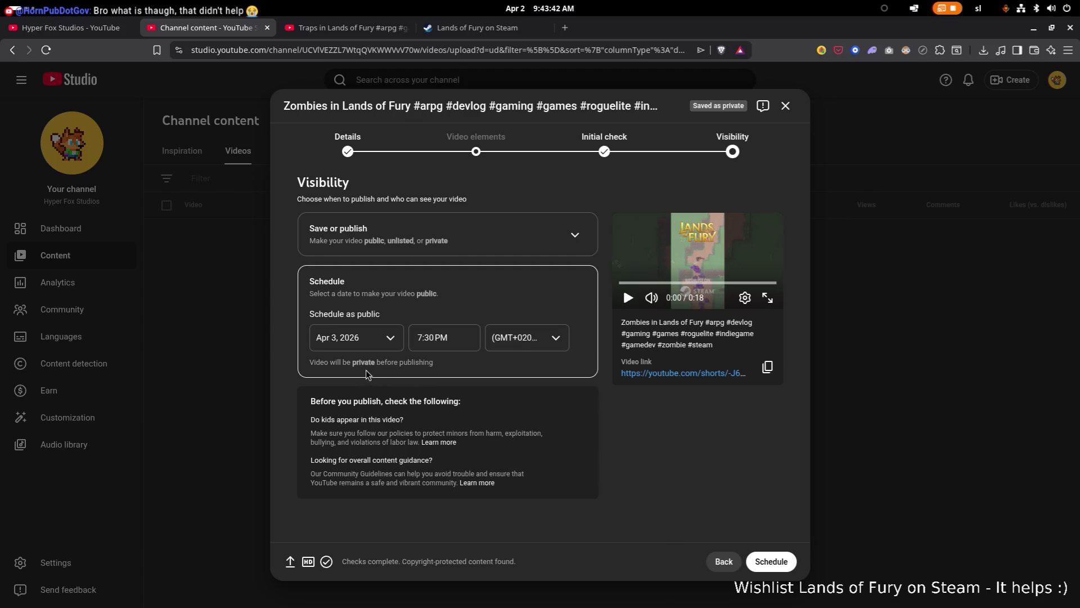
{"action": "left_click", "coordinate": [374, 339]}
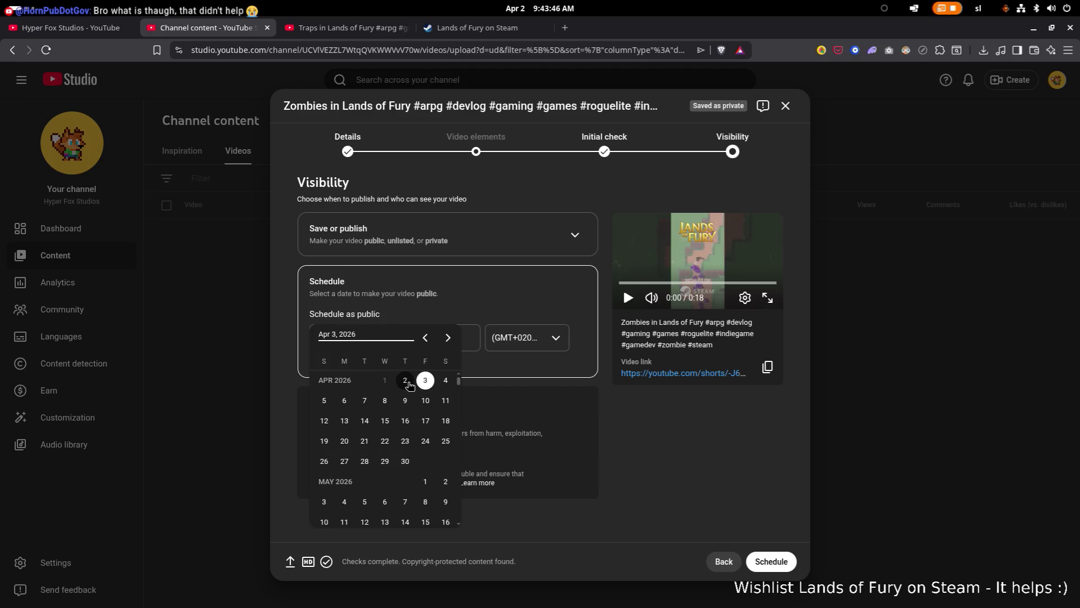
Step: Change the scheduled publish date to Apr 2, 2026, keeping 7:30 PM
{"action": "left_click", "coordinate": [405, 381]}
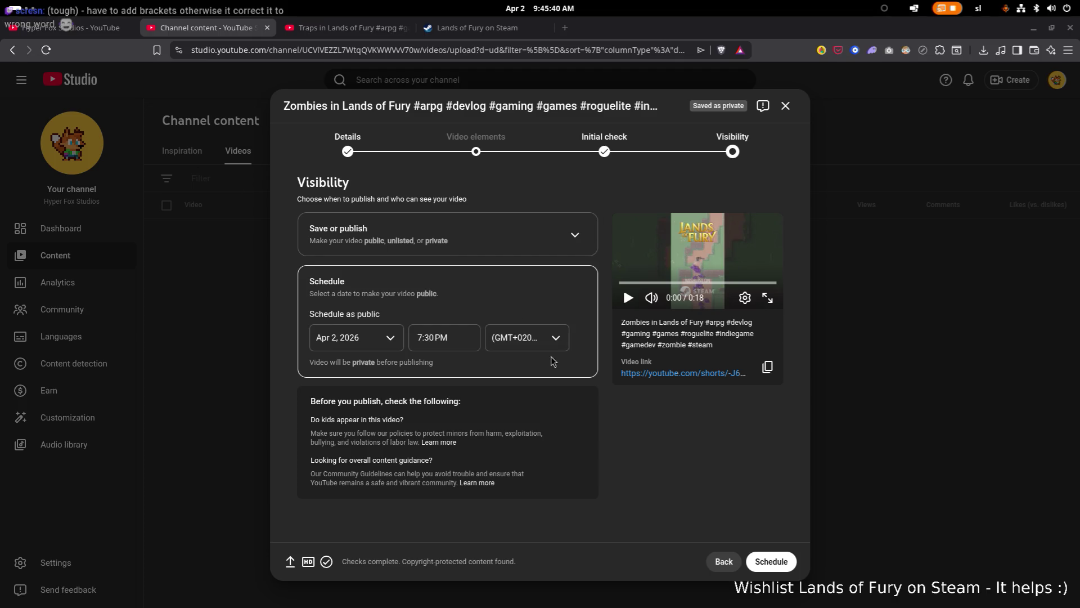
{"action": "left_click", "coordinate": [529, 339]}
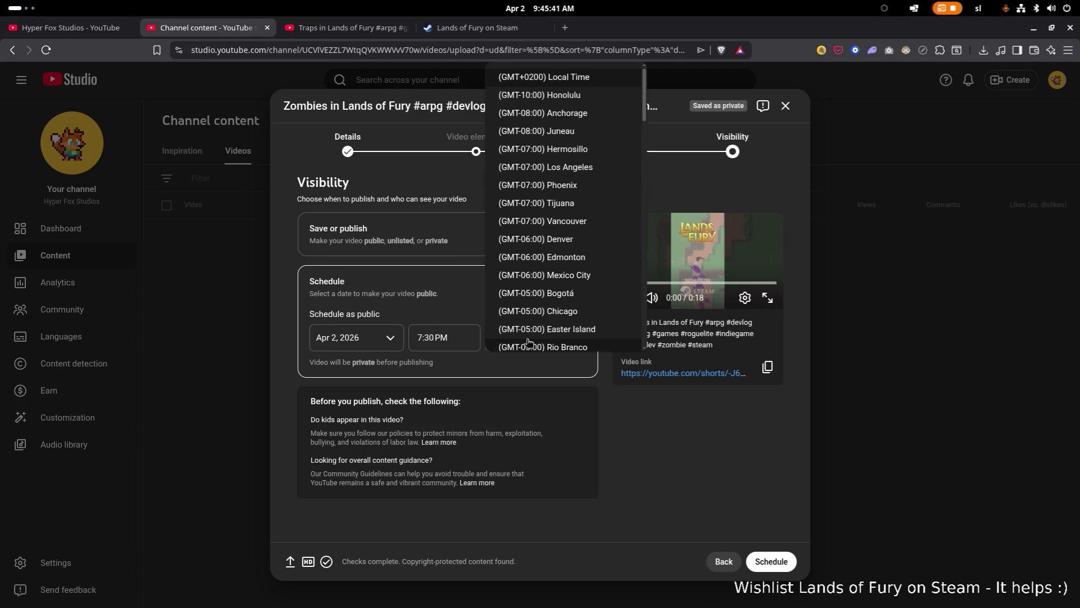
Step: Reschedule the Zombies Short for April 3, 2026 at 8:00 PM and confirm the schedule
{"action": "left_click", "coordinate": [676, 470]}
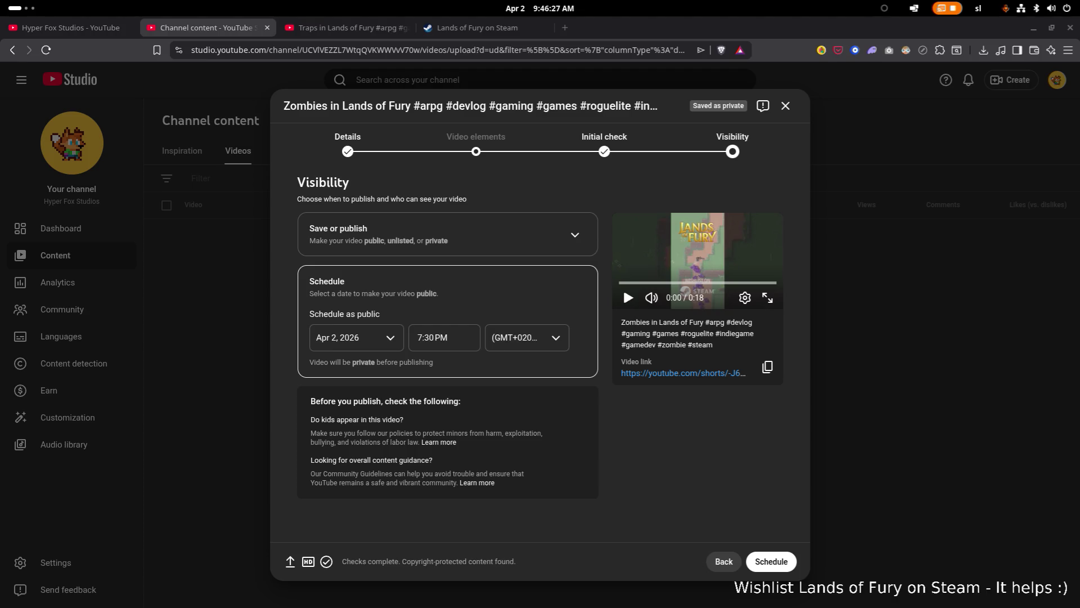
{"action": "left_click", "coordinate": [363, 345]}
{"action": "left_click", "coordinate": [425, 378]}
{"action": "left_click", "coordinate": [438, 338]}
{"action": "left_click", "coordinate": [429, 338]}
{"action": "left_click", "coordinate": [429, 338]}
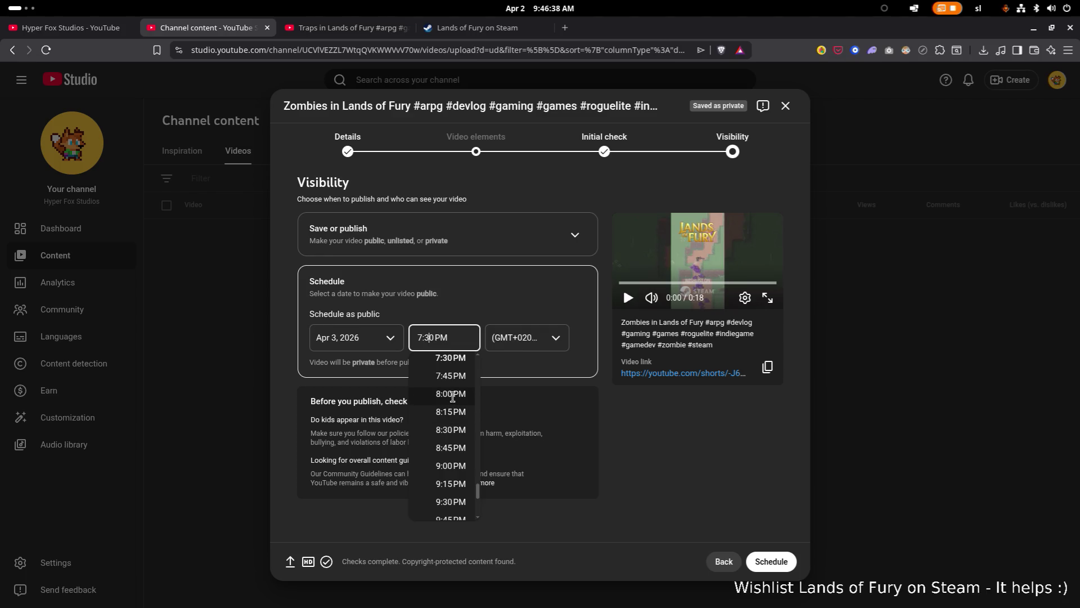
{"action": "left_click", "coordinate": [453, 393]}
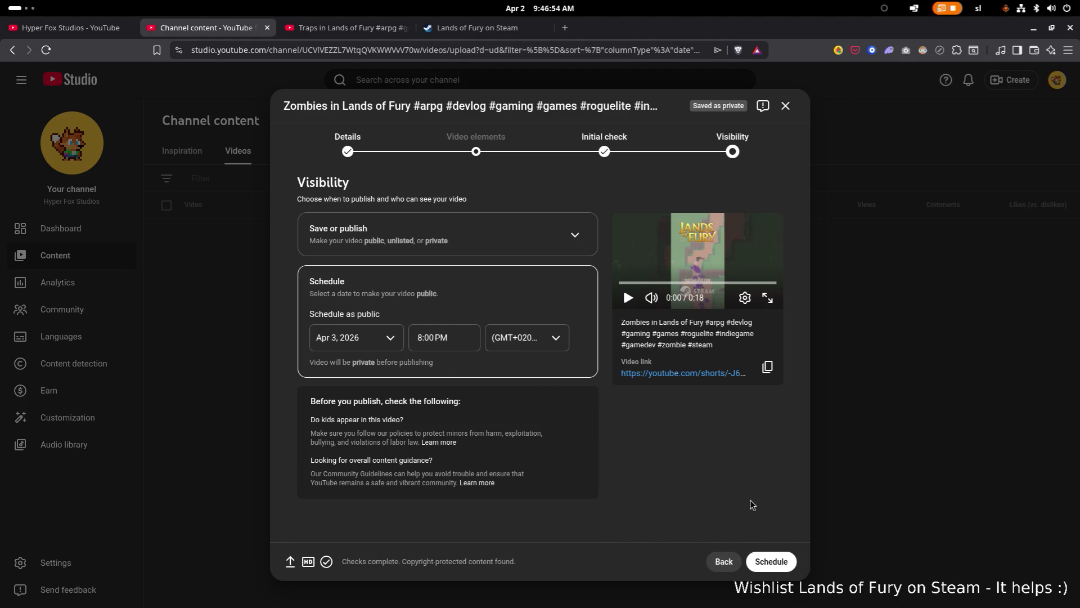
{"action": "left_click", "coordinate": [778, 562]}
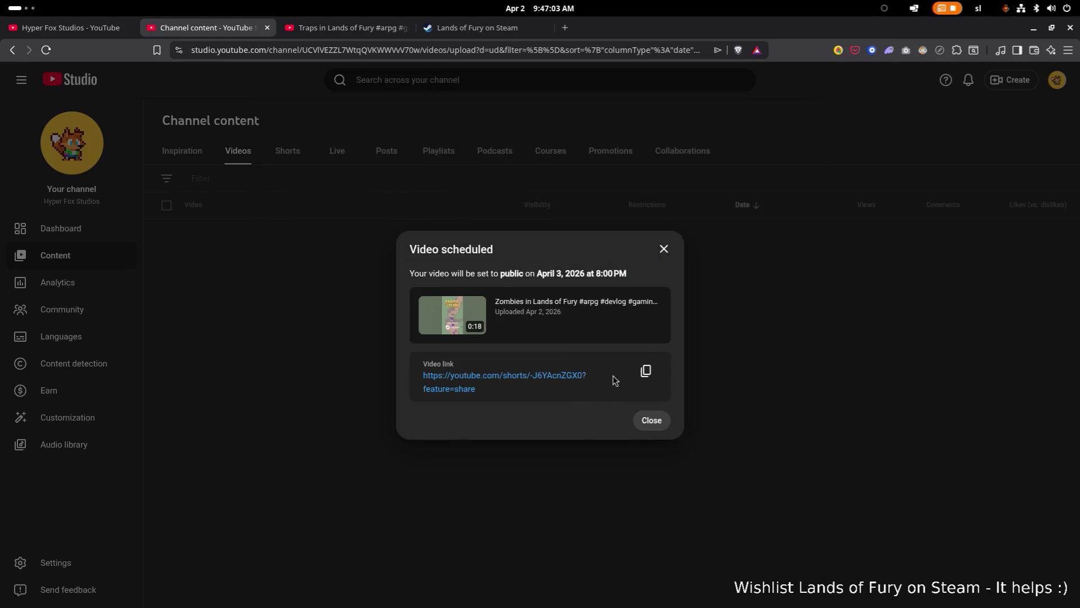
Step: Copy the scheduled Short's link and paste it into a new browser tab
{"action": "left_click", "coordinate": [645, 372]}
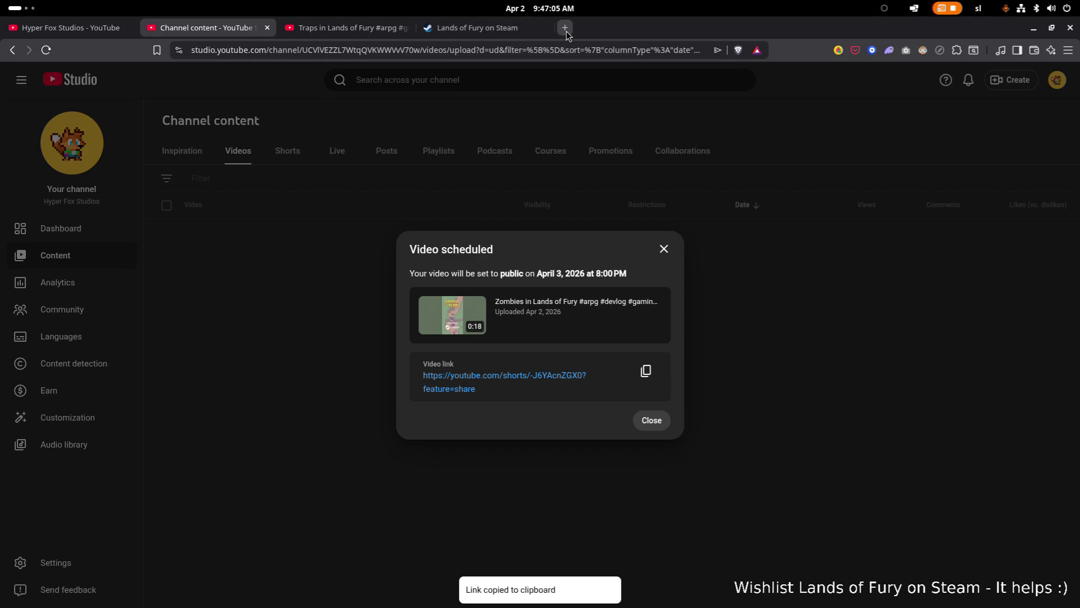
{"action": "left_click", "coordinate": [651, 420]}
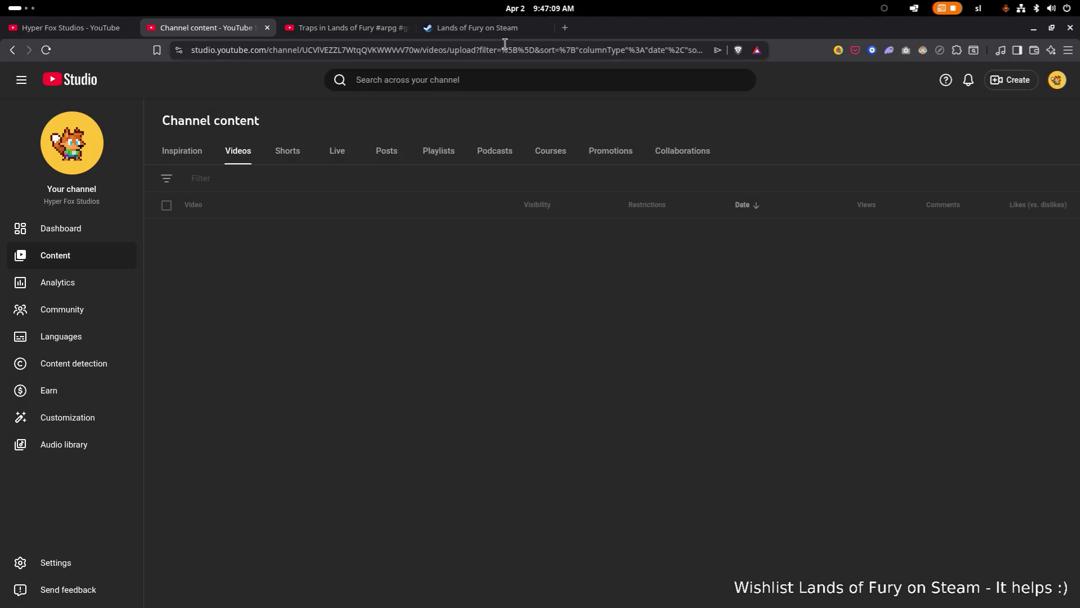
{"action": "left_click", "coordinate": [566, 28]}
{"action": "key", "text": "ctrl+v"}
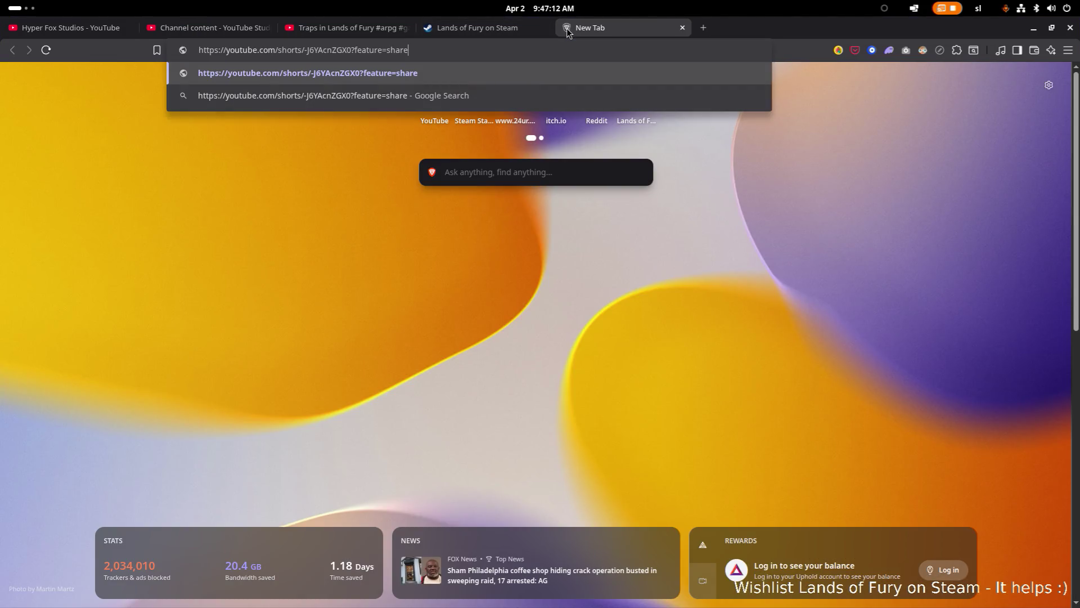
Step: Play the Zombies in Lands of Fury Short from its link, then close its tab
{"action": "key", "text": "Return"}
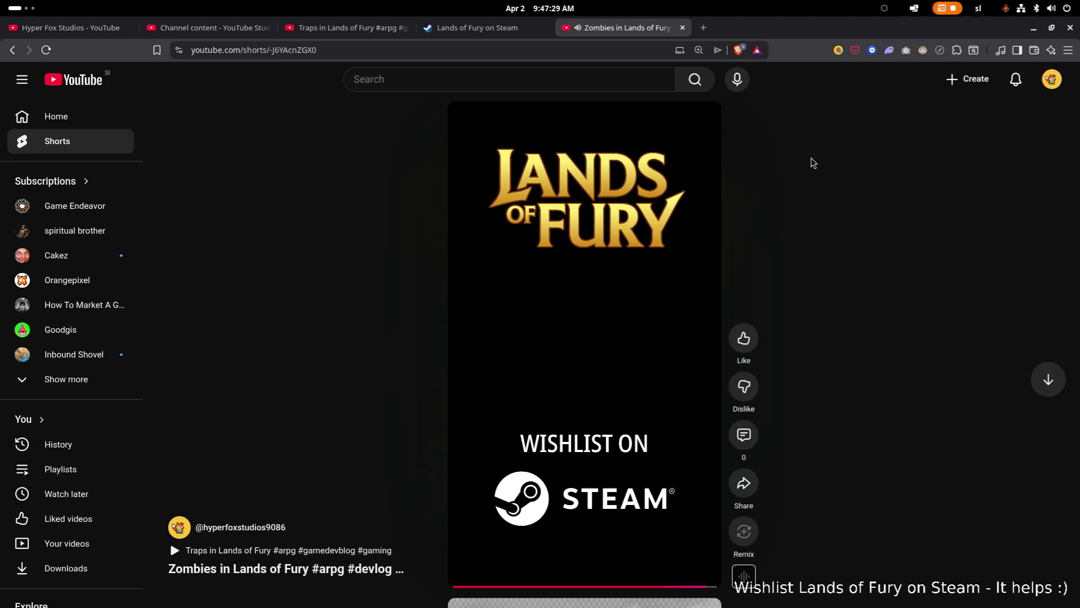
{"action": "left_click", "coordinate": [680, 28]}
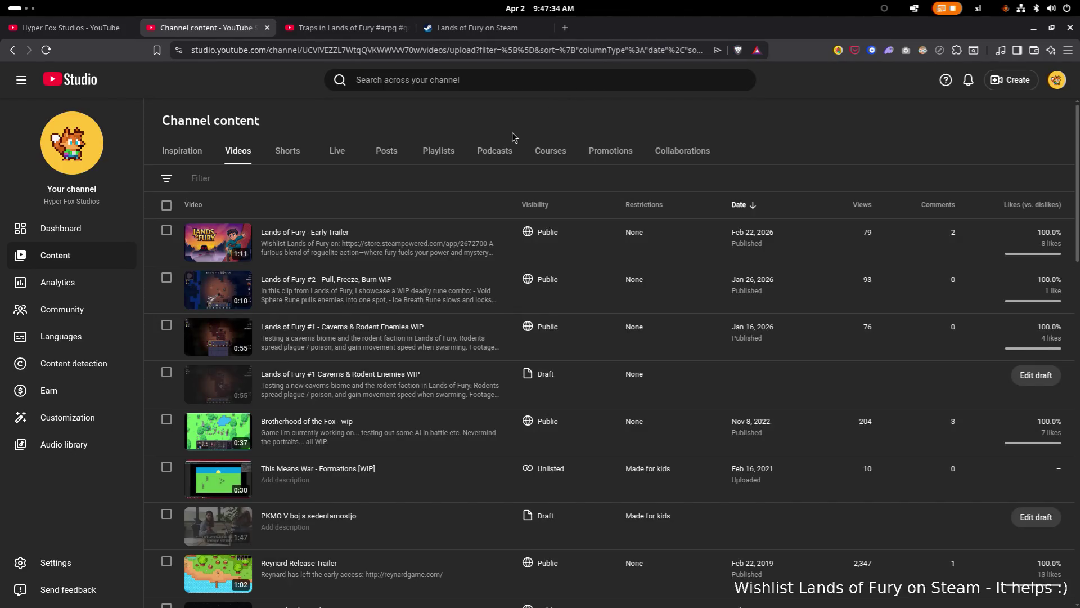
Step: List the channel's Shorts and check each one's likes, with Zombies scheduled for Apr 3, 2026
{"action": "left_click", "coordinate": [287, 157]}
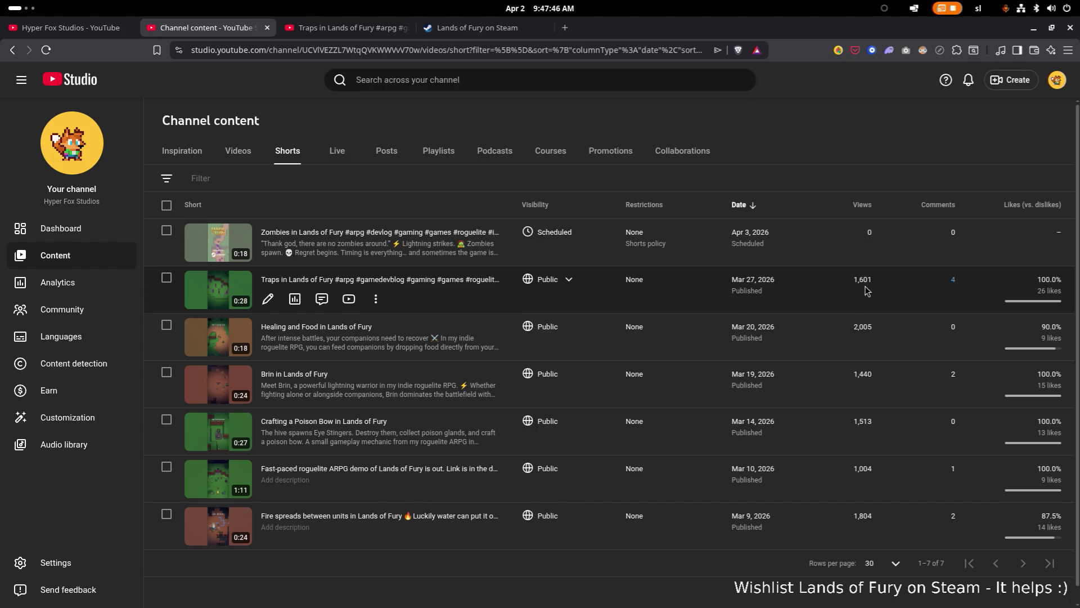
{"action": "mouse_move", "coordinate": [1057, 290]}
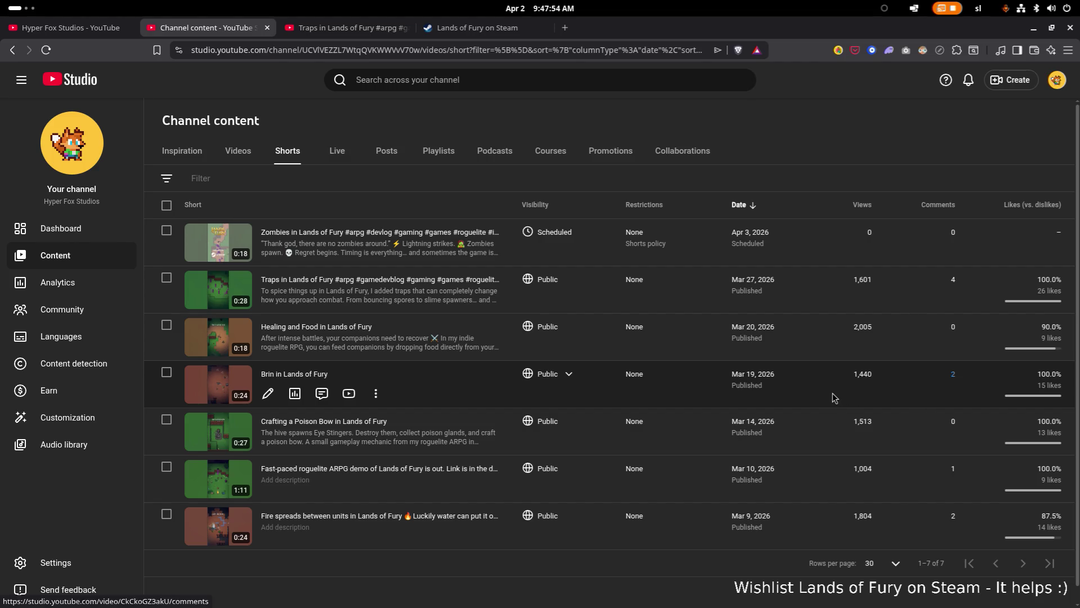
{"action": "mouse_move", "coordinate": [1045, 383]}
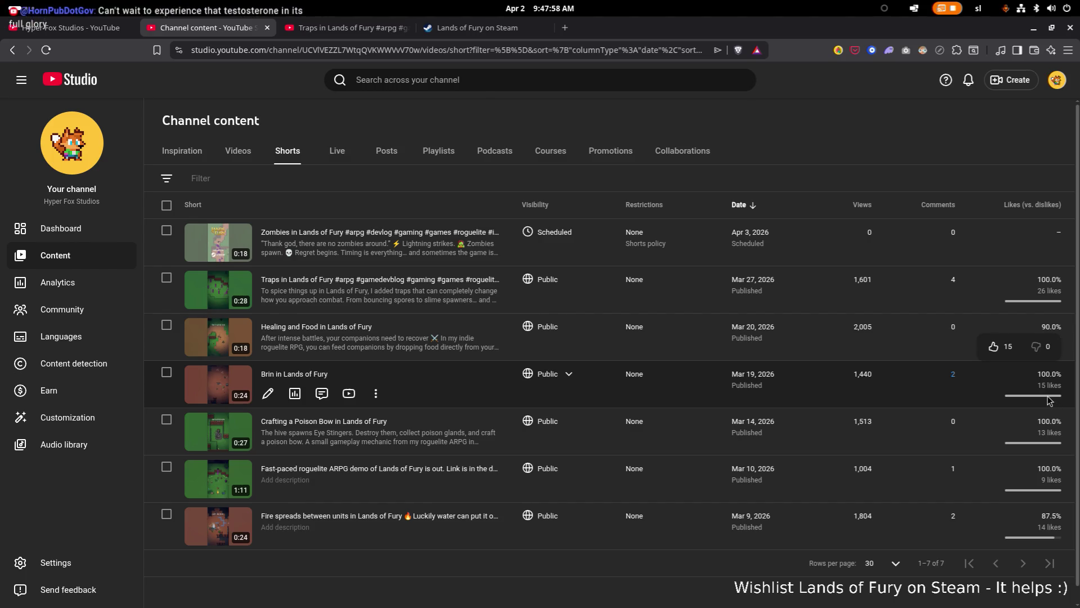
{"action": "mouse_move", "coordinate": [985, 495]}
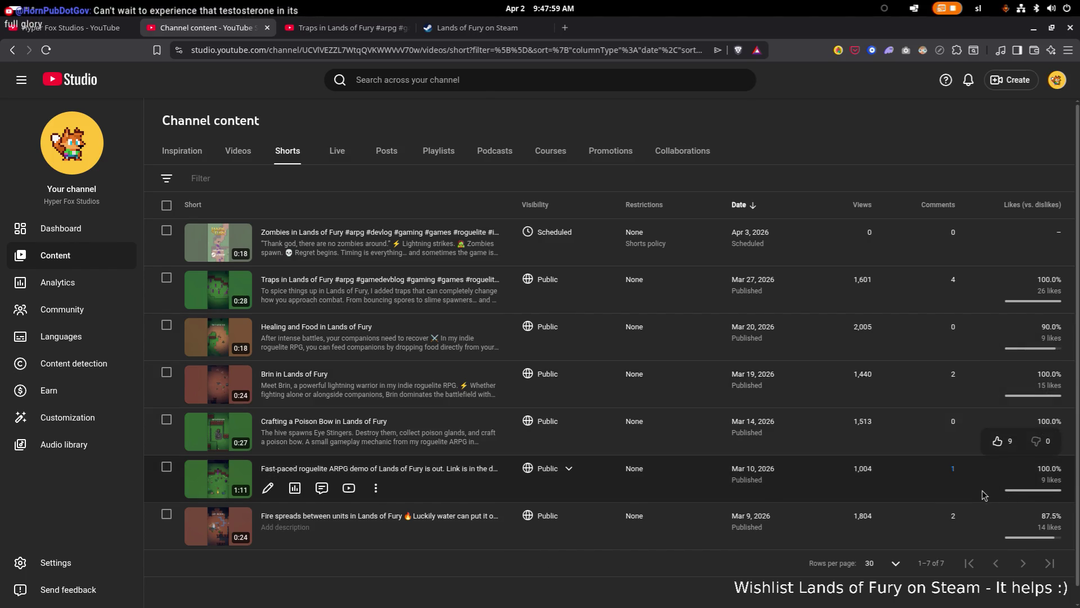
{"action": "mouse_move", "coordinate": [1057, 530]}
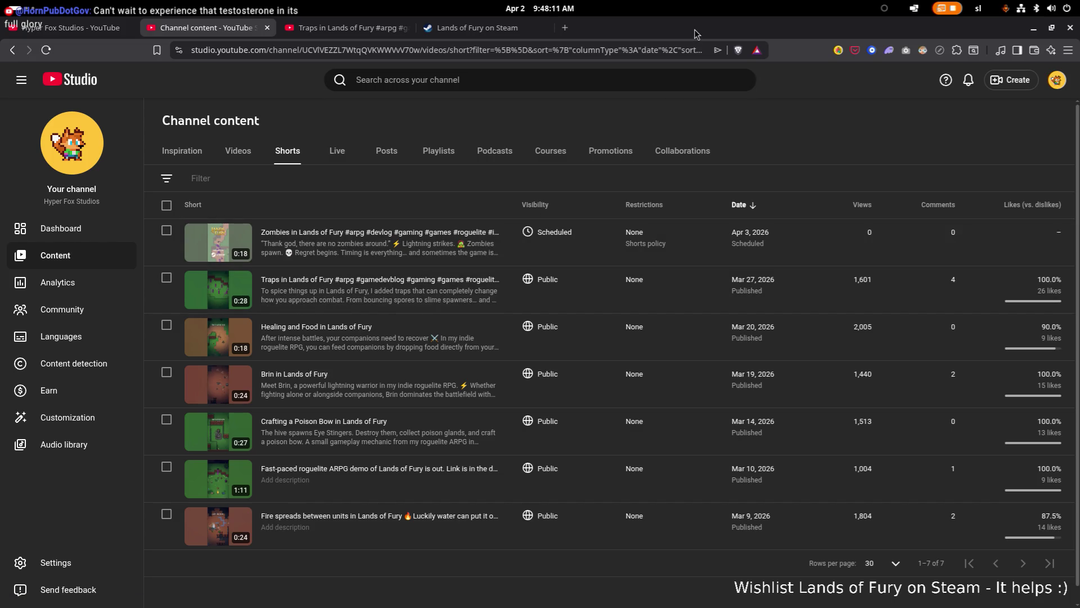
{"action": "key", "text": "alt+Tab"}
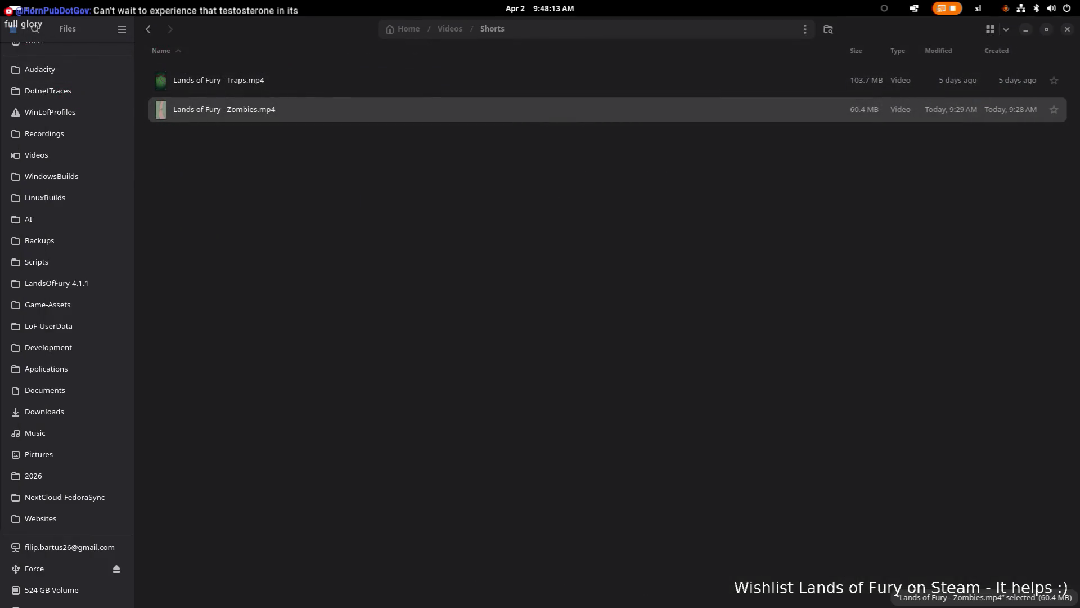
Step: Bring Steam forward and open the Lands of Fury store page from the Lands of Fury Demo library entry
{"action": "left_click", "coordinate": [340, 273]}
{"action": "key", "text": "super"}
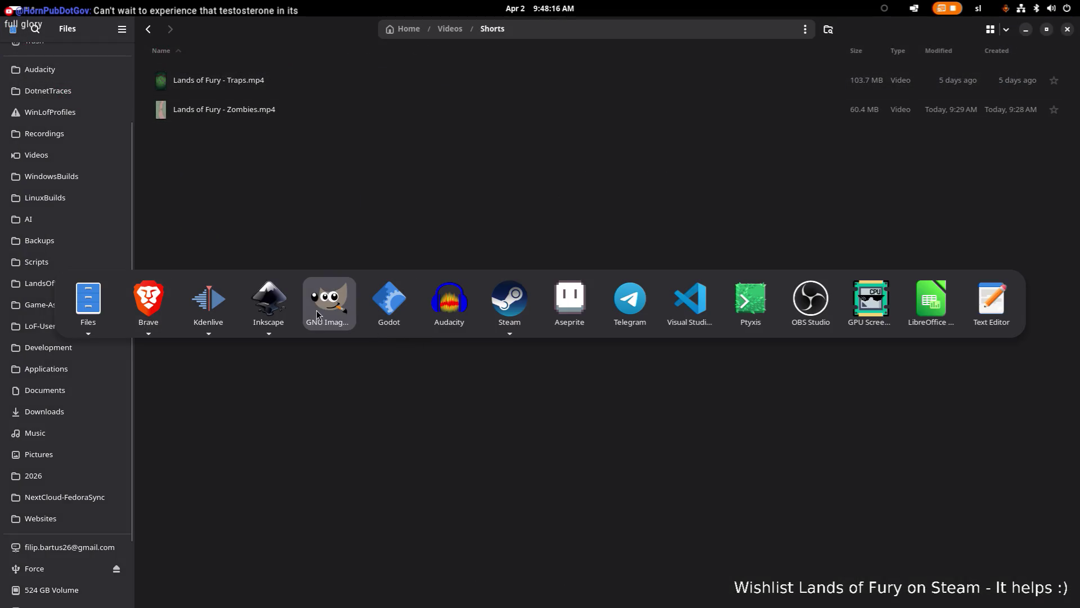
{"action": "left_click", "coordinate": [508, 306]}
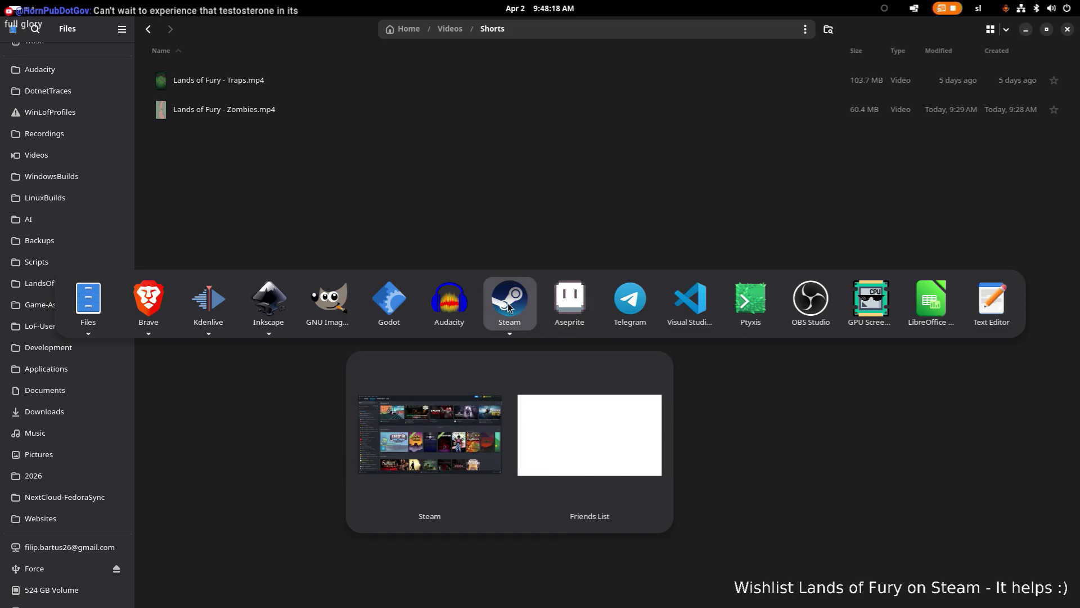
{"action": "left_click", "coordinate": [450, 382]}
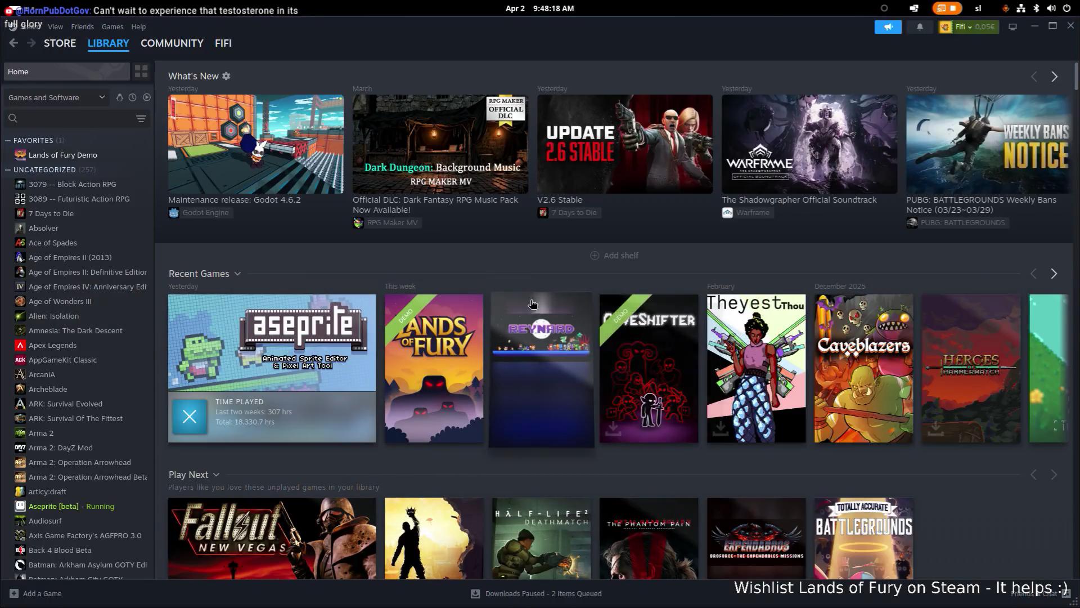
{"action": "left_click", "coordinate": [448, 378]}
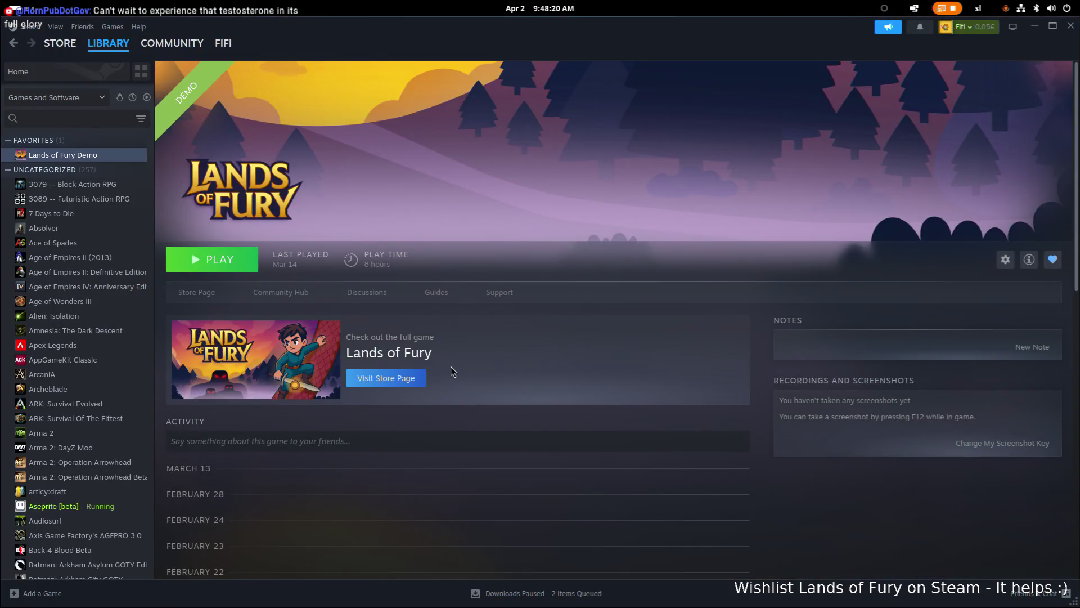
{"action": "left_click", "coordinate": [409, 382]}
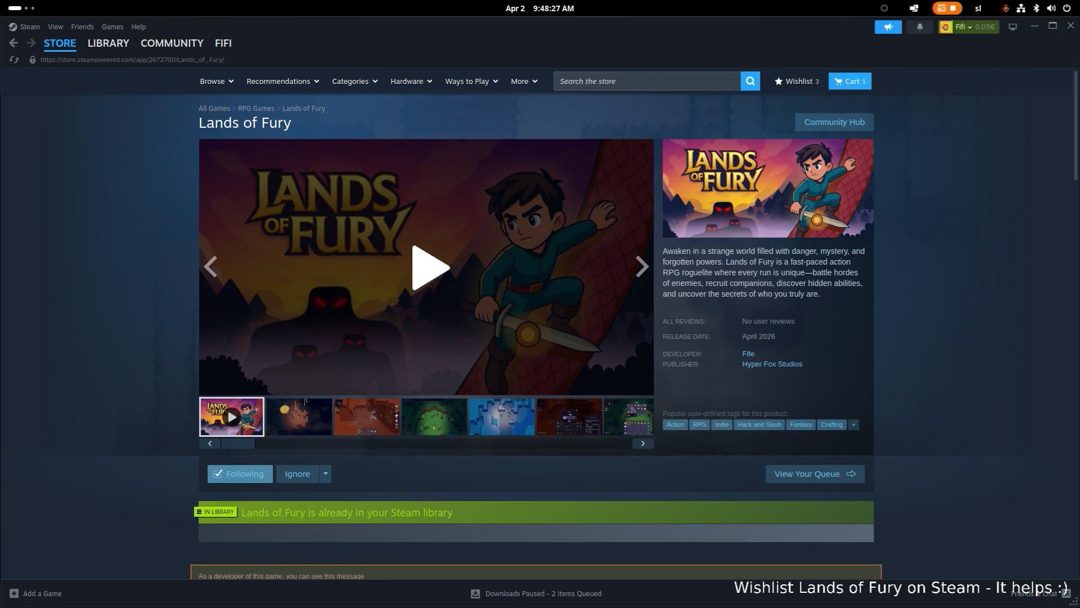
{"action": "scroll", "coordinate": [540, 326], "scroll_direction": "down", "scroll_amount": 3}
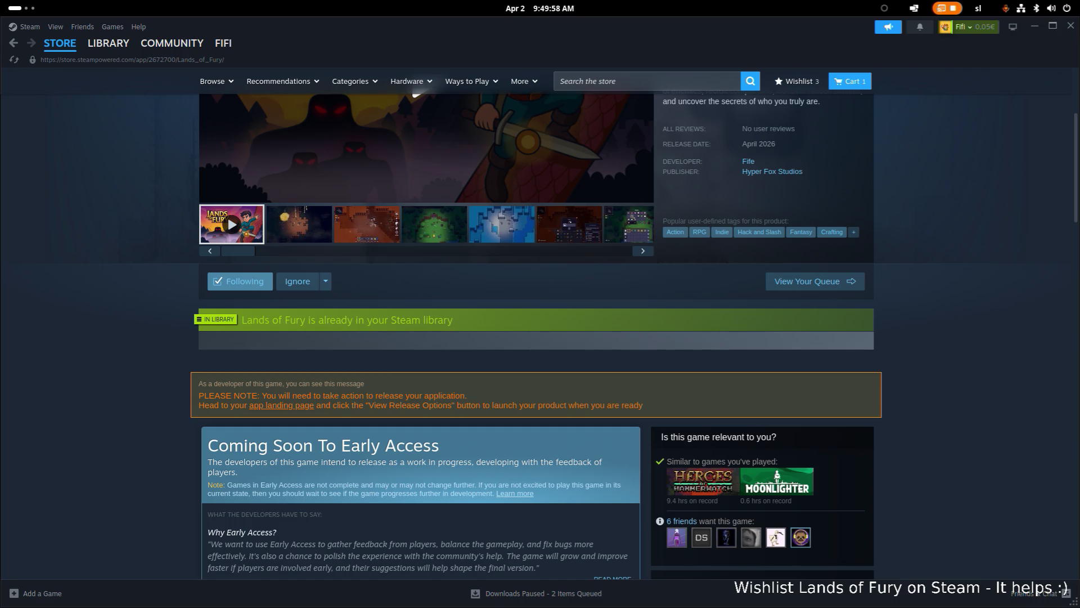
{"action": "key", "text": "super"}
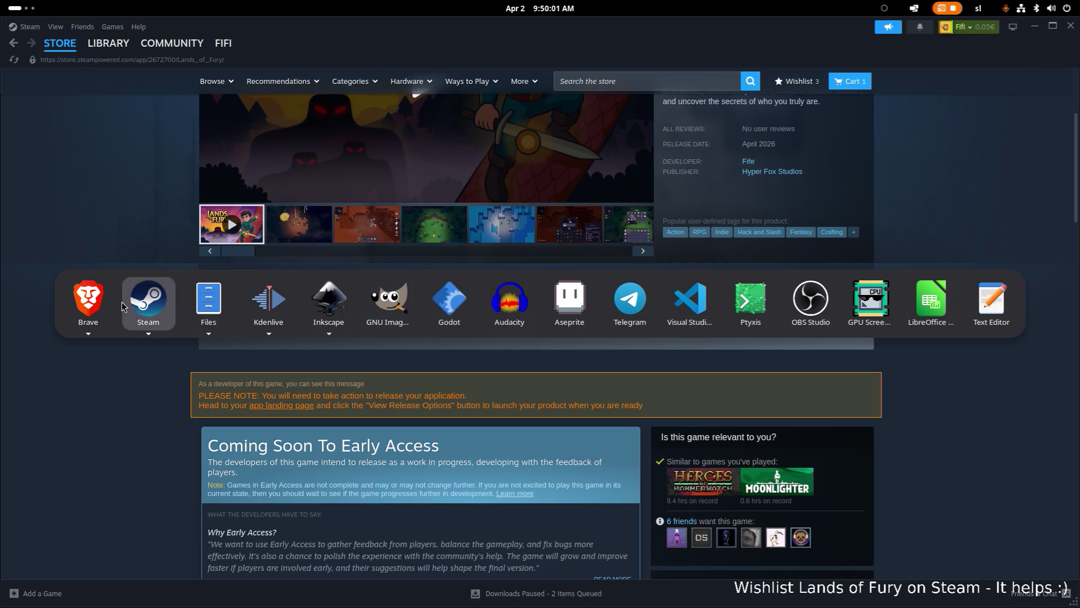
Step: Switch to the YouTube Studio browser window and open the Zombies Short's details
{"action": "mouse_move", "coordinate": [117, 305]}
{"action": "key", "text": "alt+Tab"}
{"action": "key", "text": "alt+Tab"}
{"action": "key", "text": "alt+Tab"}
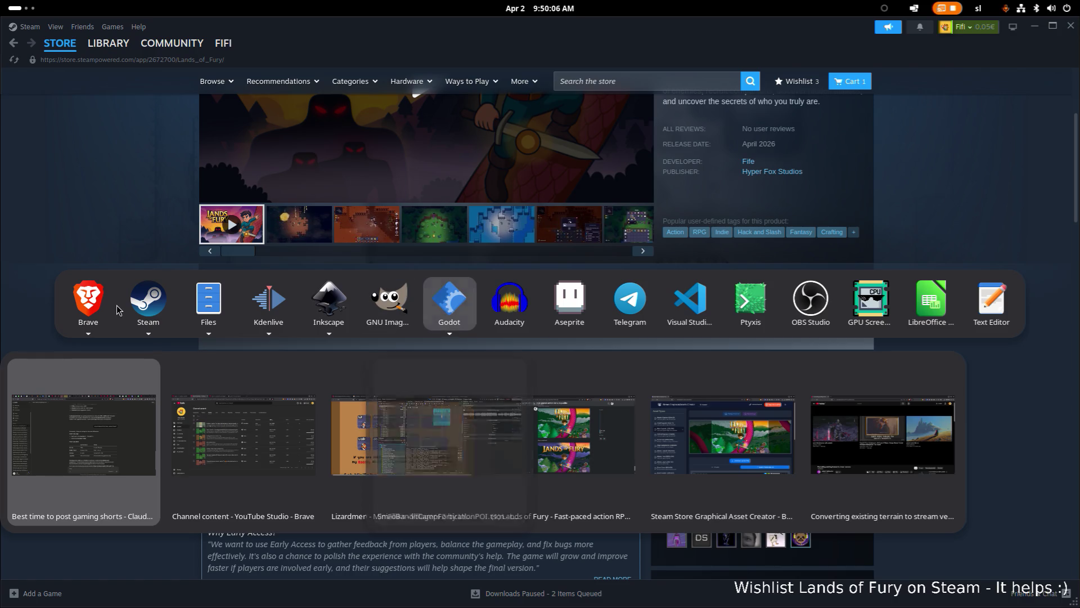
{"action": "key", "text": "alt+shift+Tab"}
{"action": "key", "text": "alt+shift+Tab"}
{"action": "key", "text": "alt+shift+Tab"}
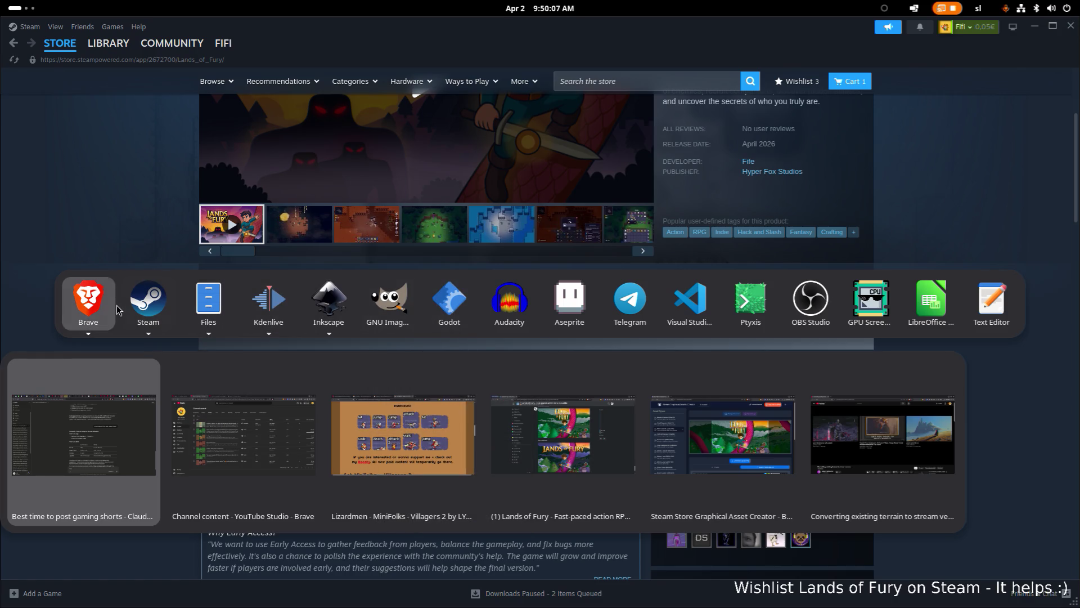
{"action": "key", "text": "alt+grave"}
{"action": "key", "text": "Escape"}
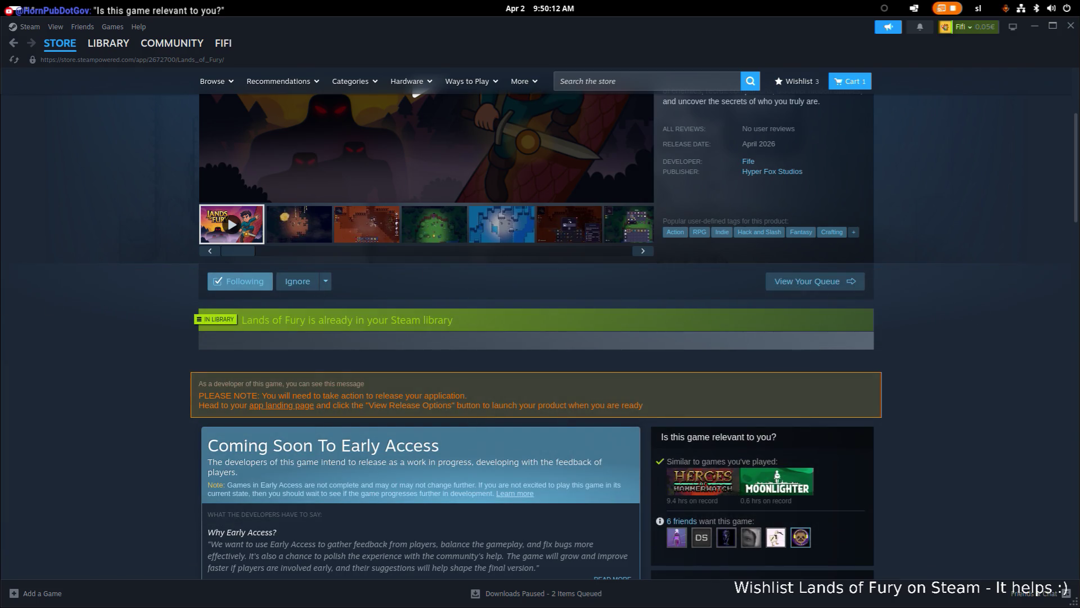
{"action": "left_click", "coordinate": [20, 72]}
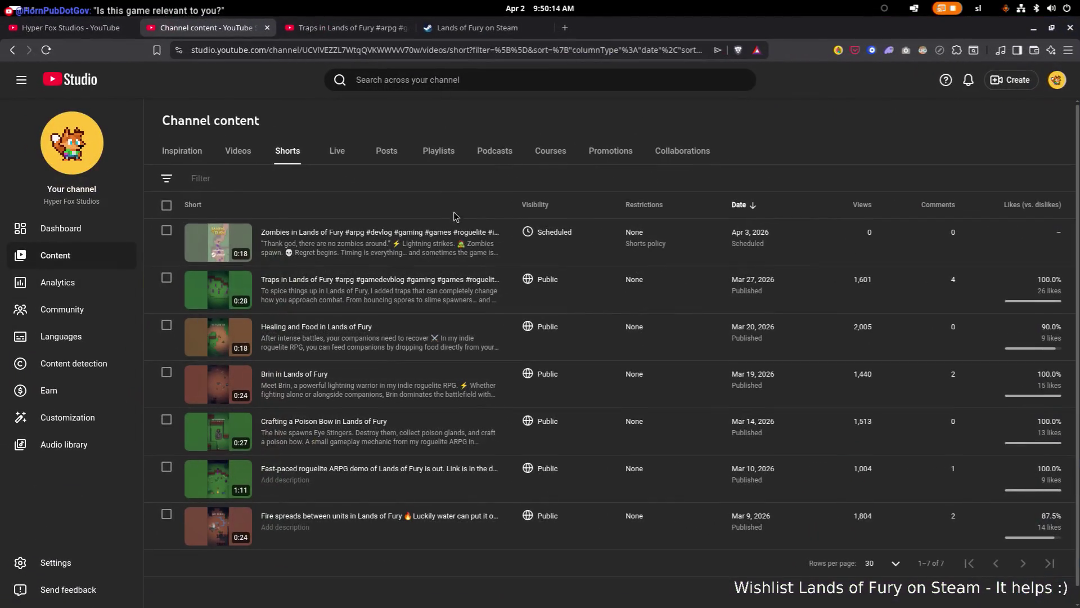
{"action": "left_click", "coordinate": [268, 251]}
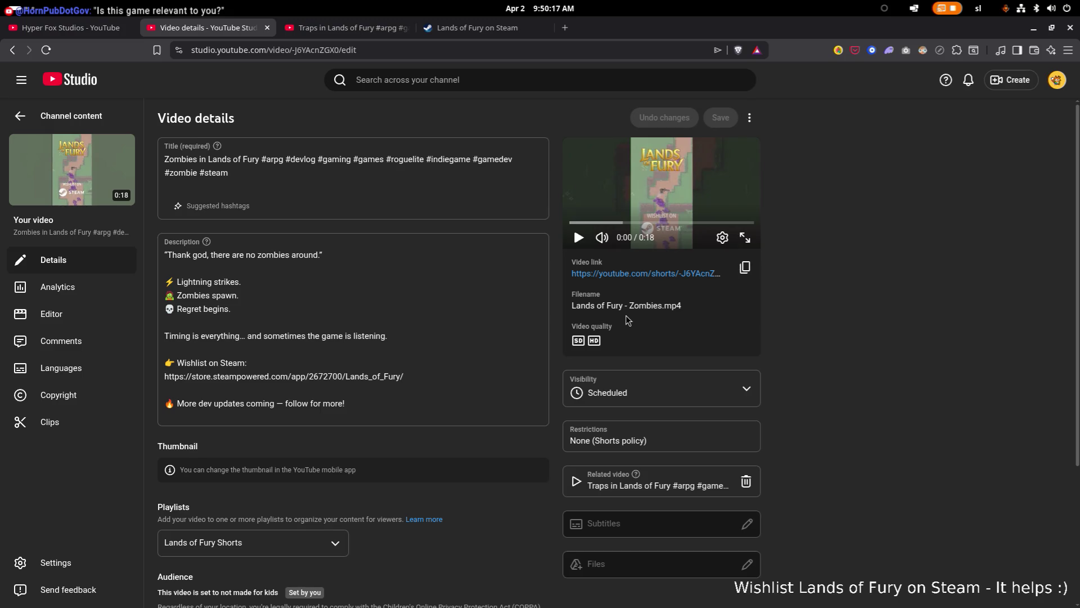
Step: Move the Zombies Short's Apr 3, 2026 publish time from 8:00 PM to 7:30 PM and save
{"action": "scroll", "coordinate": [569, 319], "scroll_direction": "down", "scroll_amount": 3}
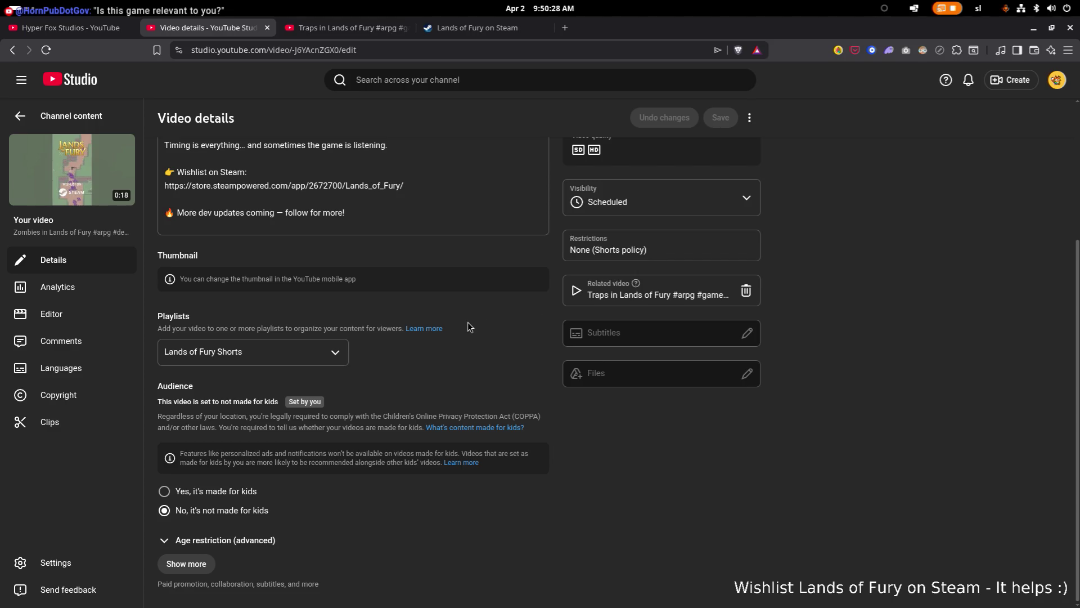
{"action": "scroll", "coordinate": [521, 248], "scroll_direction": "up", "scroll_amount": 3}
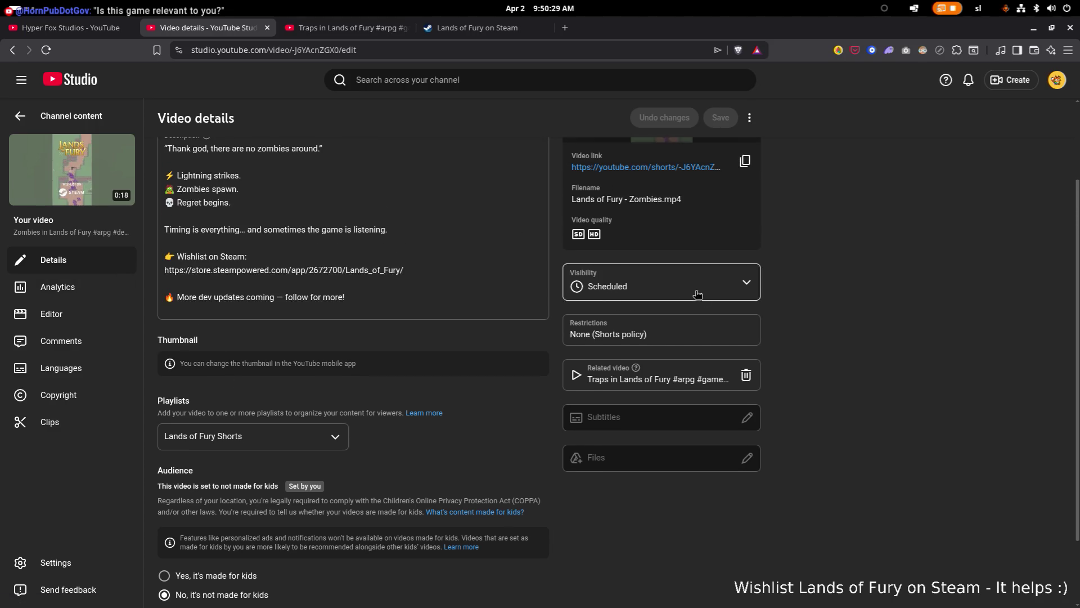
{"action": "left_click", "coordinate": [701, 291]}
{"action": "left_click", "coordinate": [710, 386]}
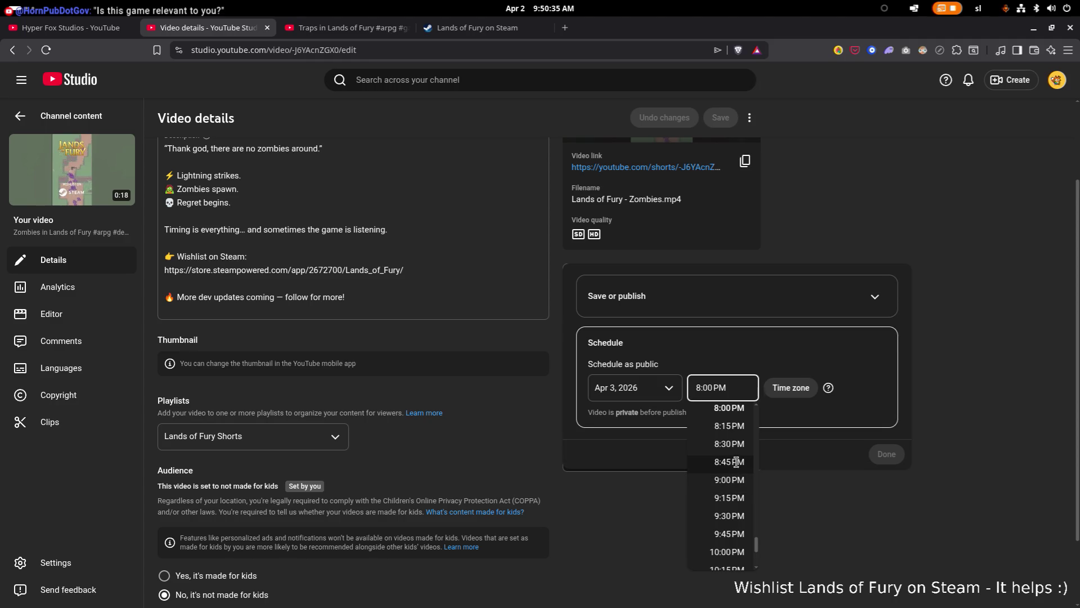
{"action": "scroll", "coordinate": [734, 450], "scroll_direction": "up", "scroll_amount": 2}
{"action": "left_click", "coordinate": [730, 425]}
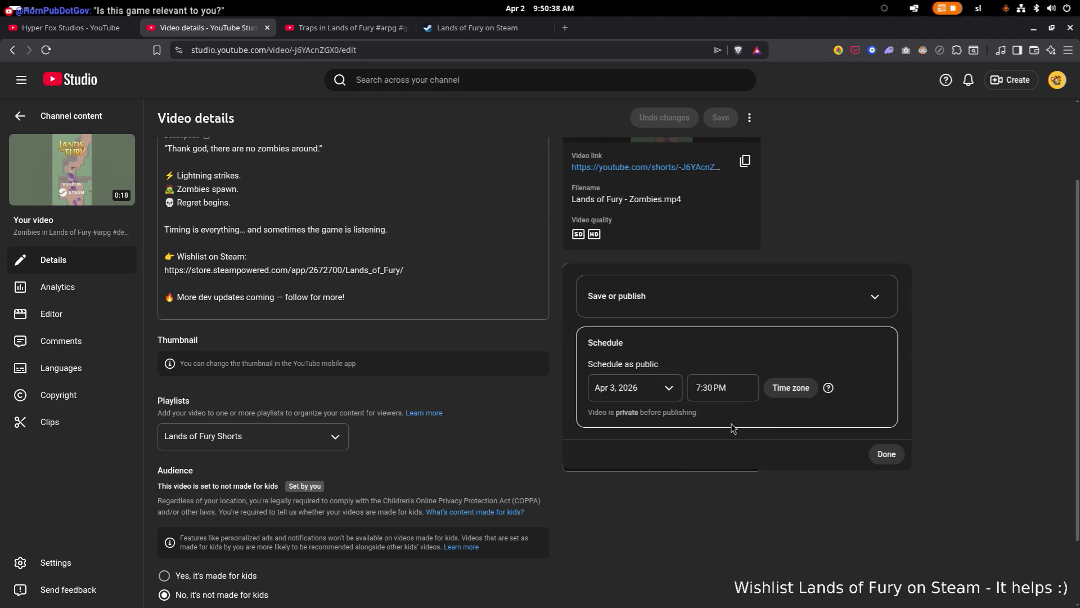
{"action": "left_click", "coordinate": [896, 456]}
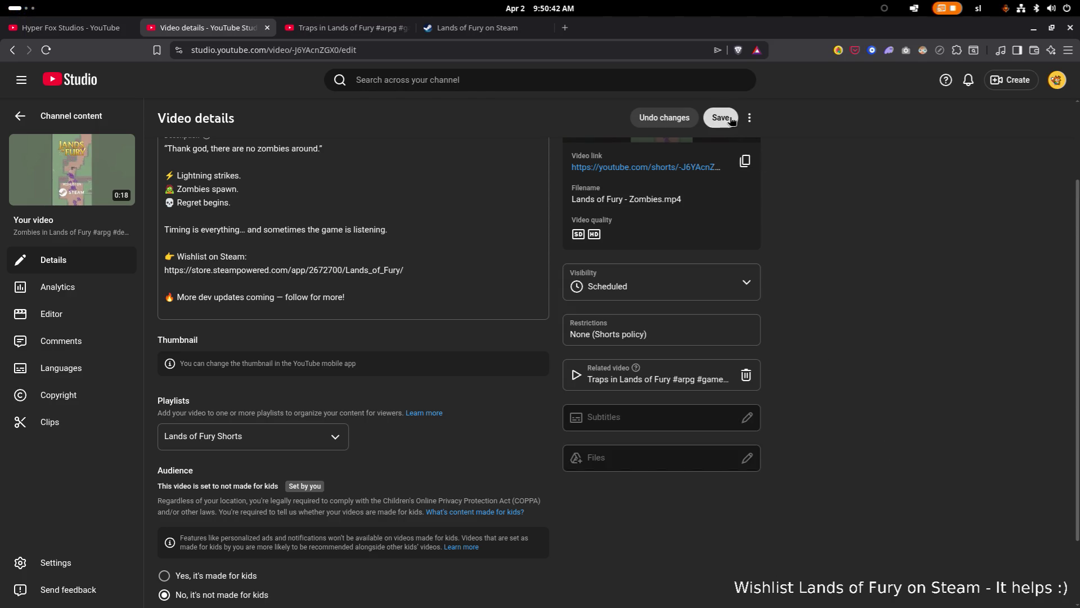
{"action": "left_click", "coordinate": [728, 116]}
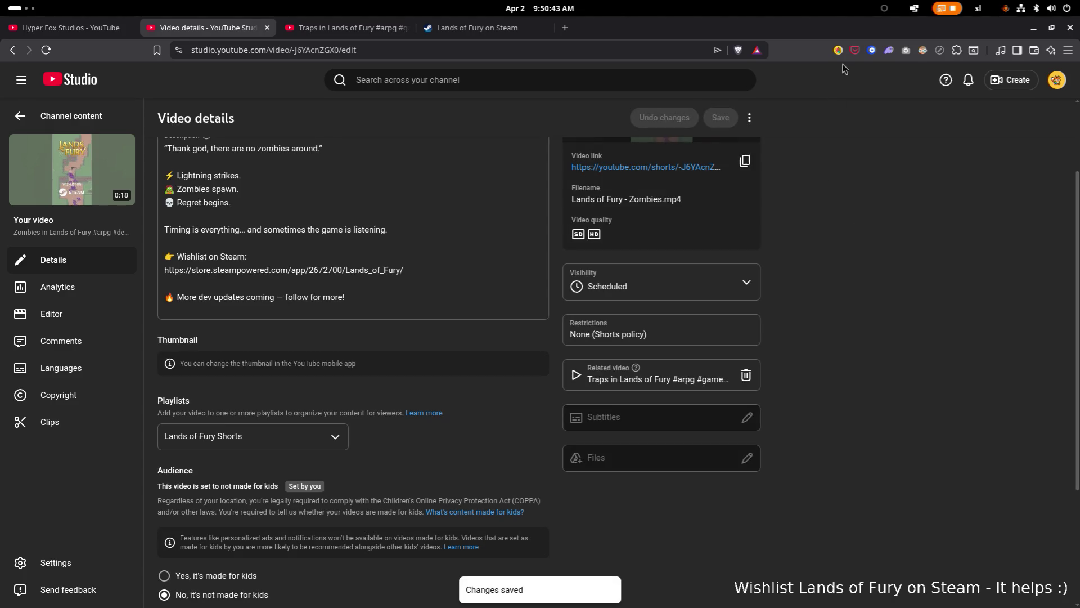
{"action": "key", "text": "super+Right"}
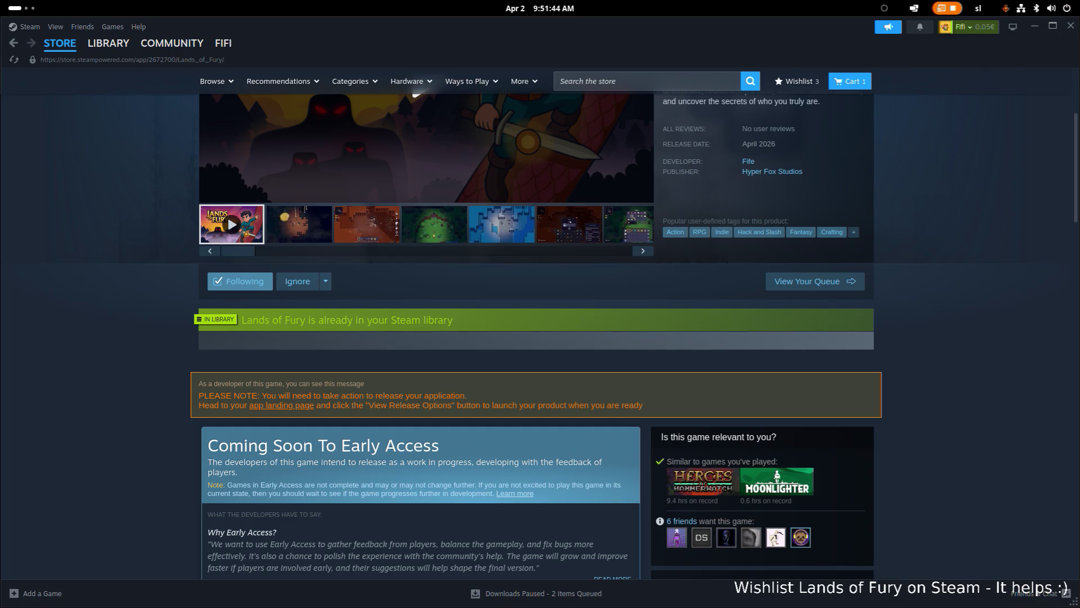
{"action": "key", "text": "super"}
{"action": "key", "text": "Down"}
{"action": "scroll", "coordinate": [107, 366], "scroll_direction": "up", "scroll_amount": 4}
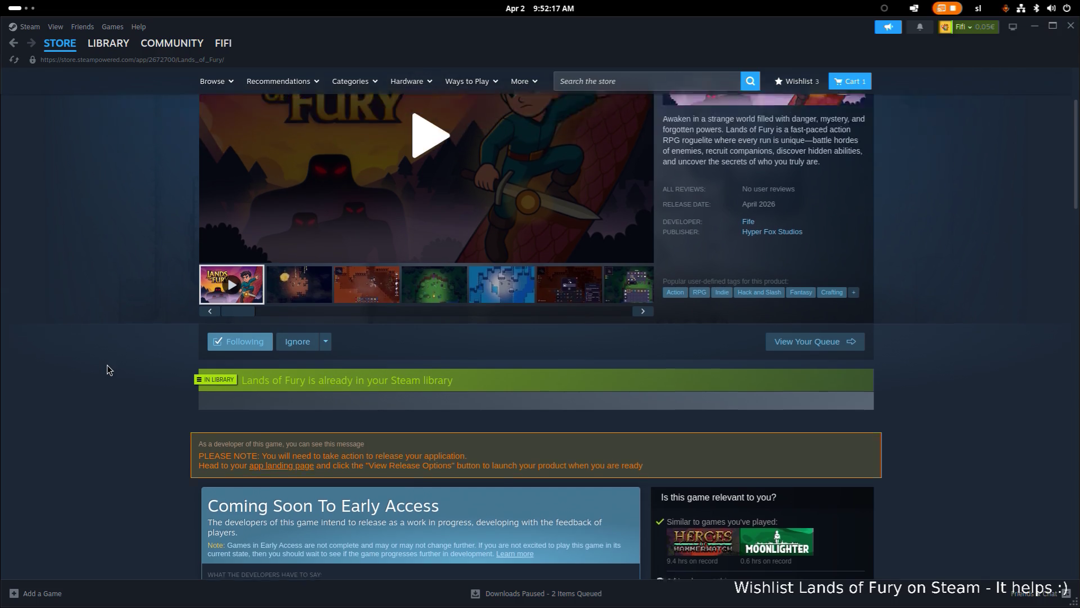
{"action": "scroll", "coordinate": [106, 366], "scroll_direction": "down", "scroll_amount": 8}
{"action": "scroll", "coordinate": [107, 366], "scroll_direction": "down", "scroll_amount": 8}
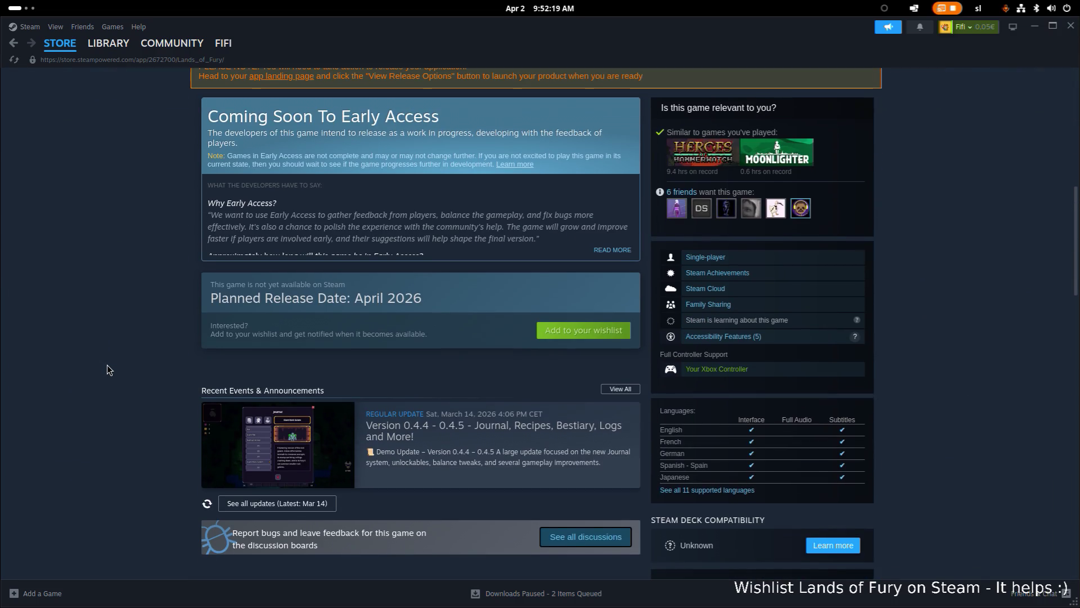
{"action": "scroll", "coordinate": [106, 369], "scroll_direction": "down", "scroll_amount": 6}
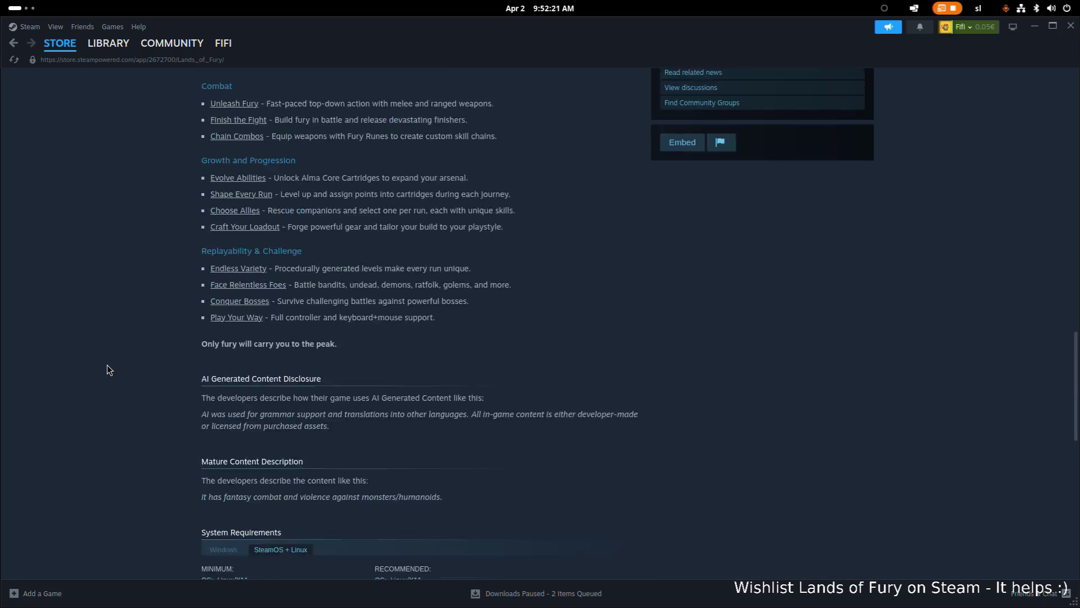
{"action": "scroll", "coordinate": [107, 369], "scroll_direction": "up", "scroll_amount": 2}
{"action": "scroll", "coordinate": [107, 370], "scroll_direction": "up", "scroll_amount": 2}
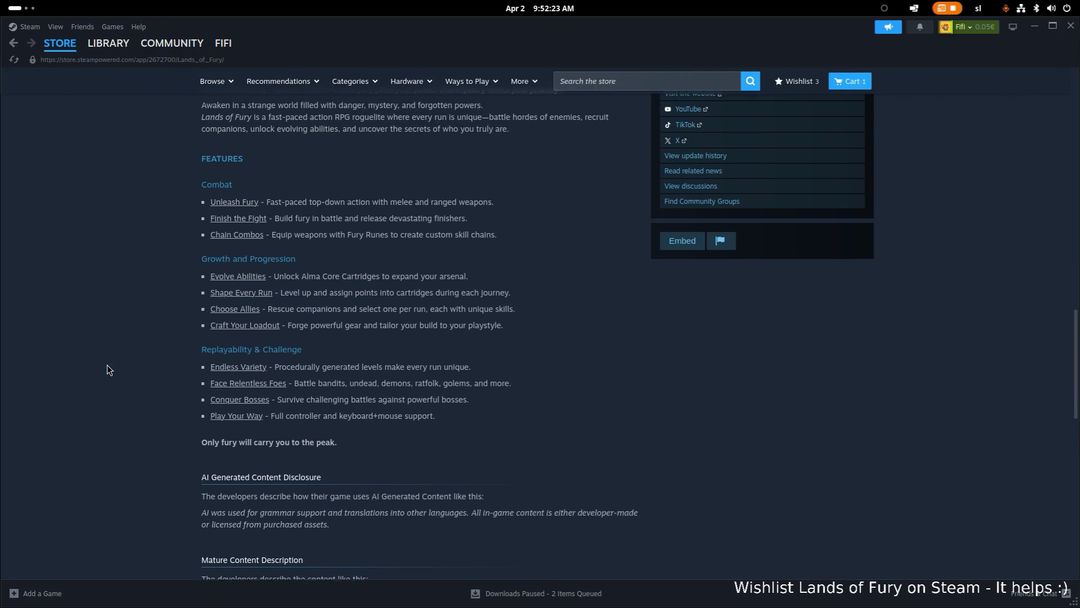
{"action": "scroll", "coordinate": [108, 370], "scroll_direction": "up", "scroll_amount": 2}
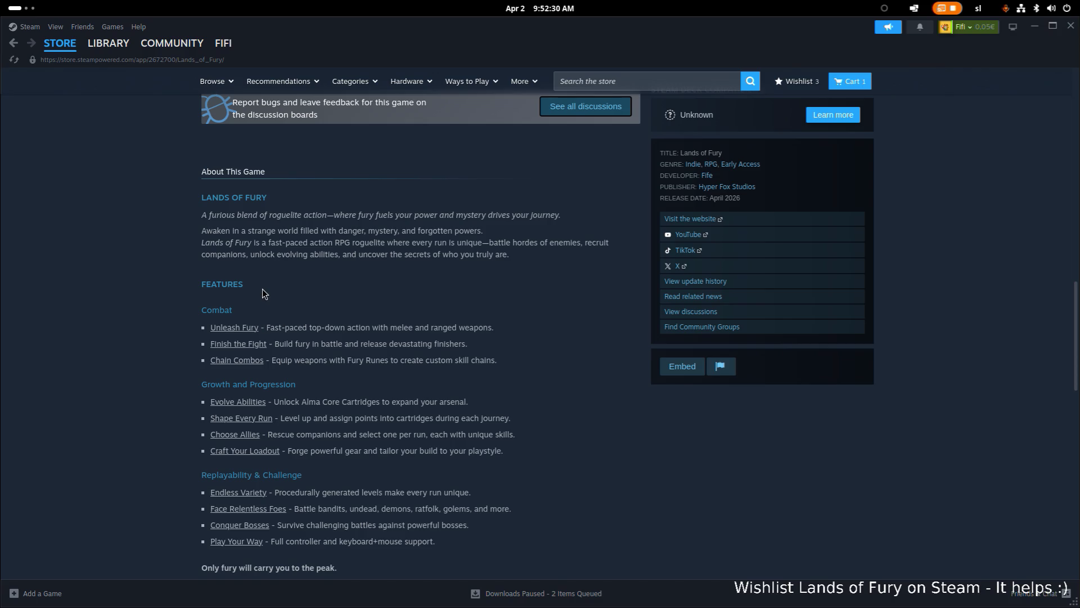
{"action": "scroll", "coordinate": [238, 319], "scroll_direction": "up", "scroll_amount": 1}
{"action": "scroll", "coordinate": [235, 330], "scroll_direction": "down", "scroll_amount": 3}
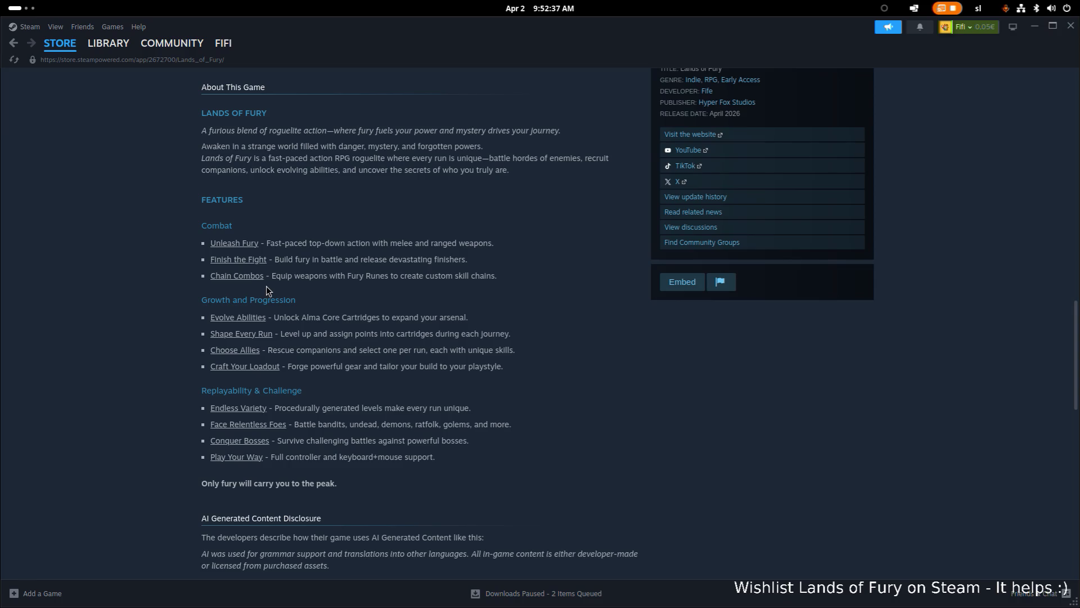
{"action": "scroll", "coordinate": [267, 287], "scroll_direction": "down", "scroll_amount": 2}
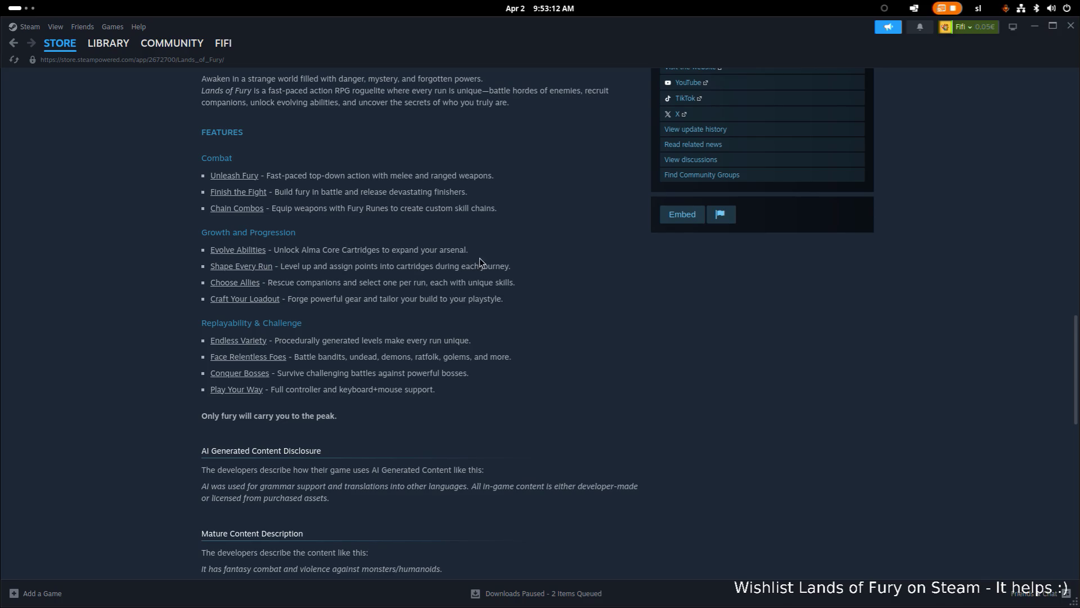
{"action": "left_click_drag", "start_coordinate": [518, 270], "coordinate": [205, 270]}
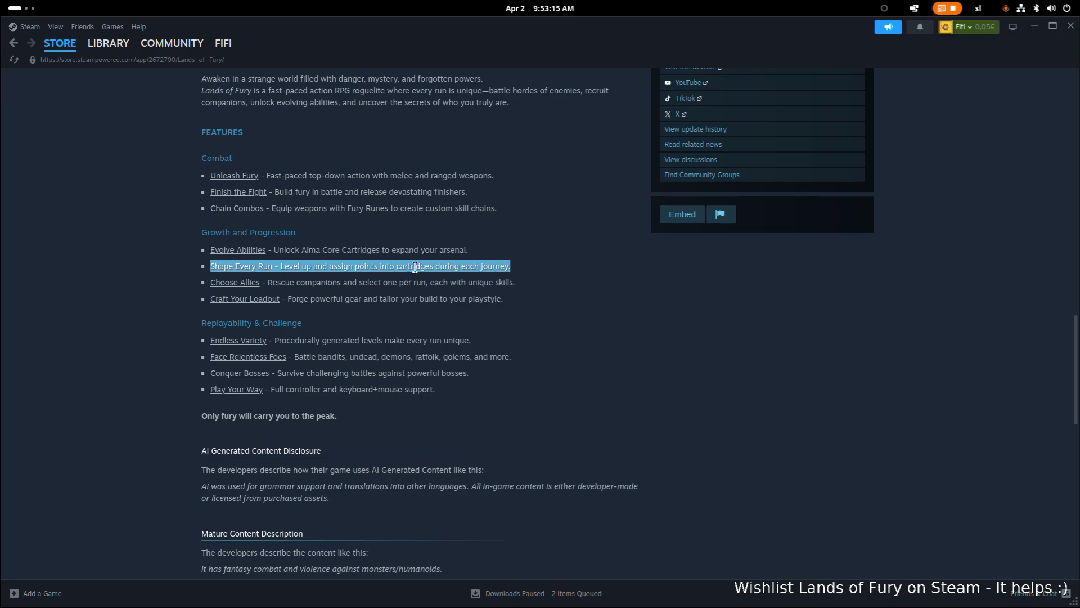
{"action": "left_click", "coordinate": [304, 268]}
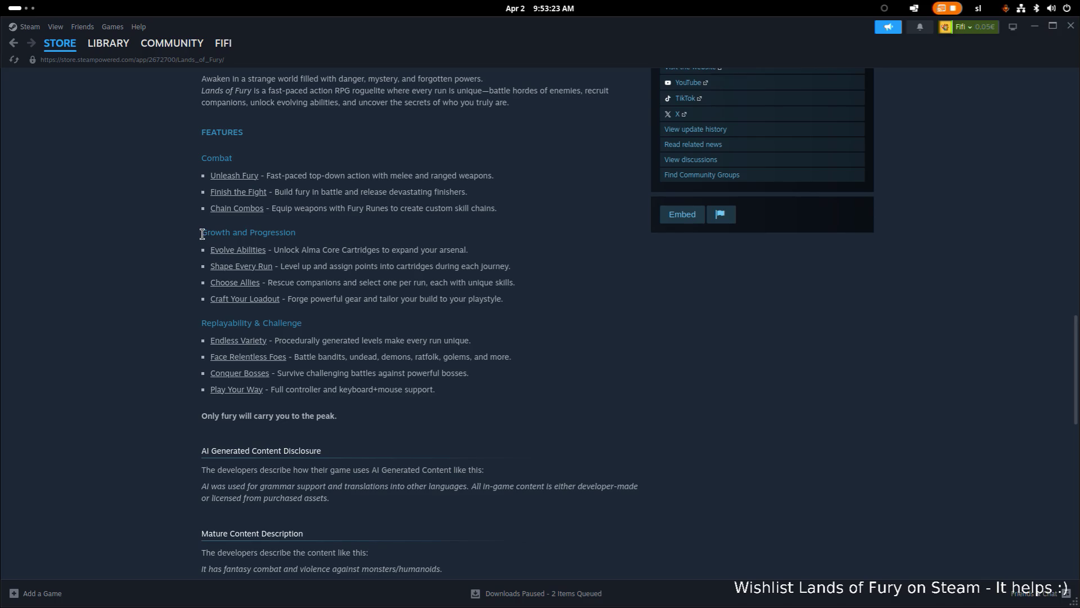
{"action": "left_click_drag", "start_coordinate": [202, 233], "coordinate": [311, 235]}
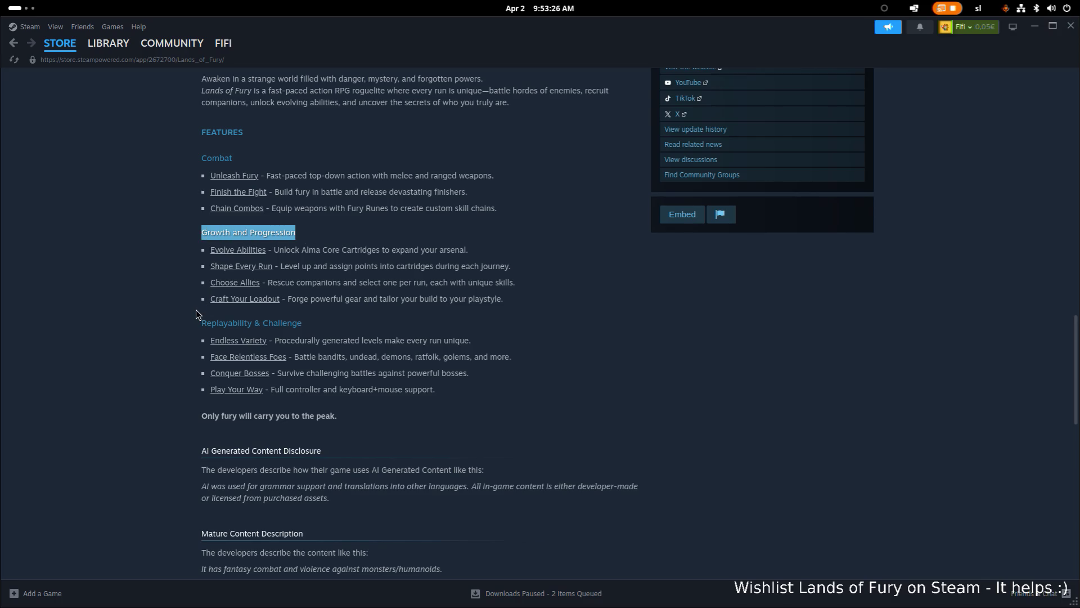
{"action": "left_click_drag", "start_coordinate": [196, 310], "coordinate": [344, 309]}
{"action": "left_click", "coordinate": [309, 297]}
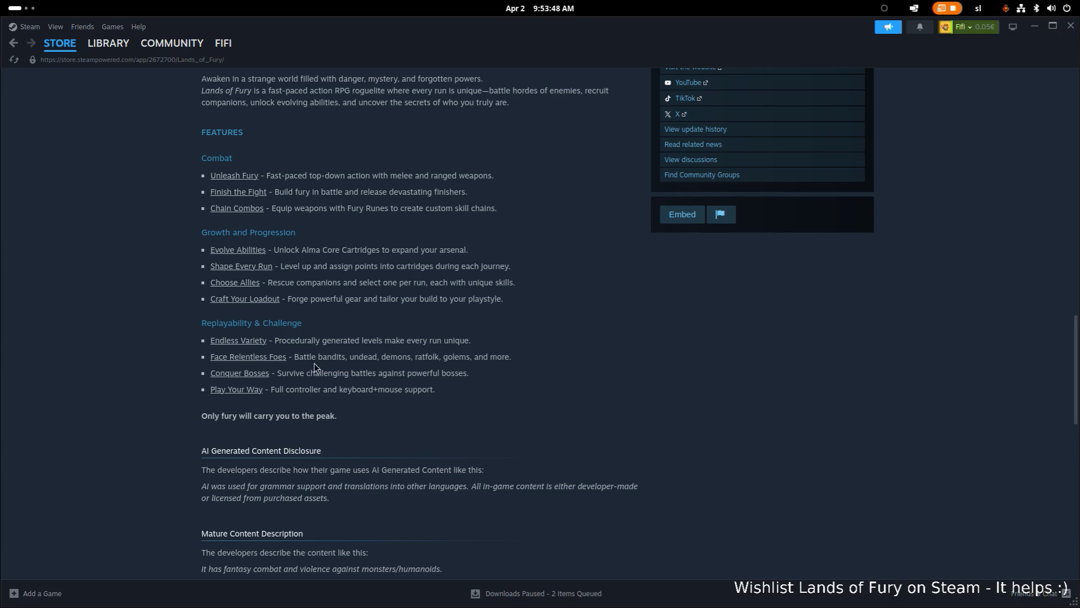
{"action": "left_click_drag", "start_coordinate": [299, 356], "coordinate": [382, 365]}
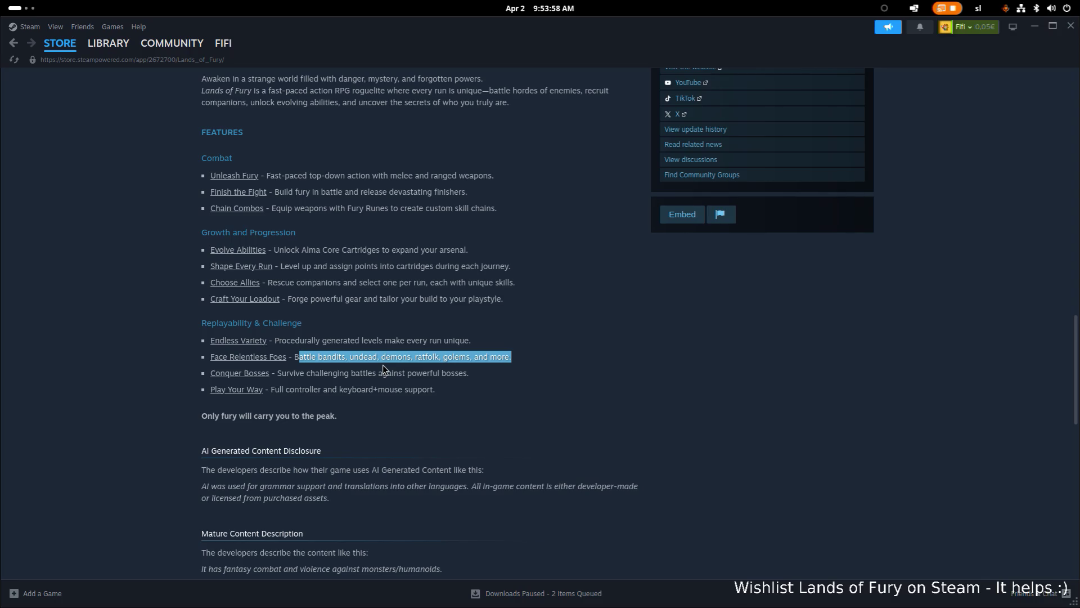
{"action": "left_click", "coordinate": [528, 251]}
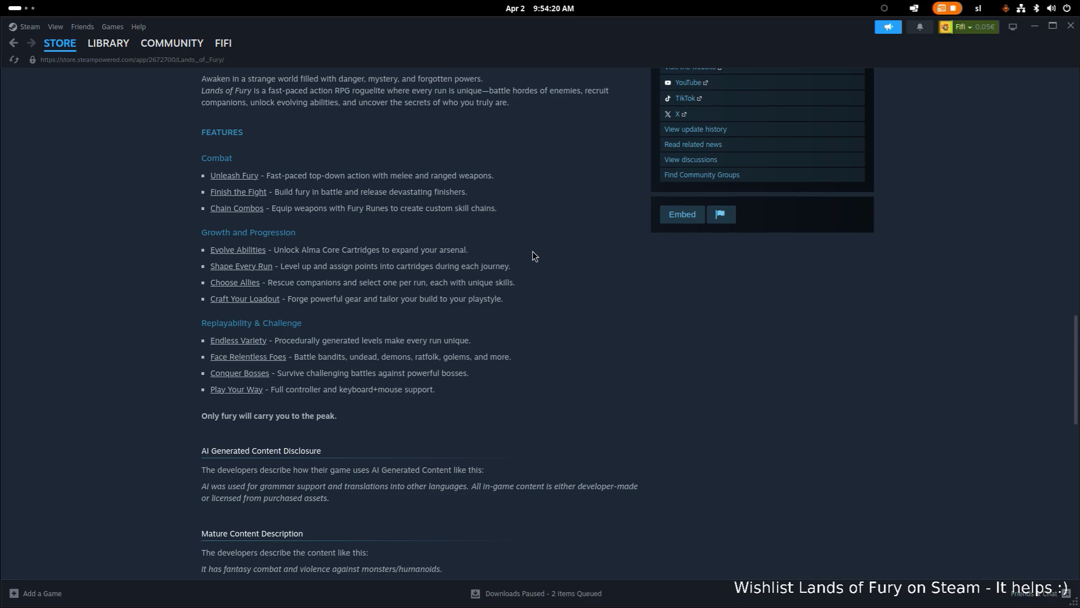
{"action": "scroll", "coordinate": [532, 251], "scroll_direction": "up", "scroll_amount": 3}
{"action": "scroll", "coordinate": [370, 308], "scroll_direction": "down", "scroll_amount": 2}
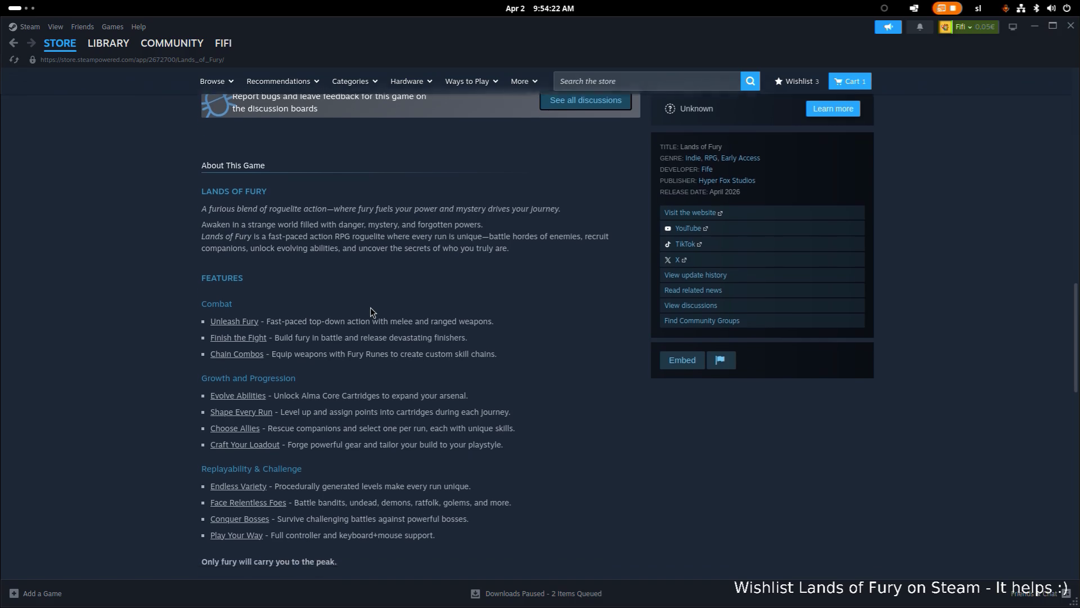
Step: Look through the app switcher's browser windows for the Video details window, closing it unchanged
{"action": "scroll", "coordinate": [464, 321], "scroll_direction": "up", "scroll_amount": 1}
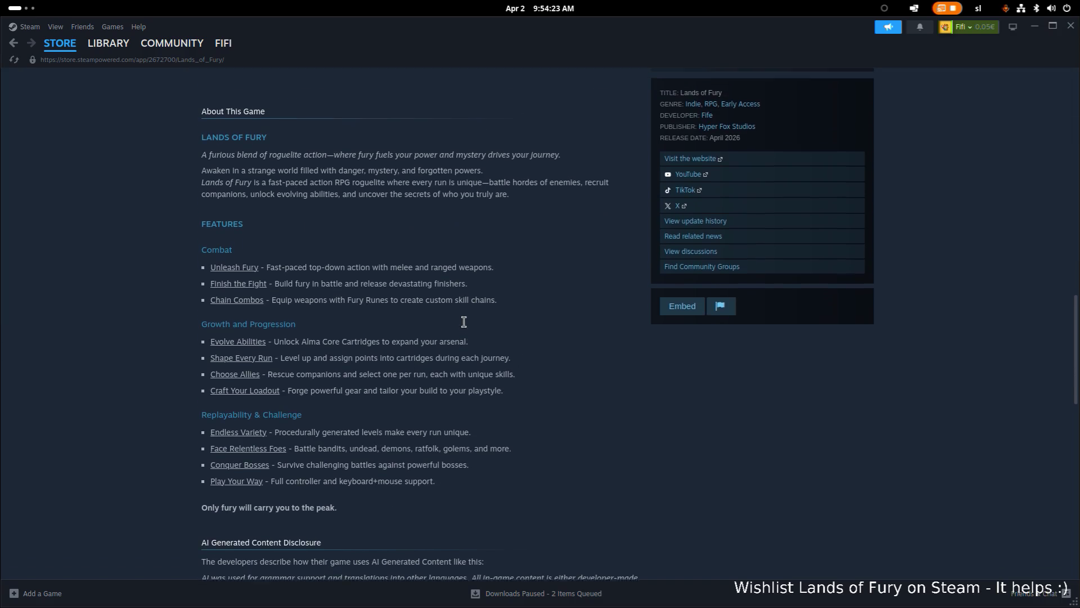
{"action": "key", "text": "alt+Tab"}
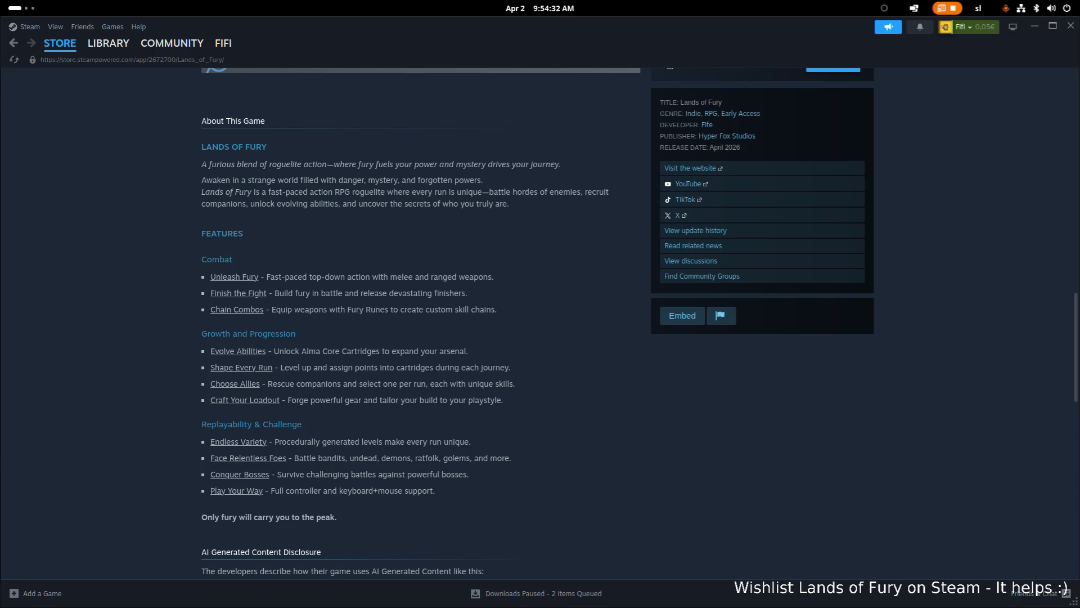
{"action": "key", "text": "alt+Tab"}
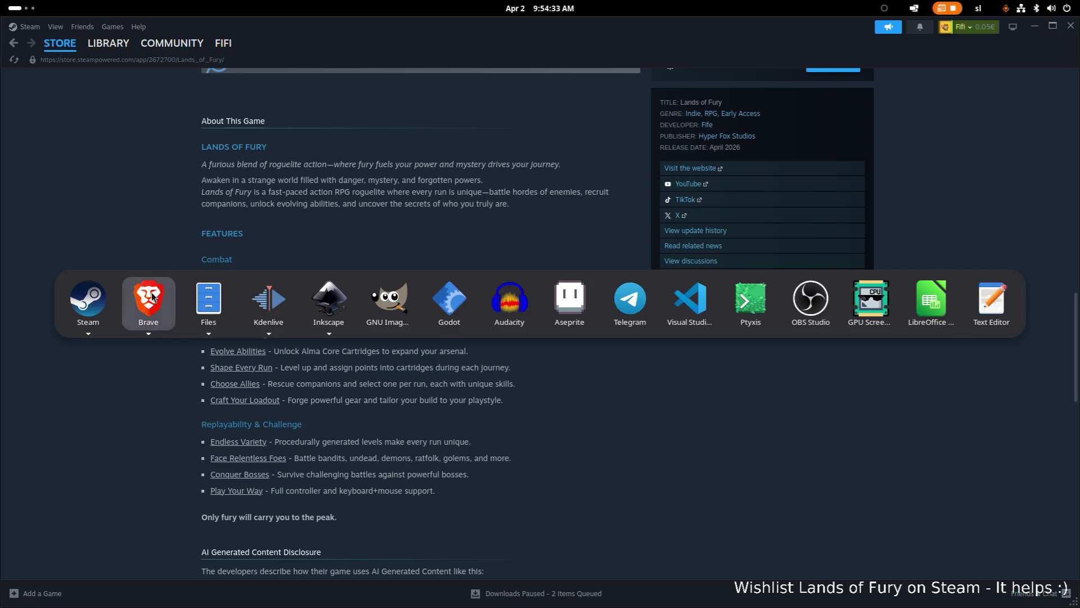
{"action": "key", "text": "alt+Tab"}
{"action": "key", "text": "Left"}
{"action": "key", "text": "Down"}
{"action": "key", "text": "Right"}
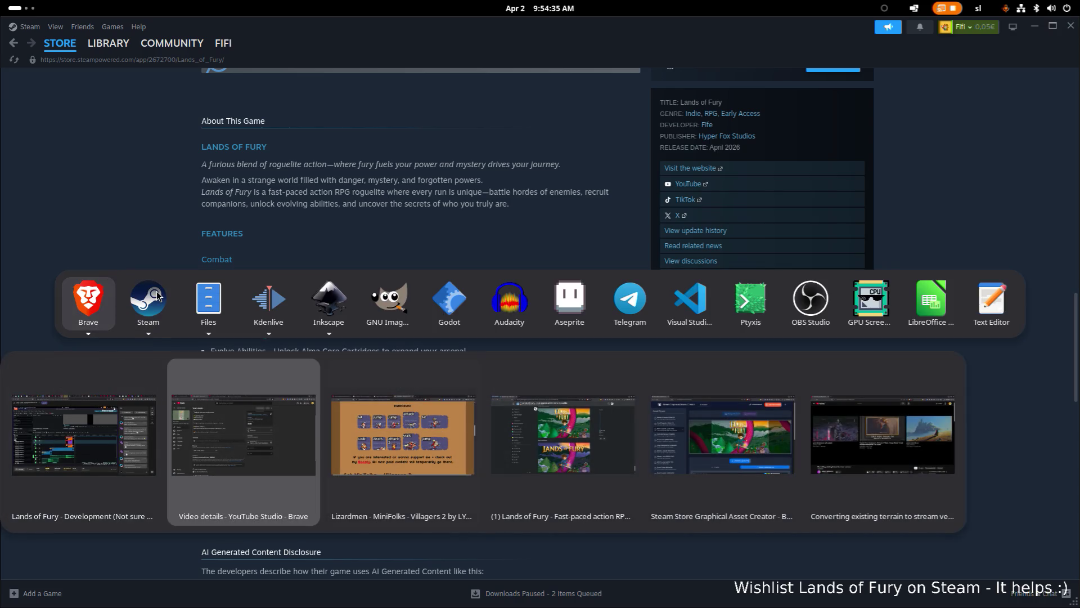
{"action": "key", "text": "Right"}
{"action": "key", "text": "Right"}
{"action": "key", "text": "Right"}
{"action": "key", "text": "Left"}
{"action": "key", "text": "Left"}
{"action": "key", "text": "Left"}
{"action": "key", "text": "Left"}
{"action": "key", "text": "Right"}
{"action": "key", "text": "Escape"}
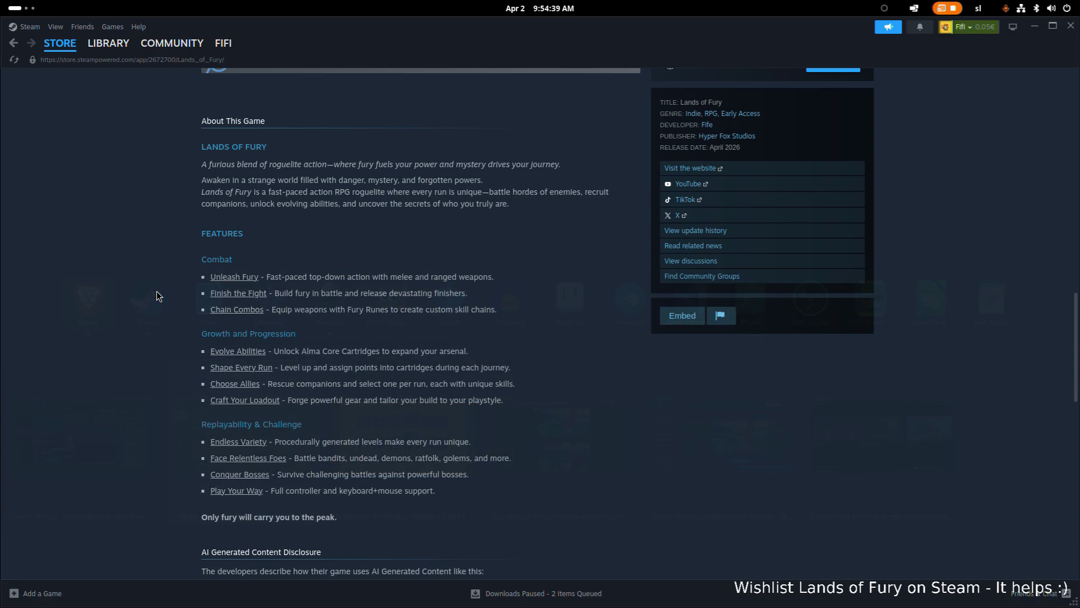
{"action": "key", "text": "alt+Tab"}
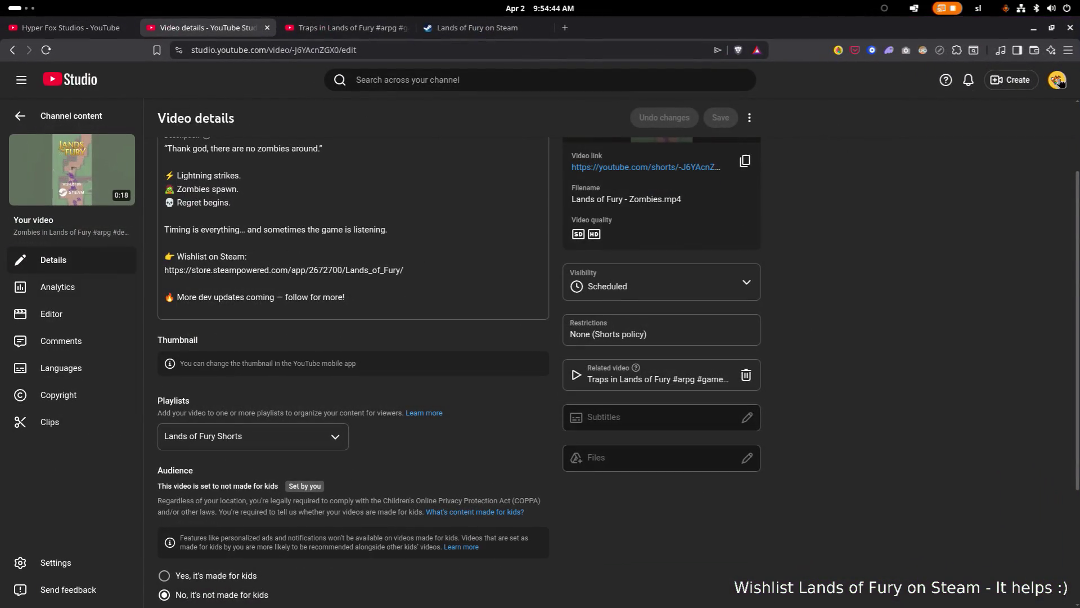
{"action": "left_click", "coordinate": [1055, 79]}
{"action": "left_click", "coordinate": [952, 153]}
{"action": "key", "text": "alt+Tab"}
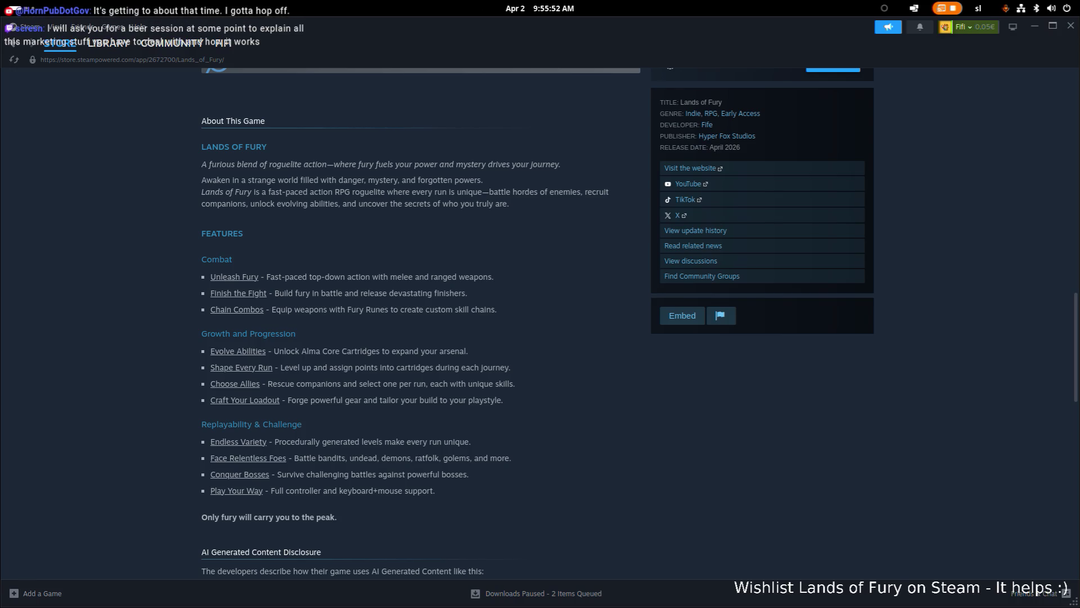
Step: Copy the Lands of Fury store page link from Steam's URL bar and return to the browser
{"action": "left_click", "coordinate": [211, 60]}
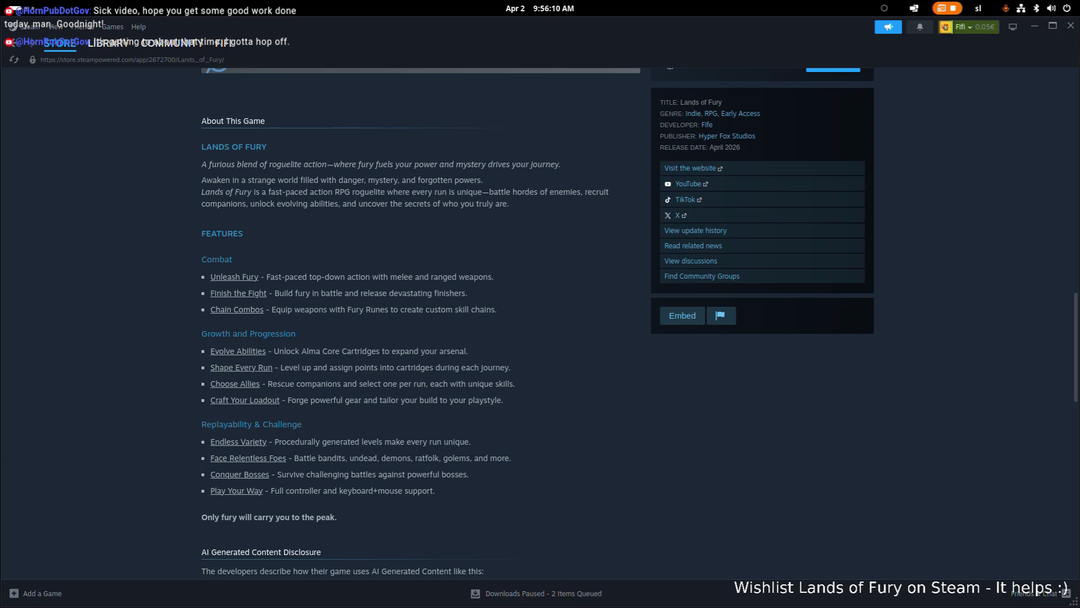
{"action": "left_click", "coordinate": [6, 236]}
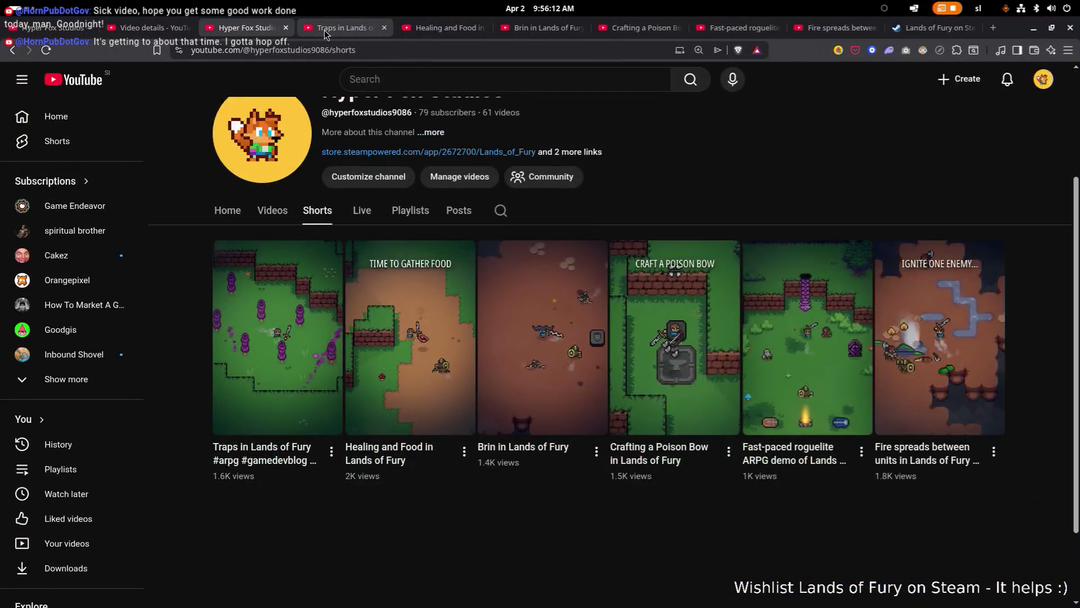
Step: Start a comment on the Traps Short reading 'Wishlist it on steam:', fixing the missing word
{"action": "left_click", "coordinate": [325, 31]}
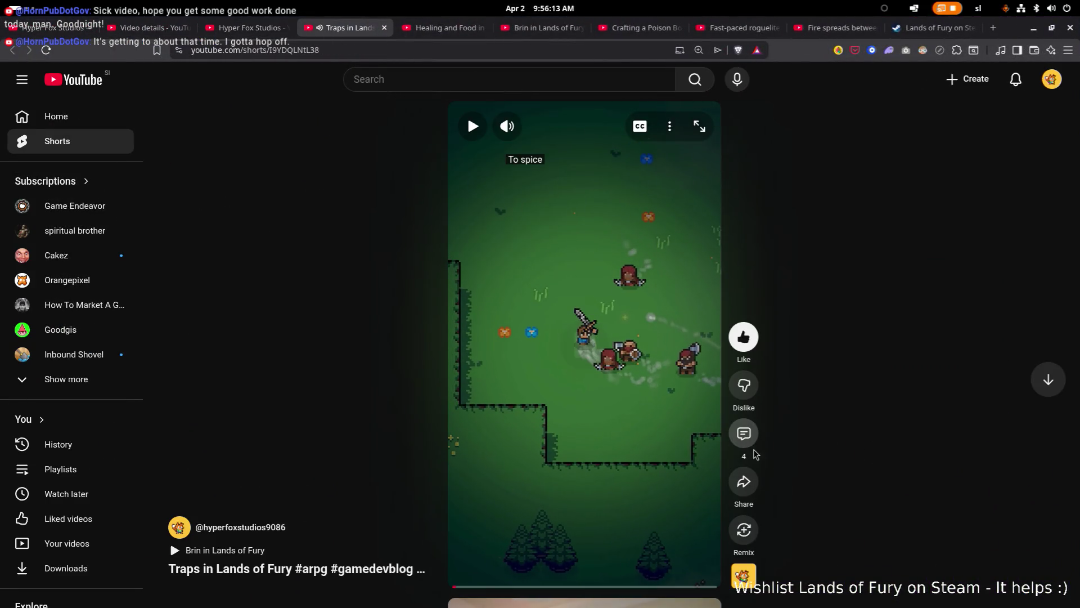
{"action": "left_click", "coordinate": [745, 436]}
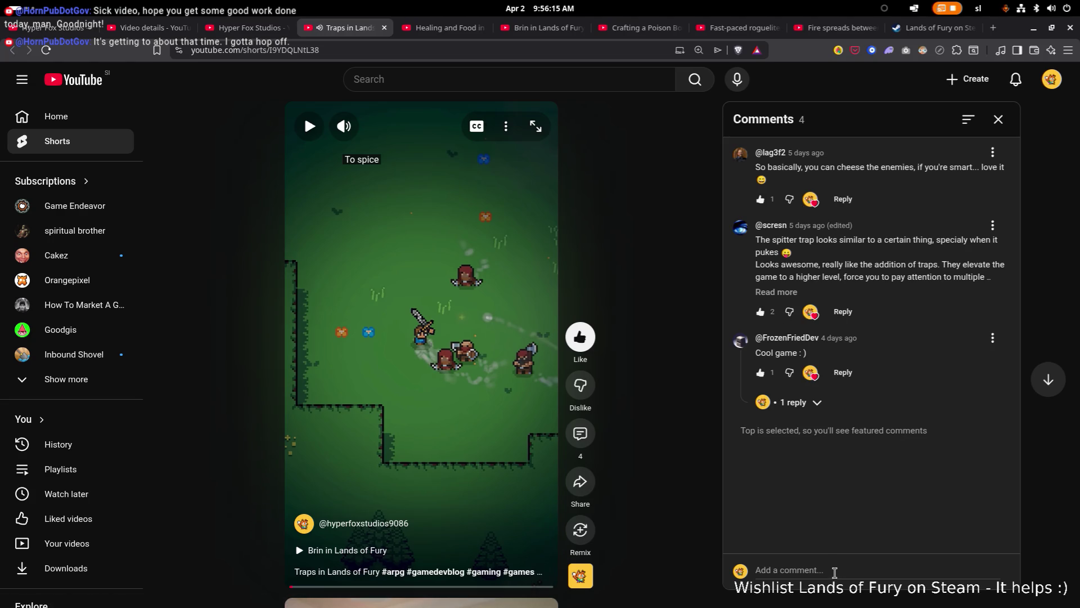
{"action": "left_click", "coordinate": [834, 571]}
{"action": "type", "text": "Wishlist on steam:"}
{"action": "key", "text": "Left"}
{"action": "key", "text": "ctrl+shift+Left"}
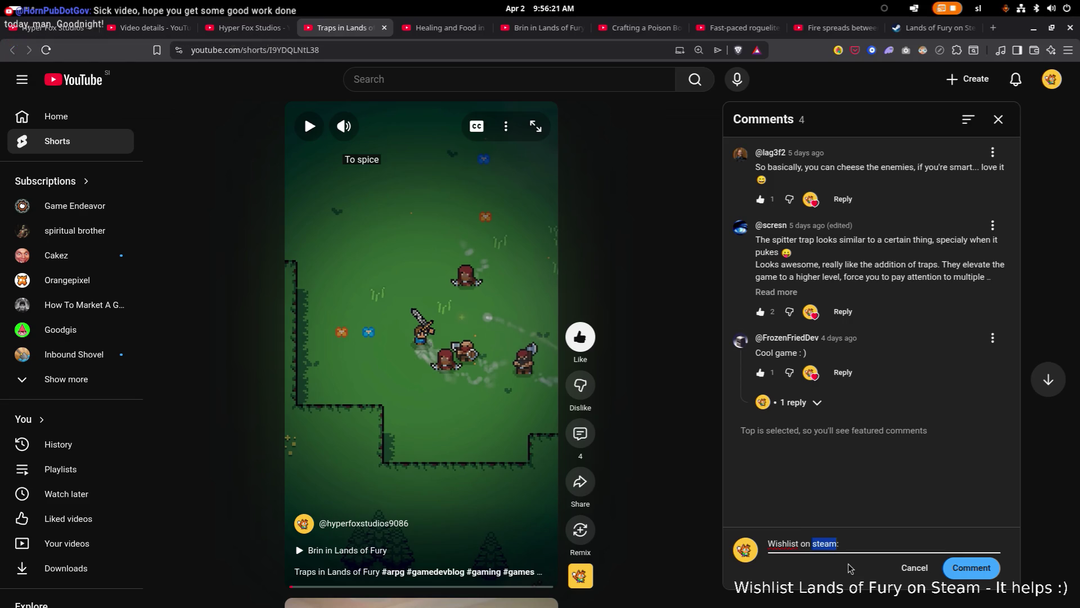
{"action": "key", "text": "Right"}
{"action": "type", "text": "l"}
{"action": "type", "text": "t"}
Step: Paste the Lands of Fury Steam store link after the text and post the comment
{"action": "key", "text": "End"}
{"action": "key", "text": "ctrl+v"}
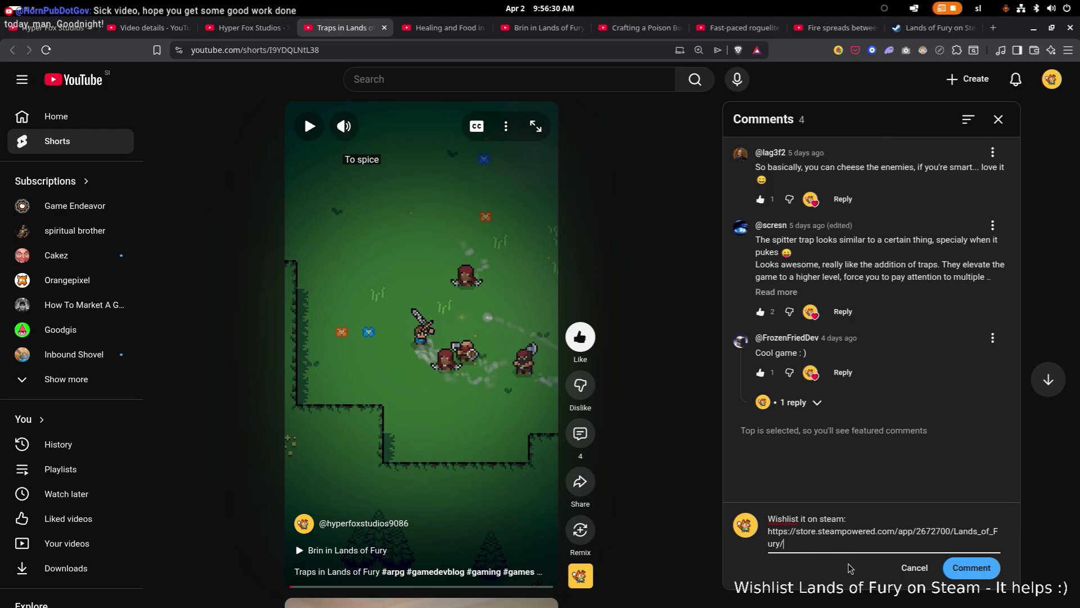
{"action": "key", "text": "shift+Up"}
{"action": "key", "text": "shift+Up"}
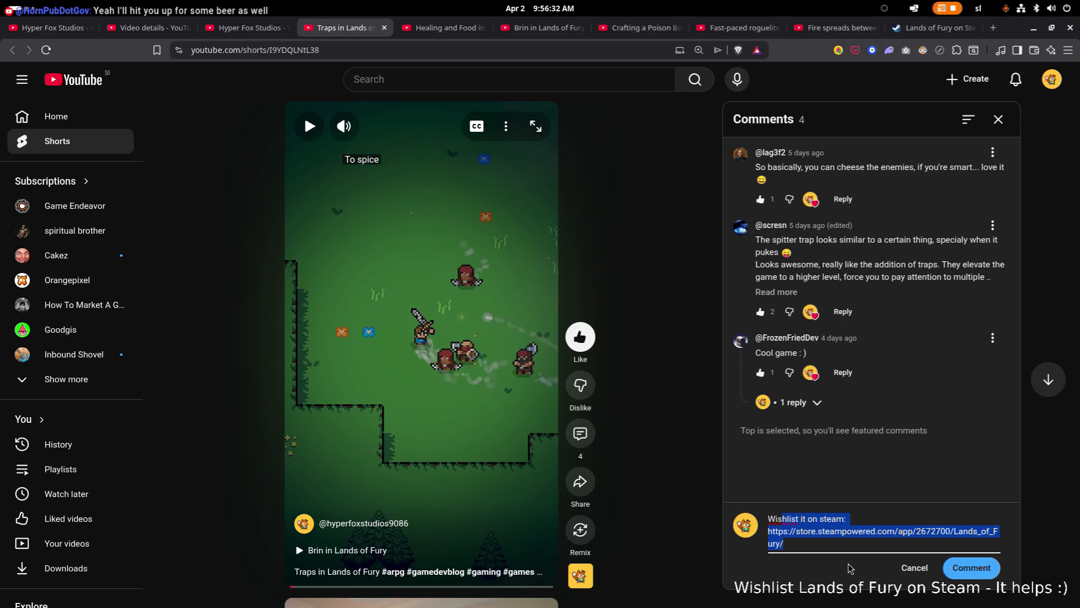
{"action": "key", "text": "shift+Home"}
{"action": "key", "text": "Right"}
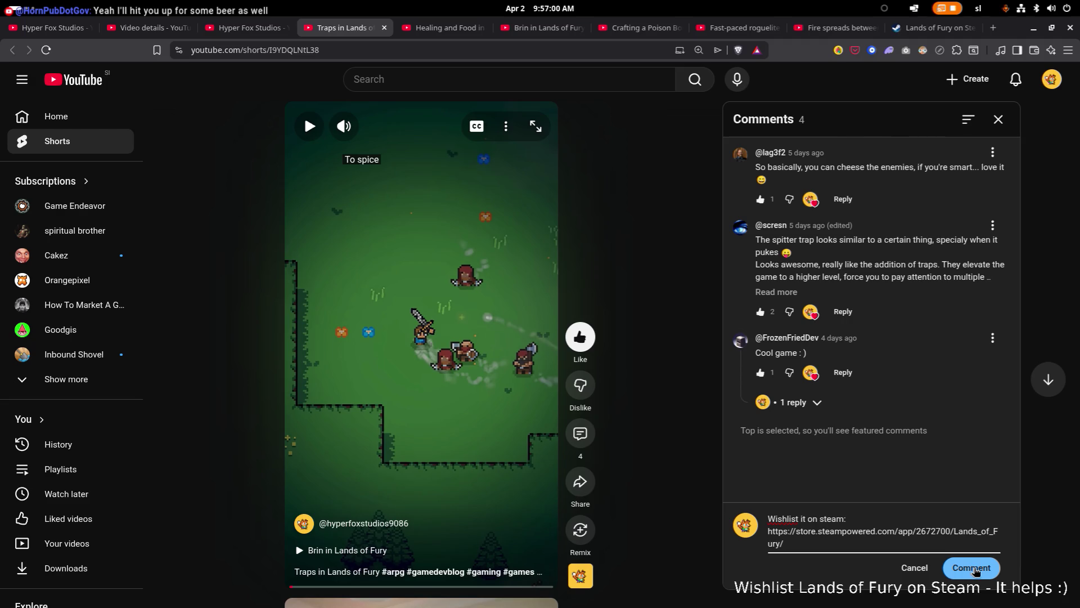
{"action": "left_click", "coordinate": [976, 569]}
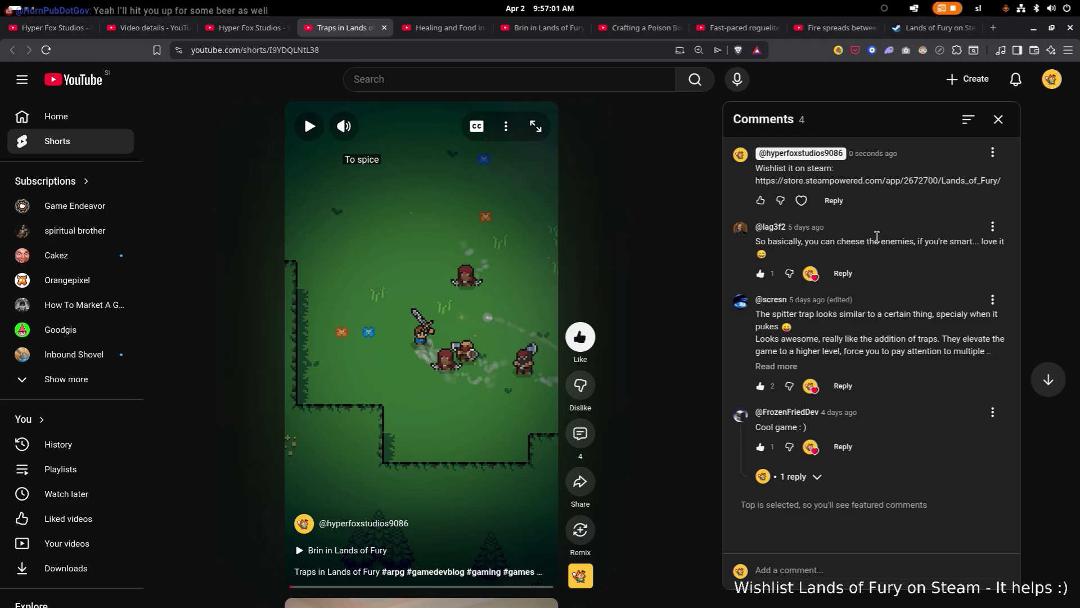
Step: Pin the new wishlist comment to the top of the Traps Short
{"action": "left_click", "coordinate": [992, 153]}
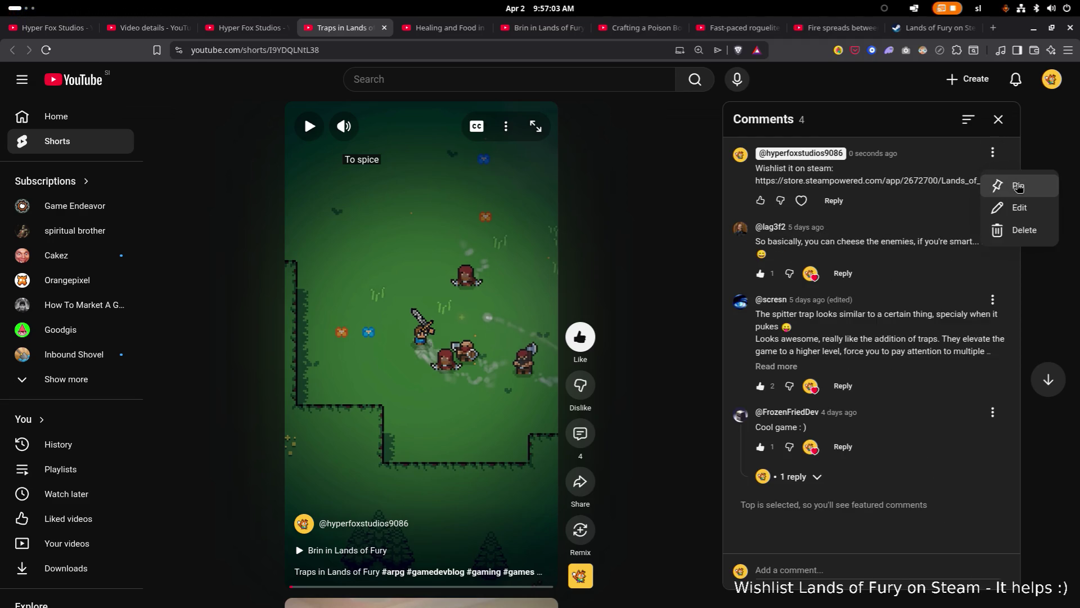
{"action": "left_click", "coordinate": [1019, 187]}
{"action": "left_click", "coordinate": [631, 366]}
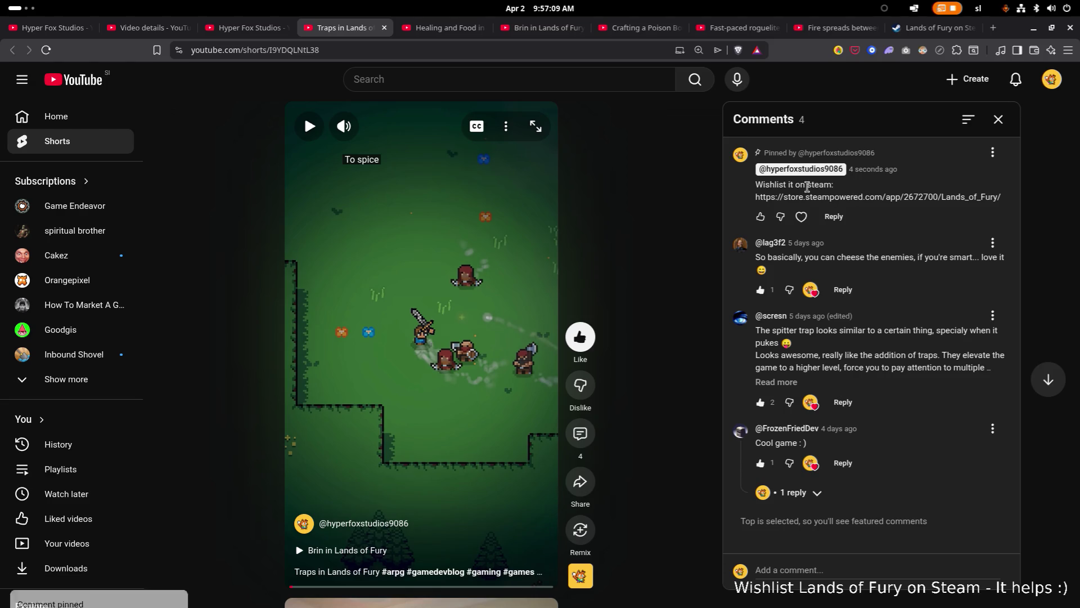
Step: Copy the pinned comment's full text, then go to the Healing and Food Short and pause it
{"action": "triple_click", "coordinate": [778, 200]}
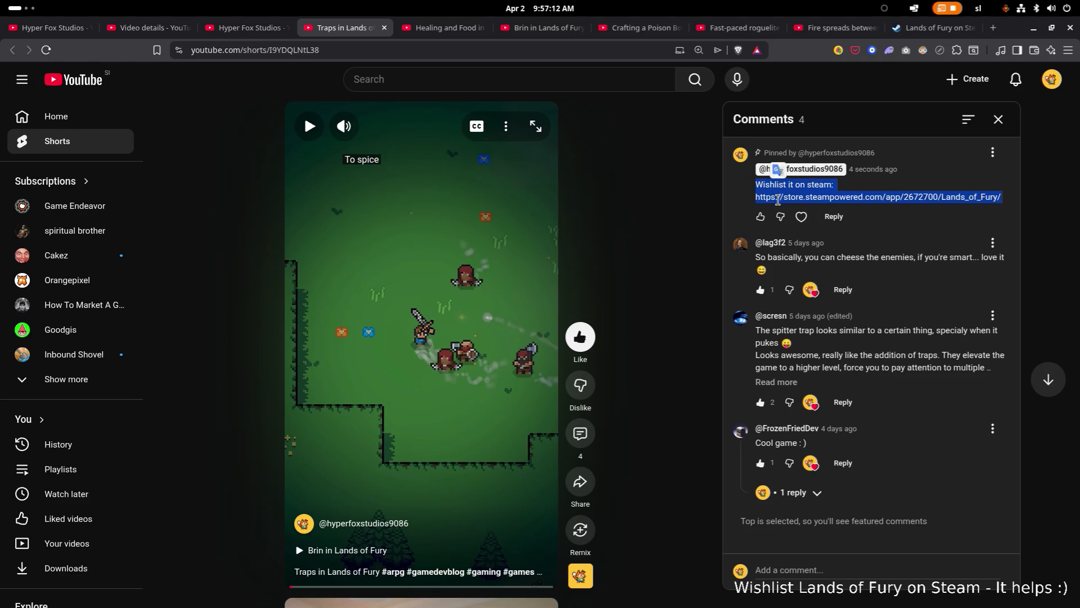
{"action": "left_click", "coordinate": [992, 152]}
{"action": "left_click", "coordinate": [1021, 209]}
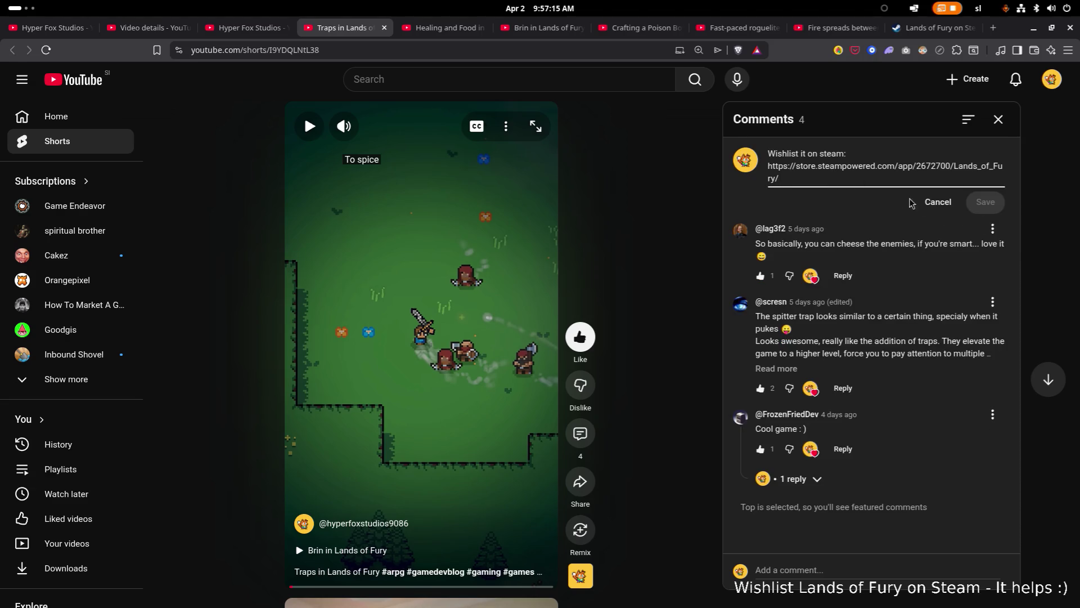
{"action": "left_click", "coordinate": [937, 204]}
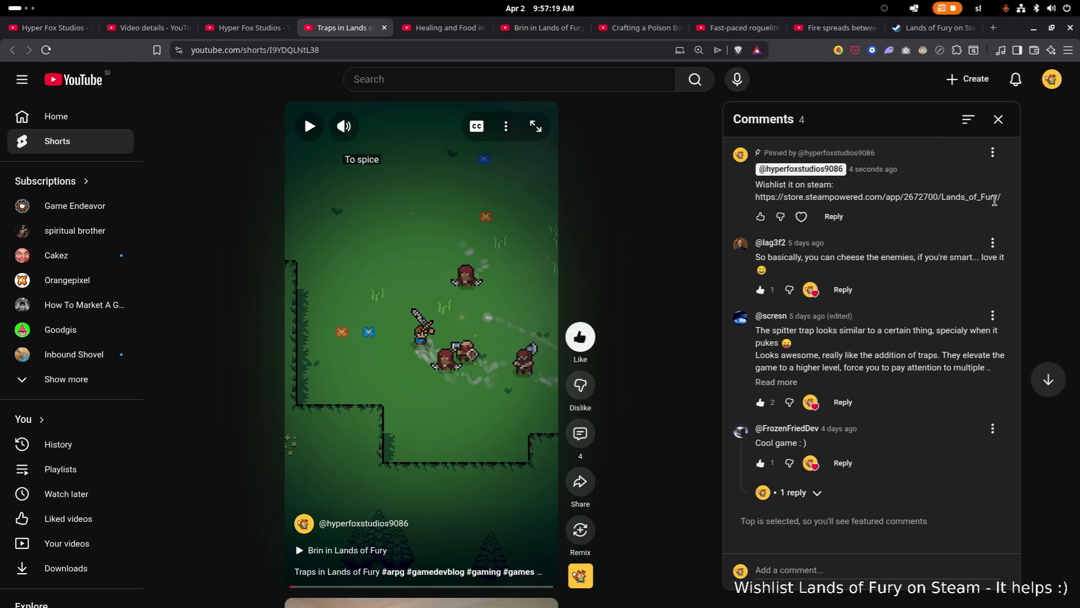
{"action": "triple_click", "coordinate": [974, 197]}
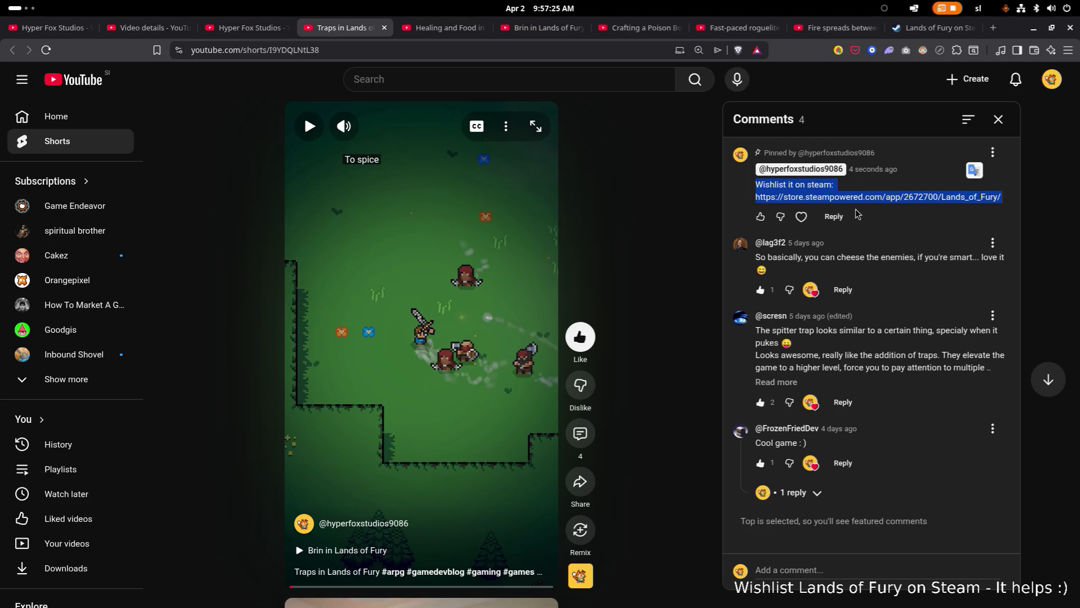
{"action": "left_click", "coordinate": [900, 197]}
{"action": "triple_click", "coordinate": [900, 196]}
{"action": "key", "text": "ctrl+c"}
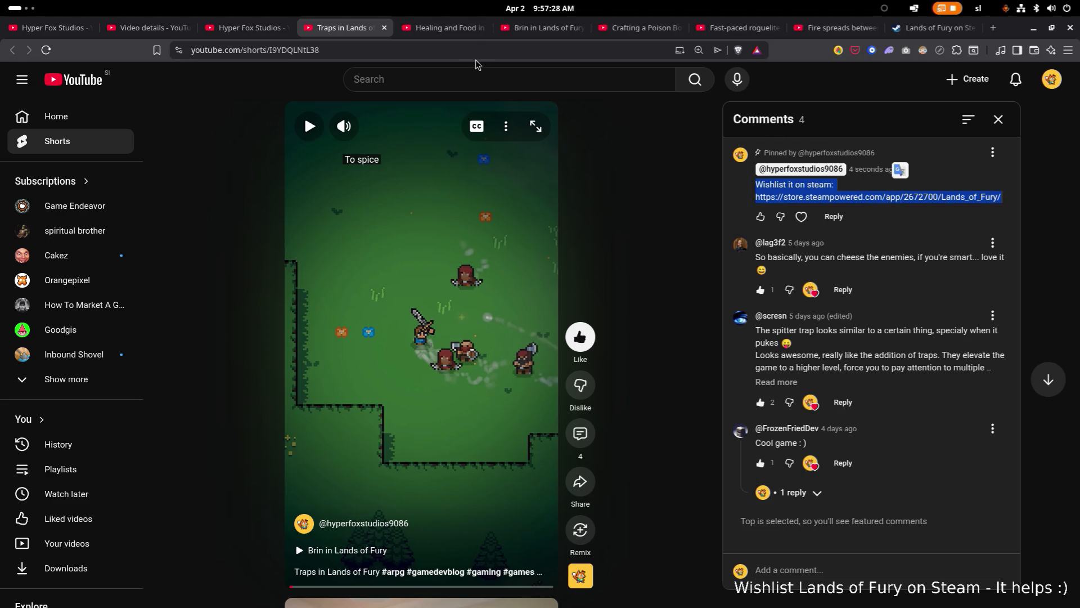
{"action": "left_click", "coordinate": [464, 29]}
{"action": "left_click", "coordinate": [661, 282]}
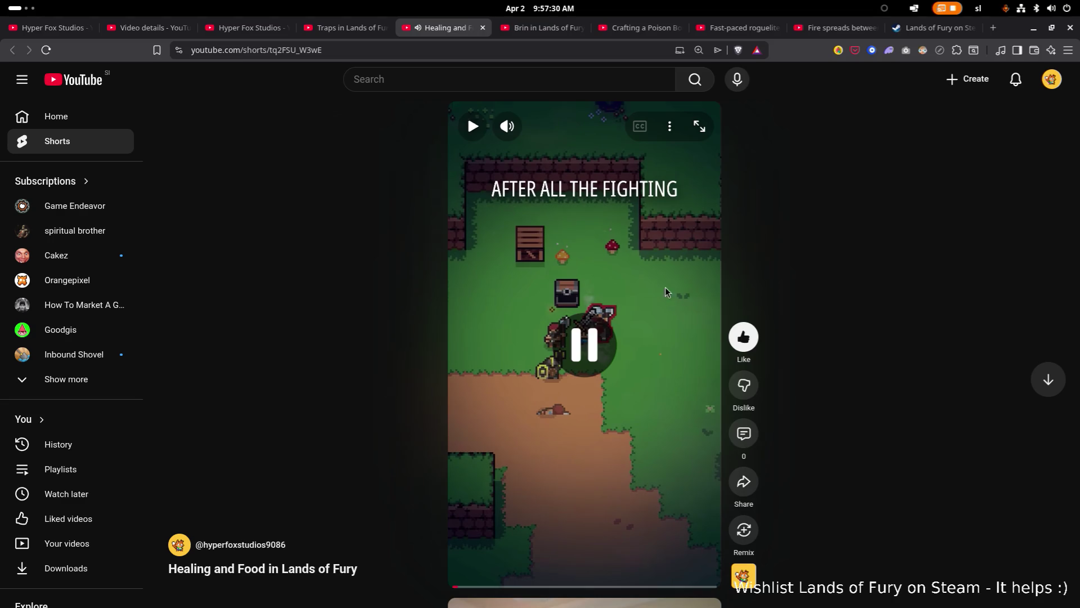
Step: Post the pasted 'Wishlist it on steam:' text and store link on the Healing and Food Short and pin it
{"action": "left_click", "coordinate": [744, 434]}
{"action": "left_click", "coordinate": [851, 569]}
{"action": "key", "text": "ctrl+v"}
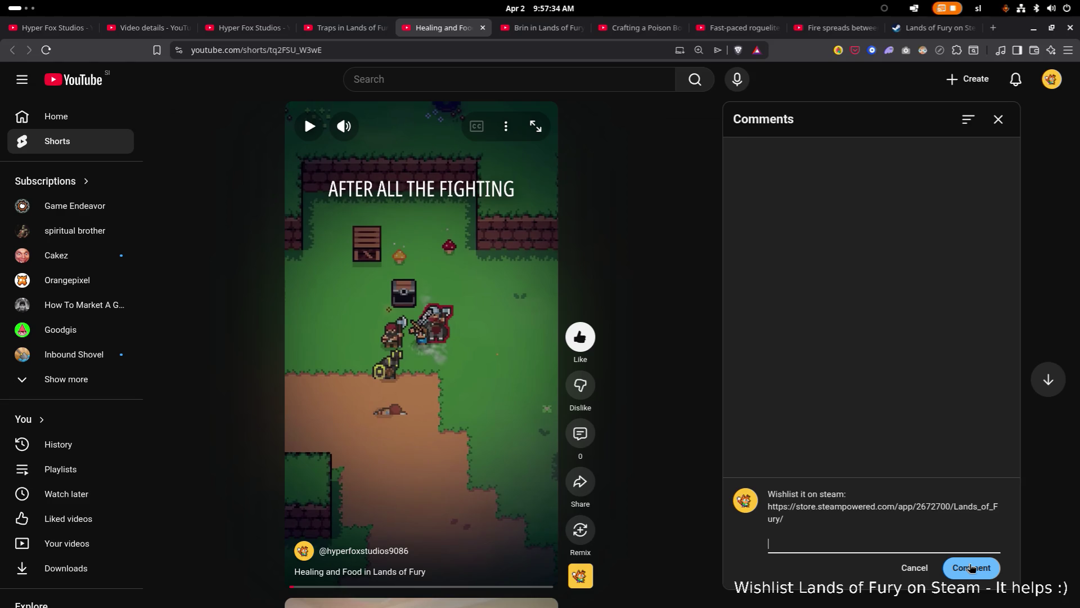
{"action": "key", "text": "BackSpace"}
{"action": "key", "text": "BackSpace"}
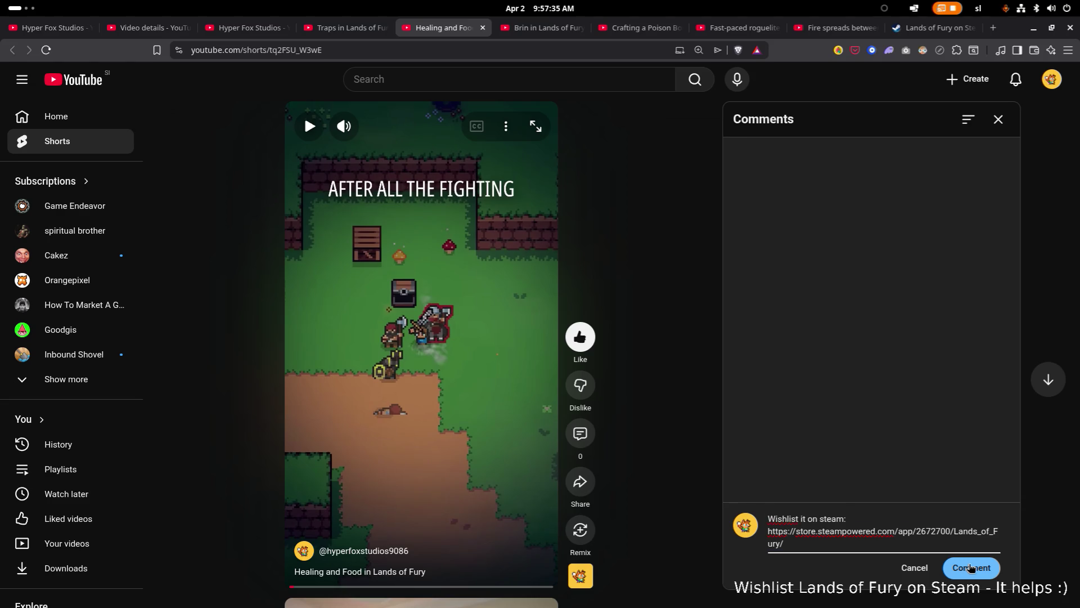
{"action": "left_click", "coordinate": [971, 568]}
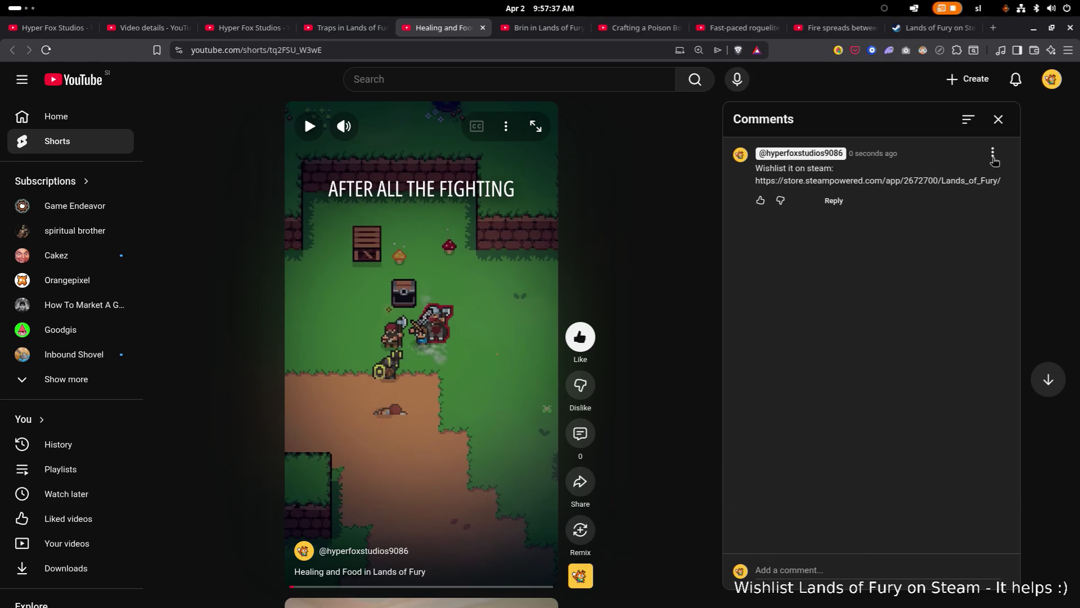
{"action": "left_click", "coordinate": [994, 160]}
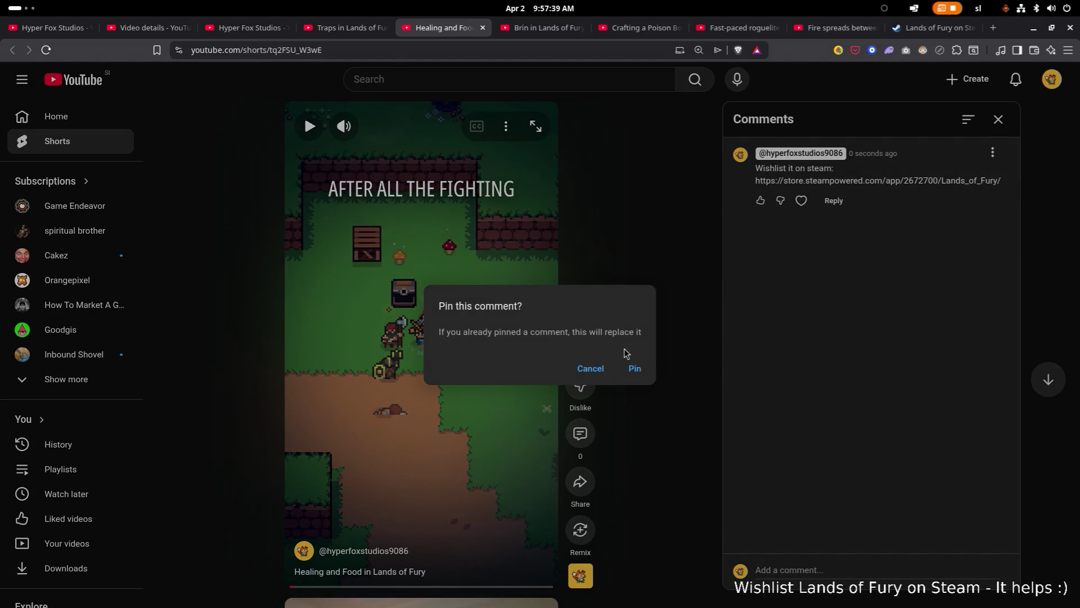
{"action": "left_click", "coordinate": [636, 369]}
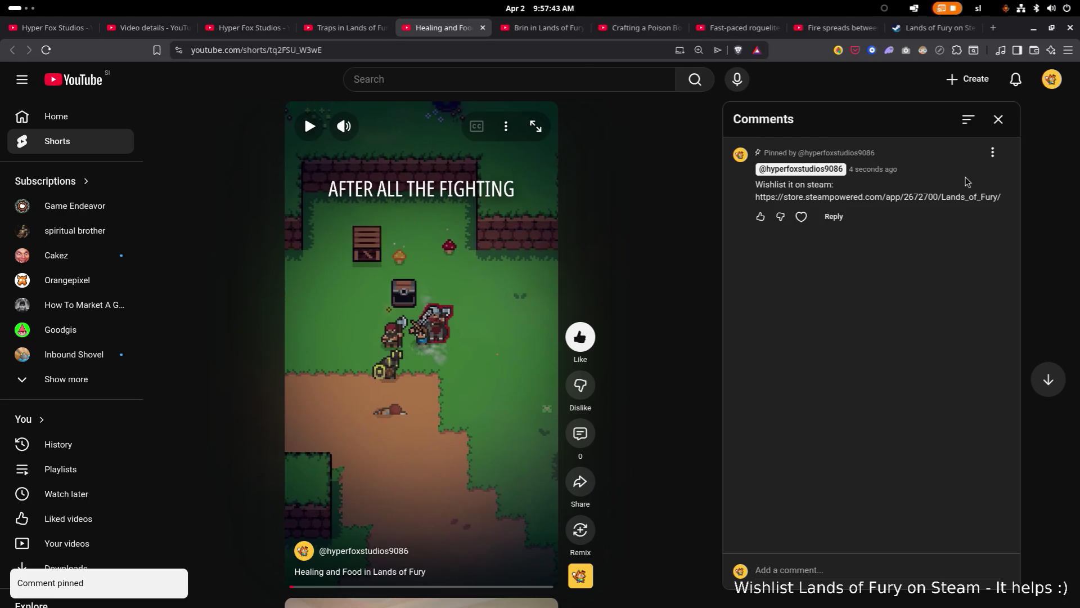
Step: Try adjusting the pinned comment's link line break, then cancel the edit, leaving it unchanged
{"action": "left_click", "coordinate": [994, 158]}
{"action": "left_click", "coordinate": [1004, 205]}
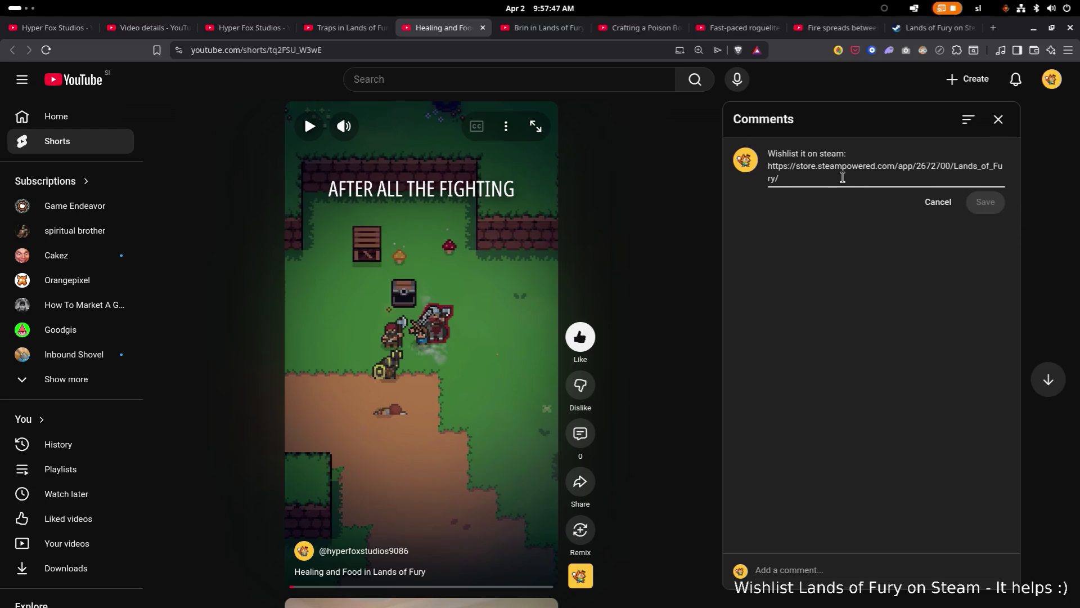
{"action": "left_click", "coordinate": [938, 202]}
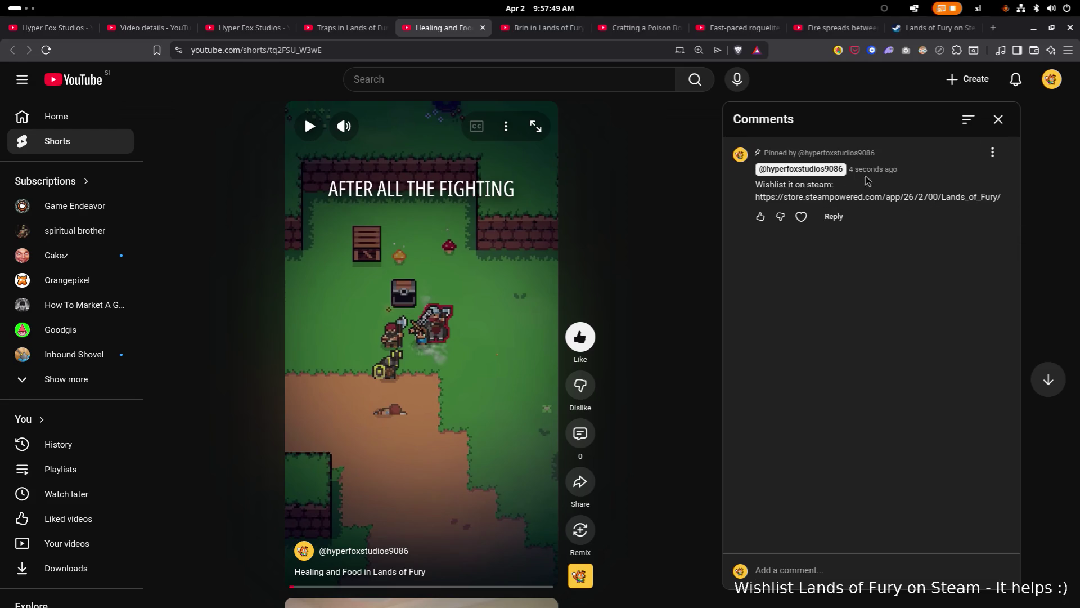
{"action": "left_click", "coordinate": [993, 153]}
{"action": "left_click", "coordinate": [1018, 205]}
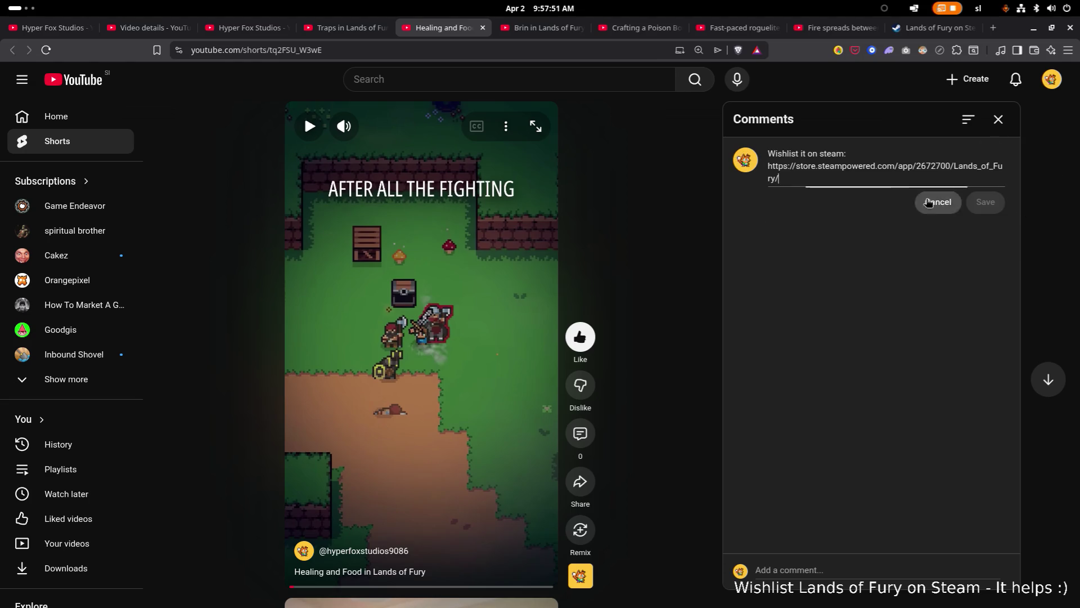
{"action": "left_click", "coordinate": [861, 154]}
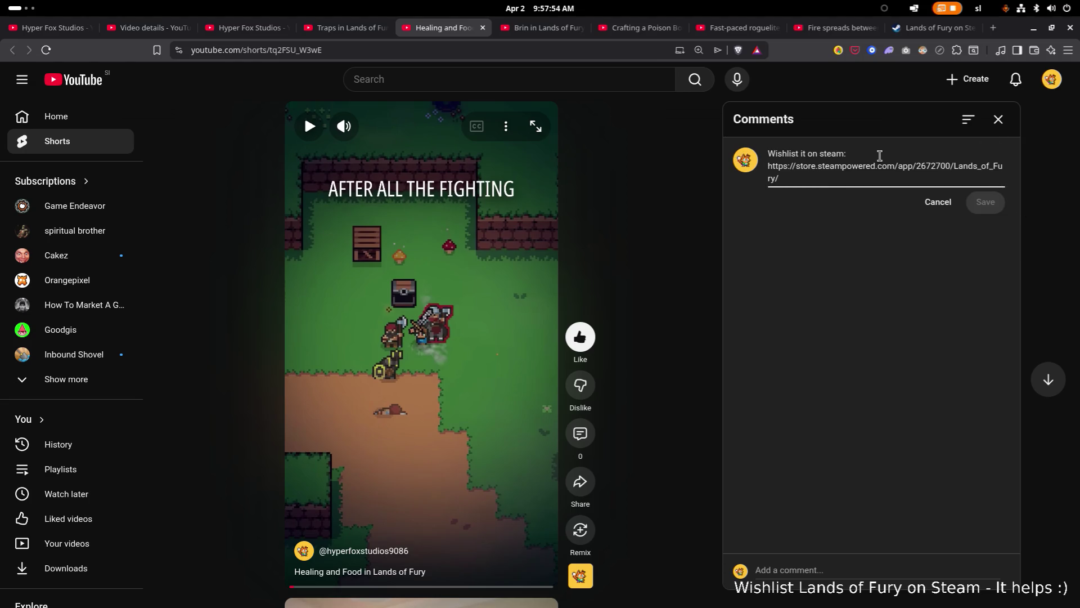
{"action": "key", "text": "Delete"}
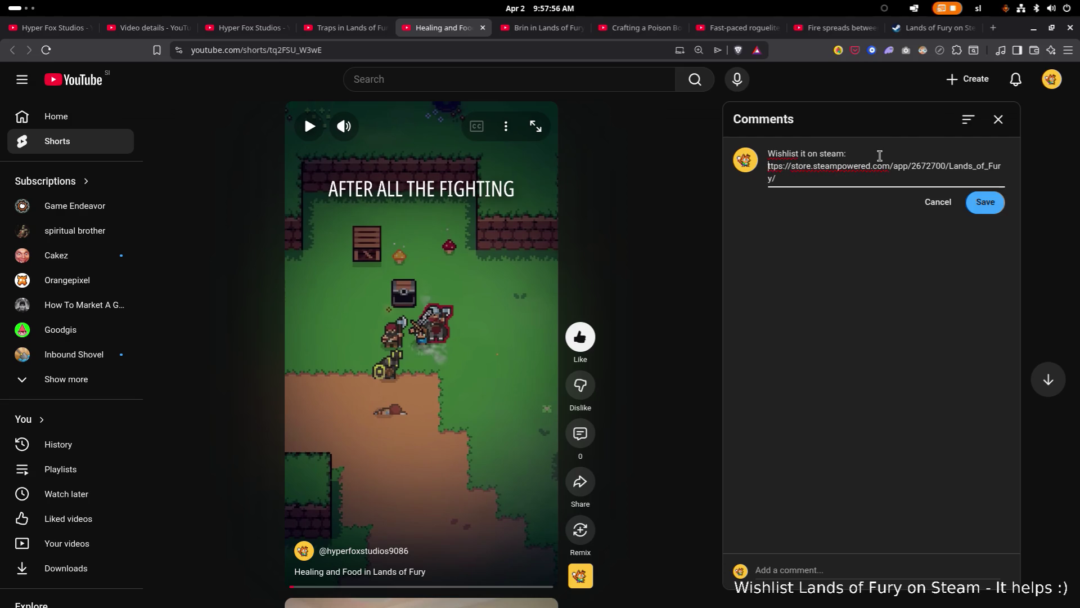
{"action": "key", "text": "BackSpace"}
{"action": "type", "text": "h"}
{"action": "key", "text": "Return"}
{"action": "key", "text": "BackSpace"}
{"action": "key", "text": "Return"}
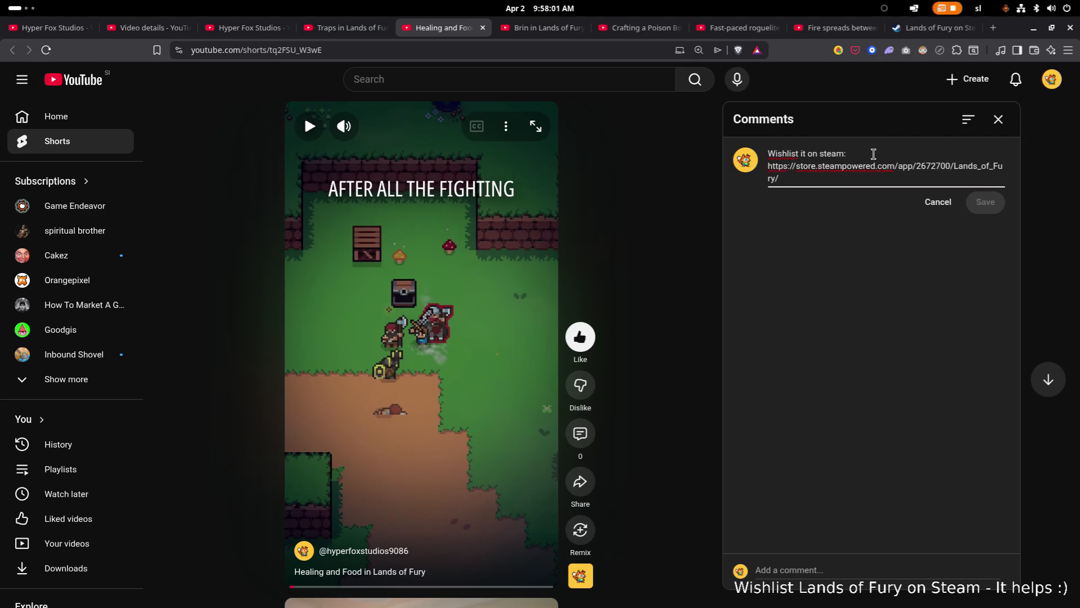
{"action": "left_click", "coordinate": [936, 204]}
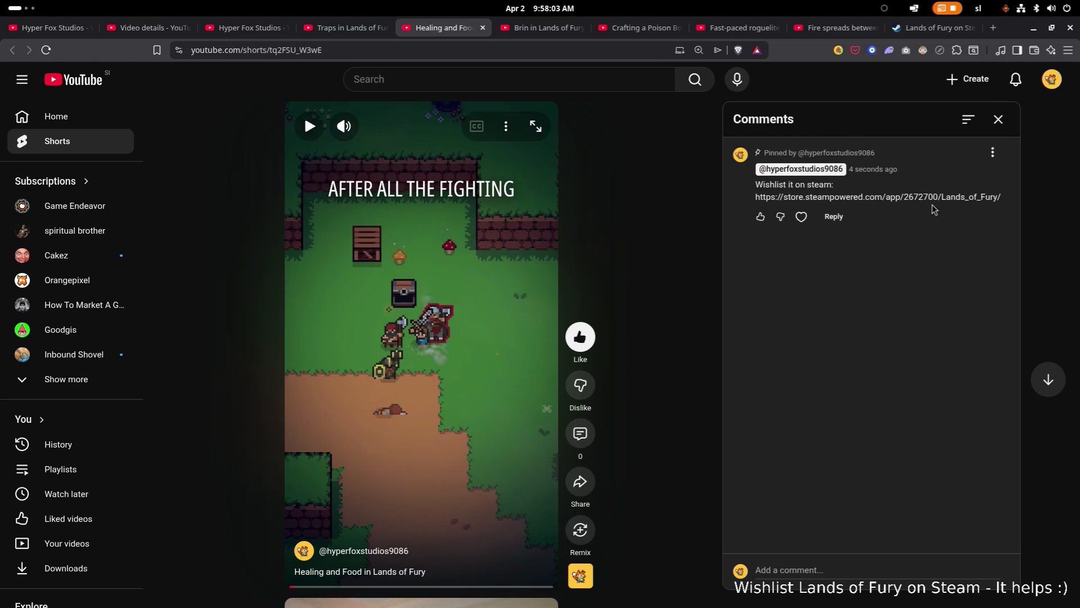
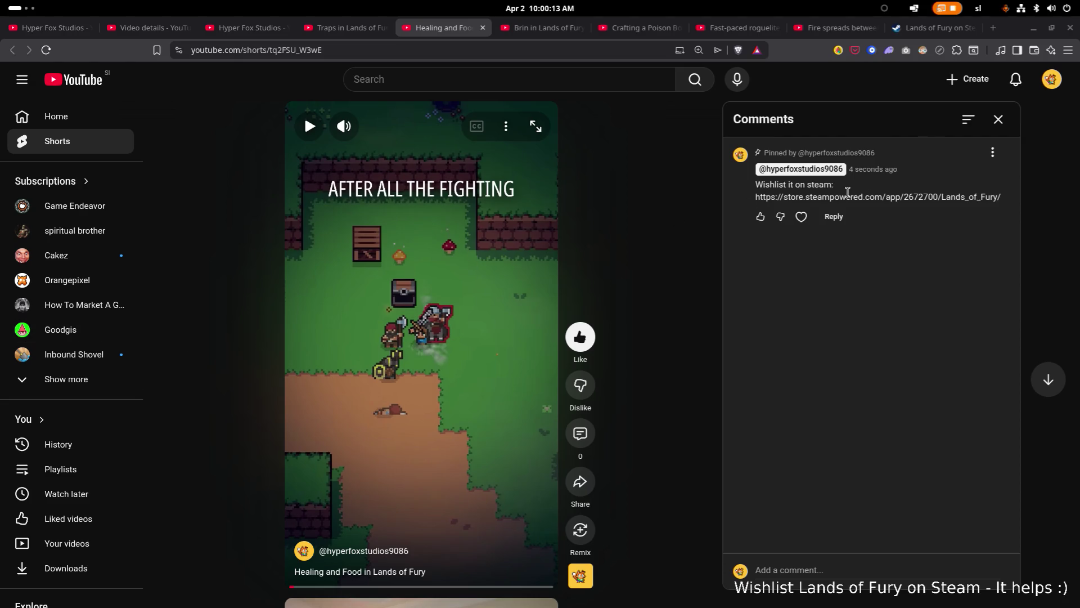
Step: Switch to the Brin in Lands of Fury Short, pause it and show its comments
{"action": "left_click", "coordinate": [540, 28]}
{"action": "left_click", "coordinate": [629, 342]}
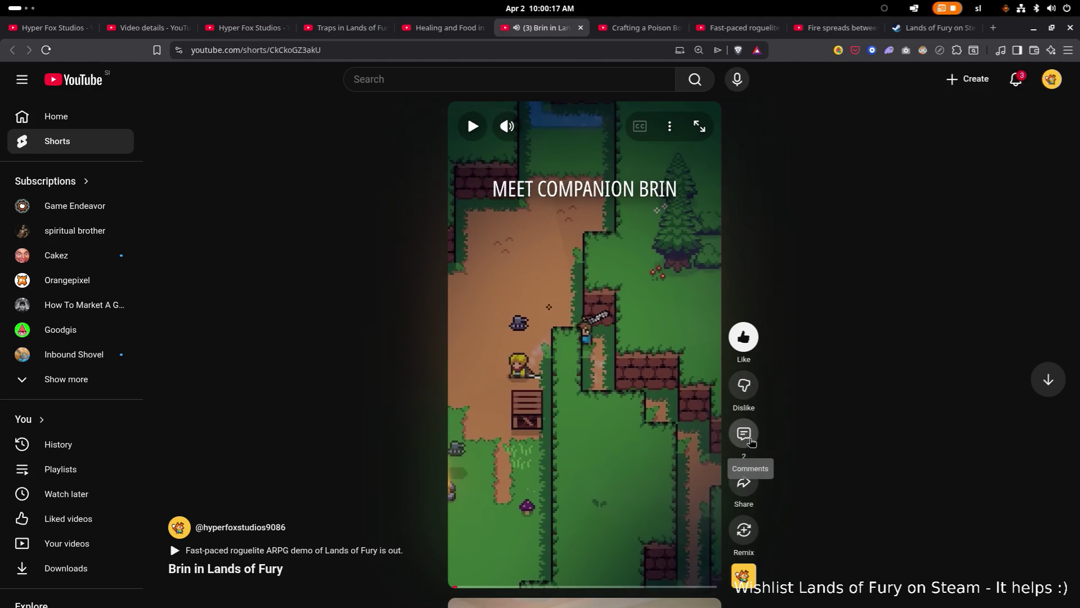
{"action": "left_click", "coordinate": [744, 434]}
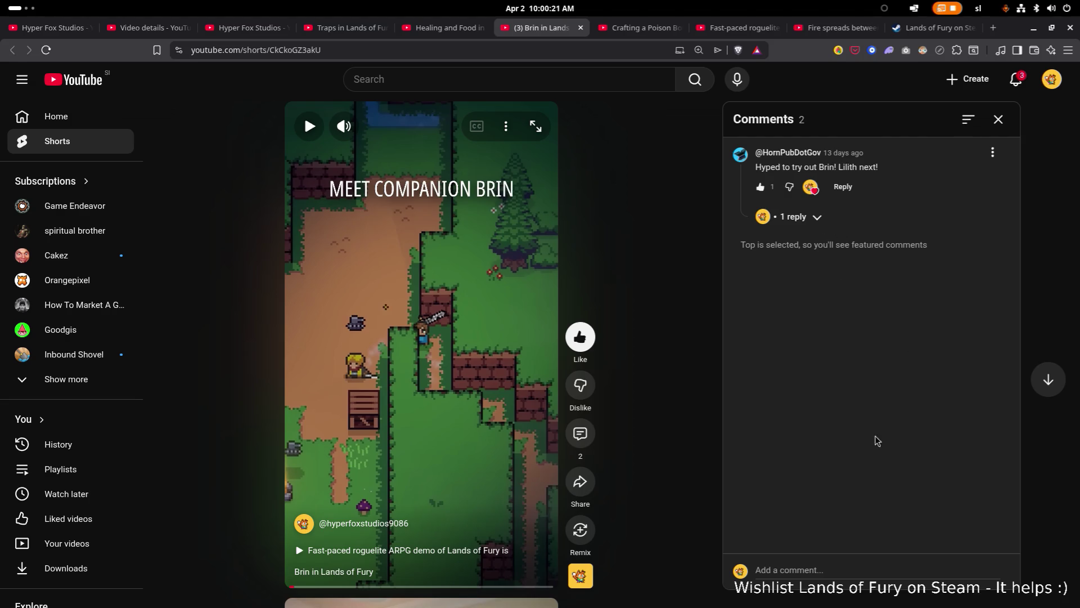
{"action": "left_click", "coordinate": [1016, 79]}
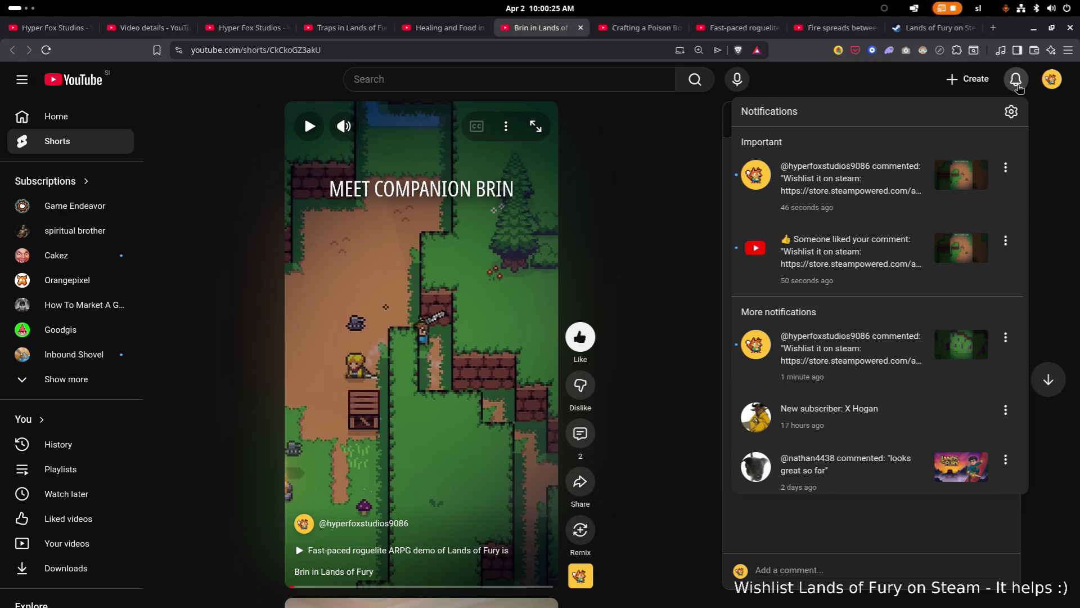
{"action": "left_click", "coordinate": [1016, 81]}
Step: Post the Steam wishlist link as a comment, pin it, and close the Brin tab
{"action": "left_click", "coordinate": [852, 568]}
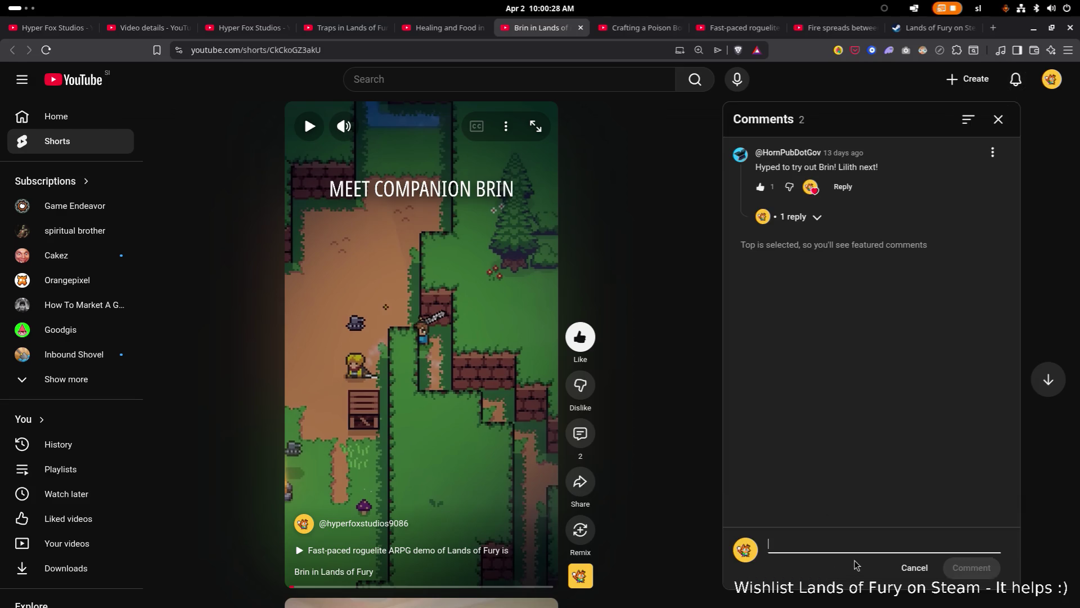
{"action": "type", "text": "Wishlist it on steam: https://store.steampowered.com/app/2672700/Lands_of_Fury/"}
{"action": "left_click", "coordinate": [981, 567]}
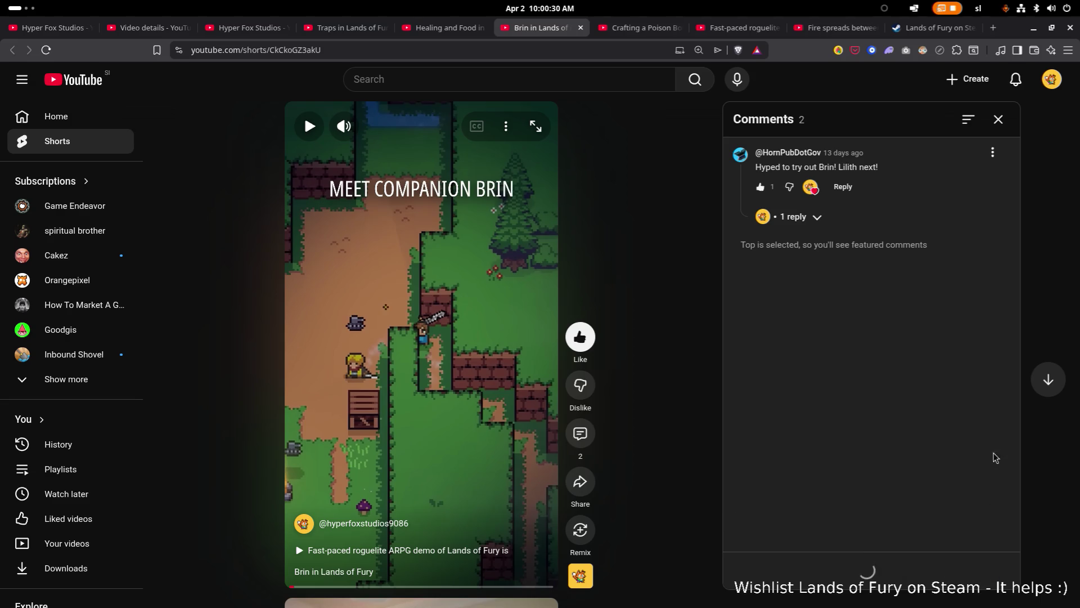
{"action": "left_click", "coordinate": [993, 155]}
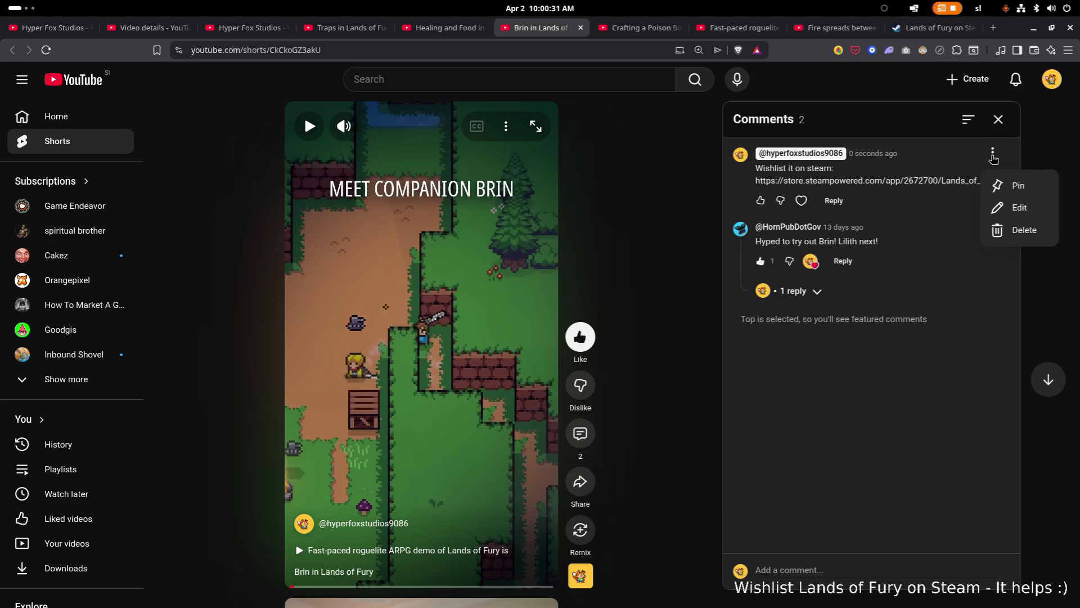
{"action": "left_click", "coordinate": [1015, 187]}
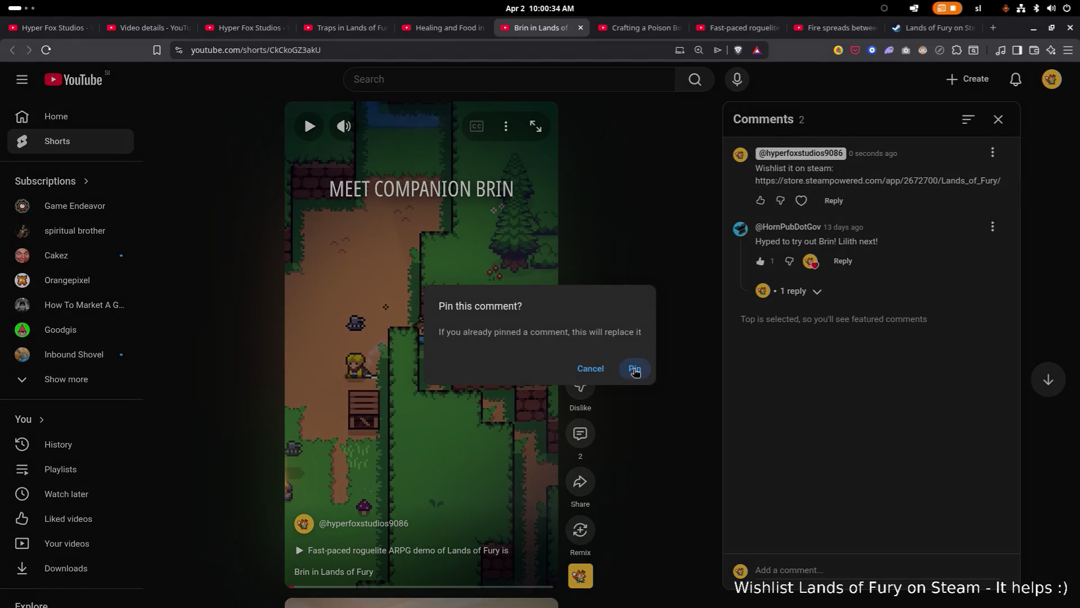
{"action": "left_click", "coordinate": [634, 370]}
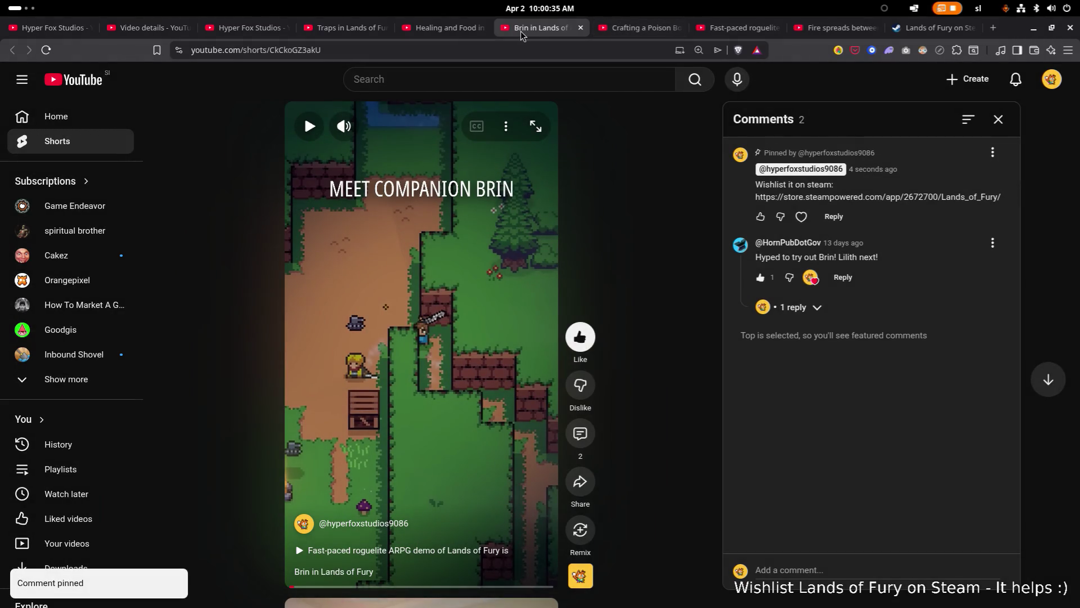
{"action": "left_click", "coordinate": [582, 30]}
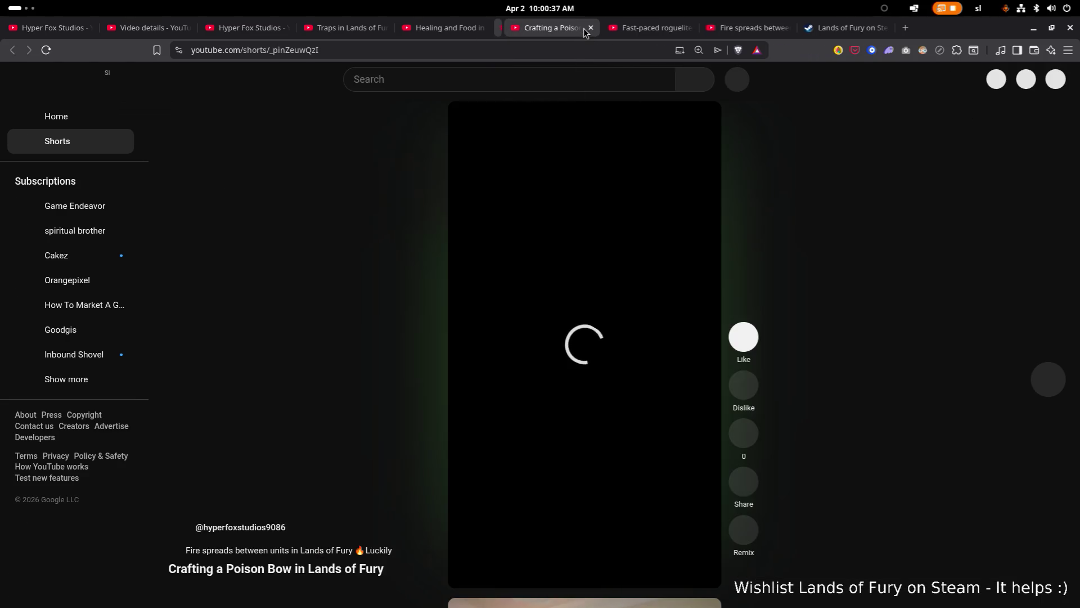
Step: Paste and post the Steam wishlist comment on the Poison Bow Short, pin it, close the tab
{"action": "left_click", "coordinate": [675, 315]}
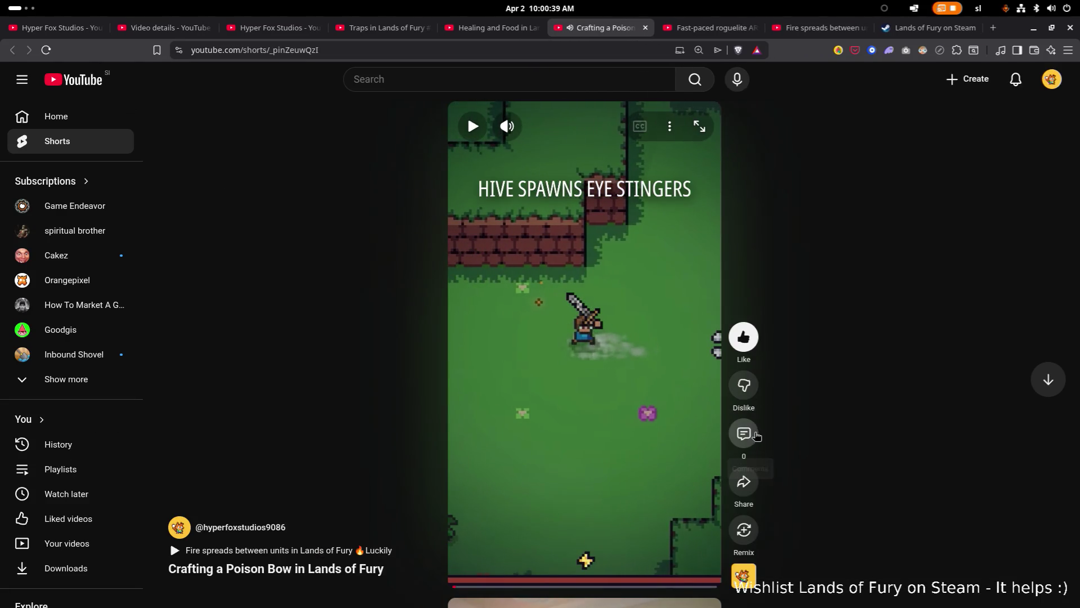
{"action": "left_click", "coordinate": [756, 434]}
{"action": "left_click", "coordinate": [826, 568]}
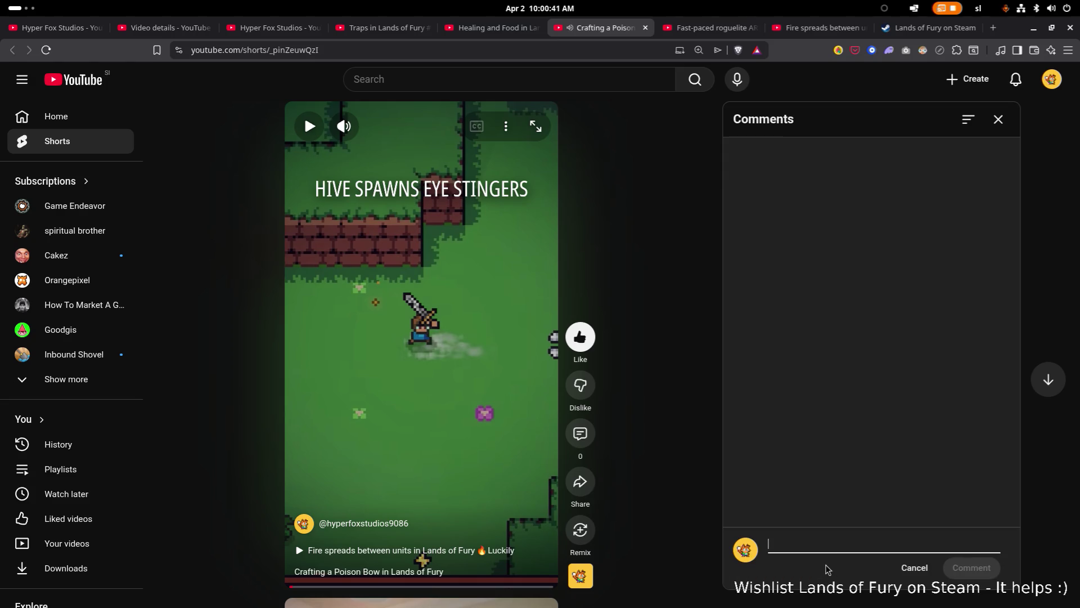
{"action": "key", "text": "ctrl+v"}
{"action": "left_click", "coordinate": [967, 566]}
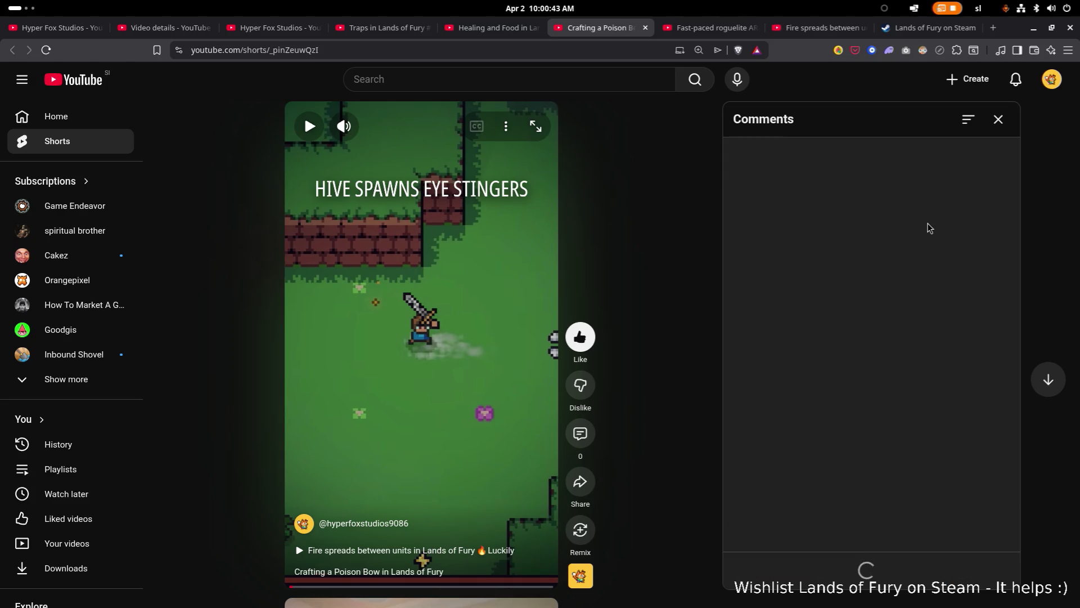
{"action": "left_click", "coordinate": [993, 152]}
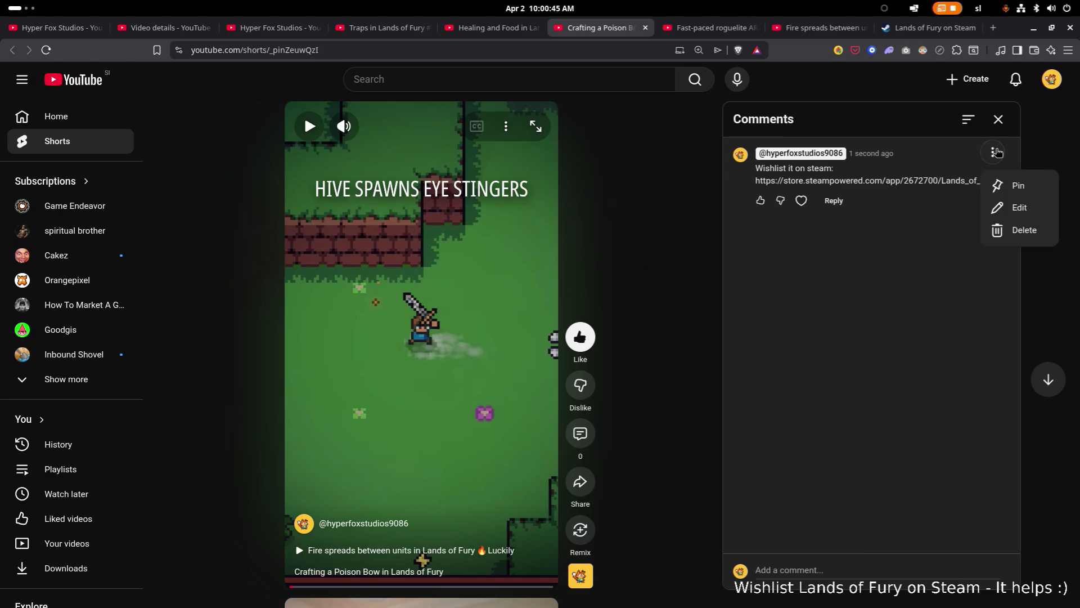
{"action": "left_click", "coordinate": [1019, 187]}
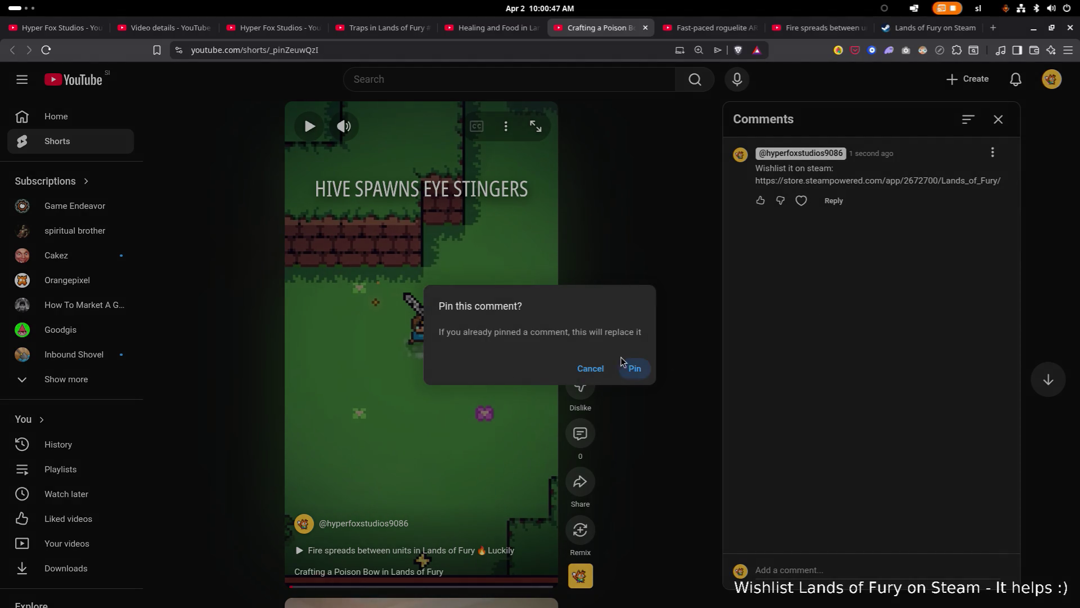
{"action": "left_click", "coordinate": [635, 369]}
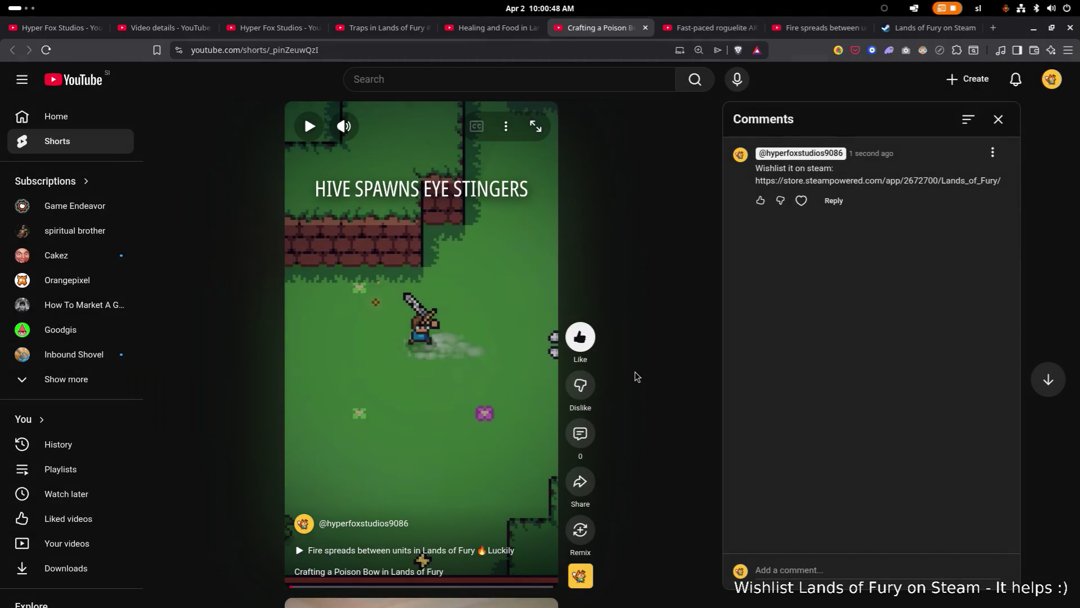
{"action": "left_click", "coordinate": [645, 28]}
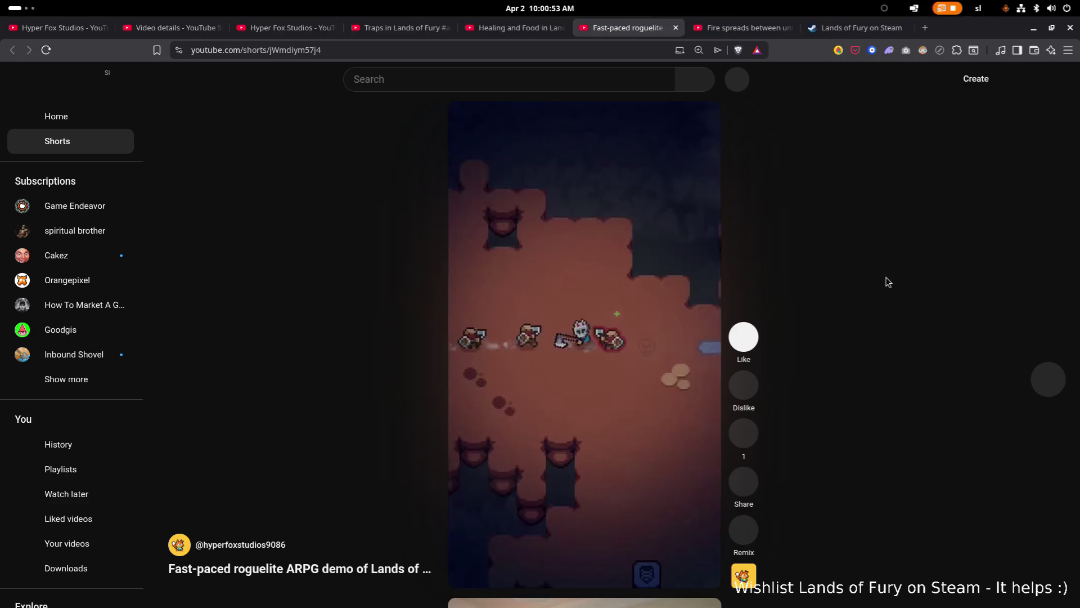
Step: Post the pasted Steam wishlist link on the Fast-paced roguelite Short, pin it, close the tab
{"action": "left_click", "coordinate": [744, 433]}
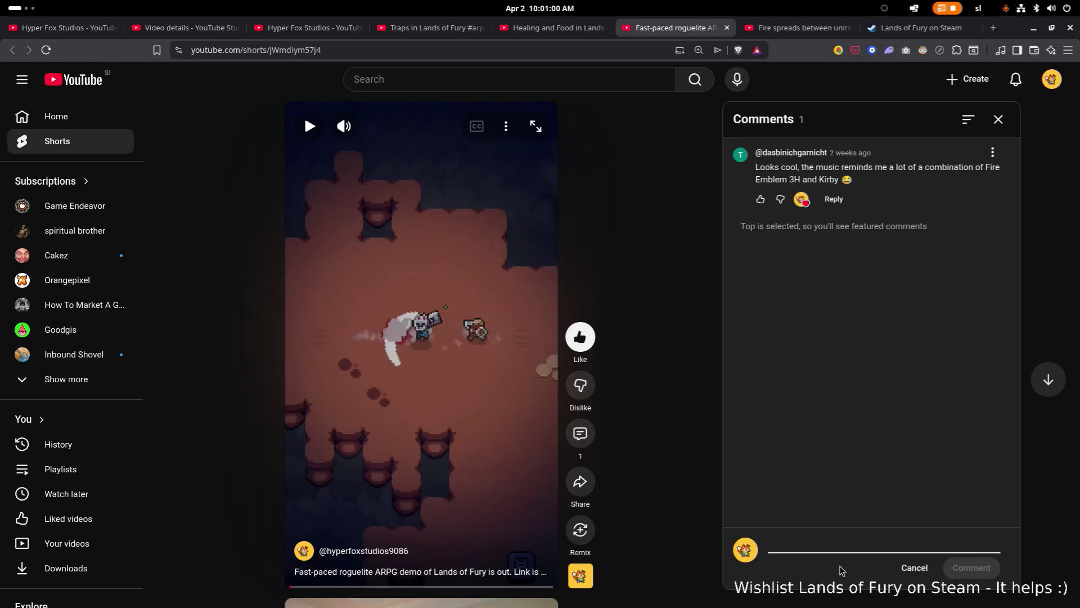
{"action": "type", "text": "Wishlist it on steam: https://store.steampowered.com/app/2672700/Lands_of_Fury/"}
{"action": "left_click", "coordinate": [972, 567]}
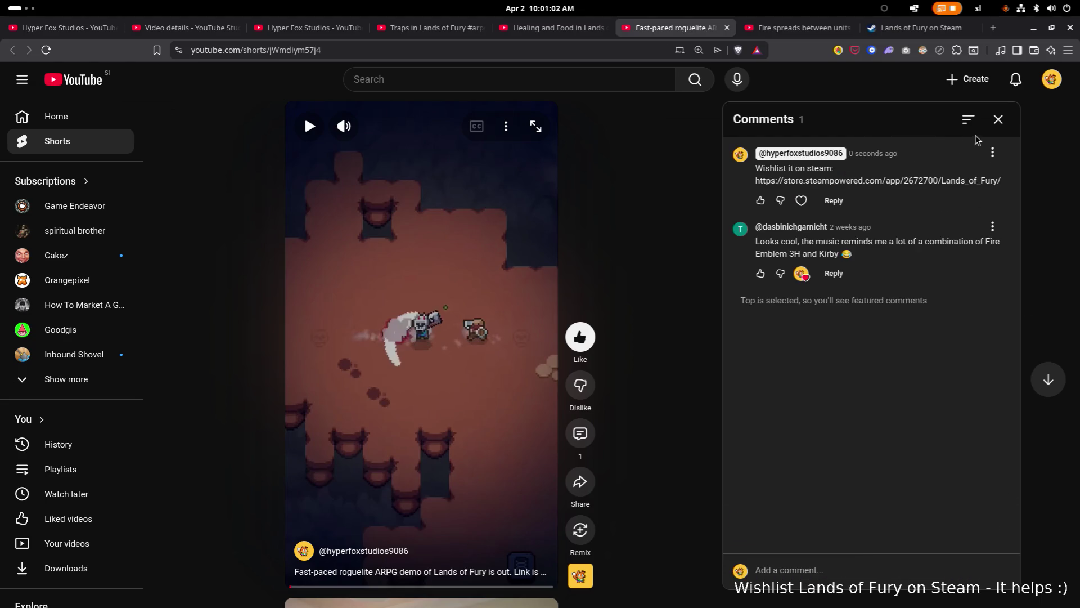
{"action": "left_click", "coordinate": [992, 152]}
{"action": "left_click", "coordinate": [1016, 195]}
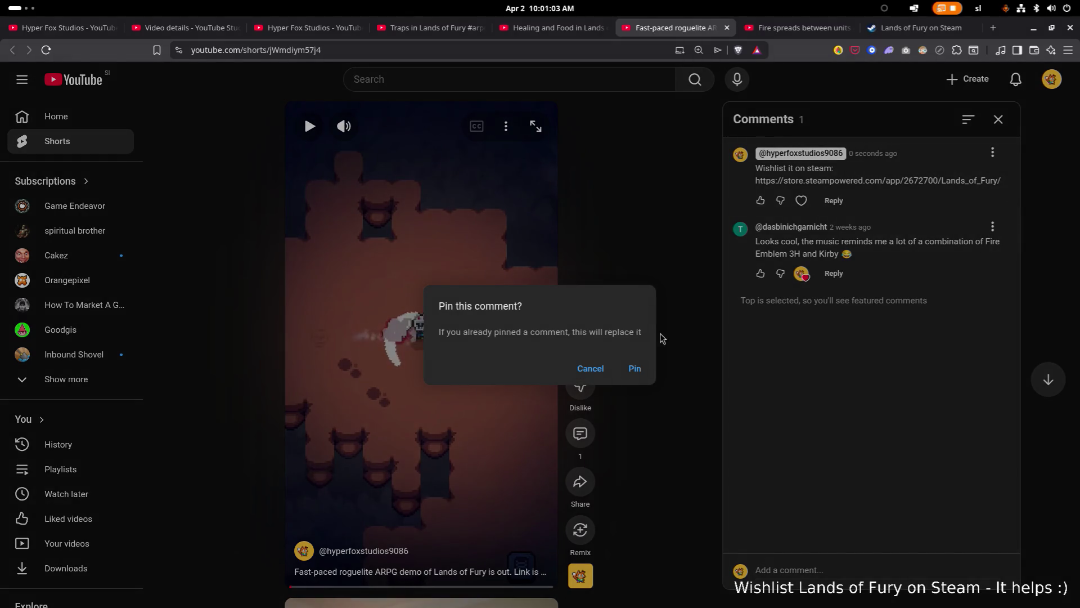
{"action": "left_click", "coordinate": [635, 368]}
{"action": "left_click", "coordinate": [727, 27]}
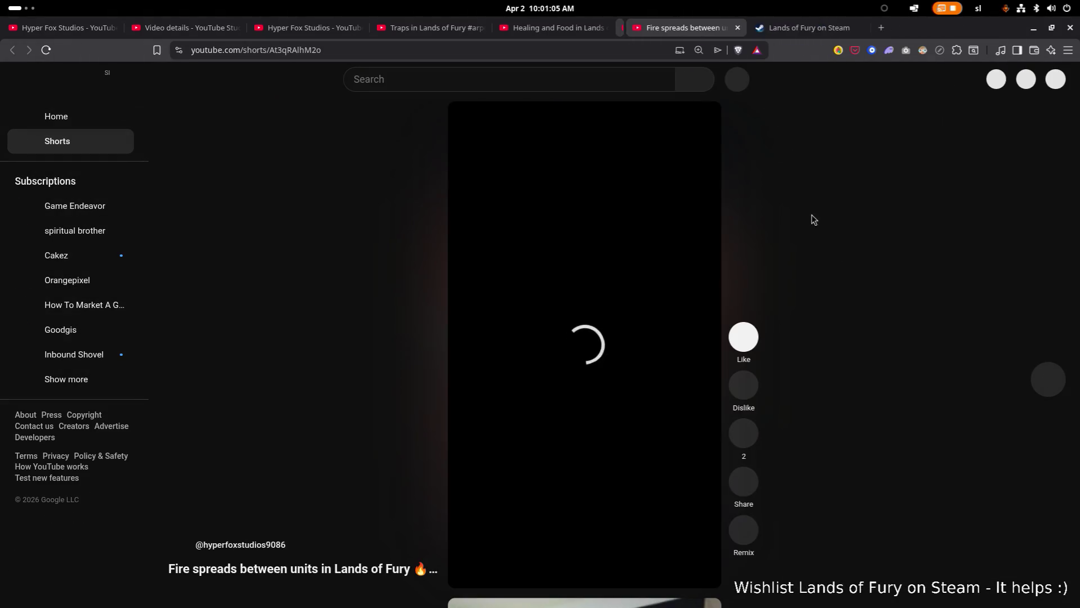
Step: Paste and post the Steam wishlist comment on the Fire spreads Short, then pin it
{"action": "left_click", "coordinate": [744, 435]}
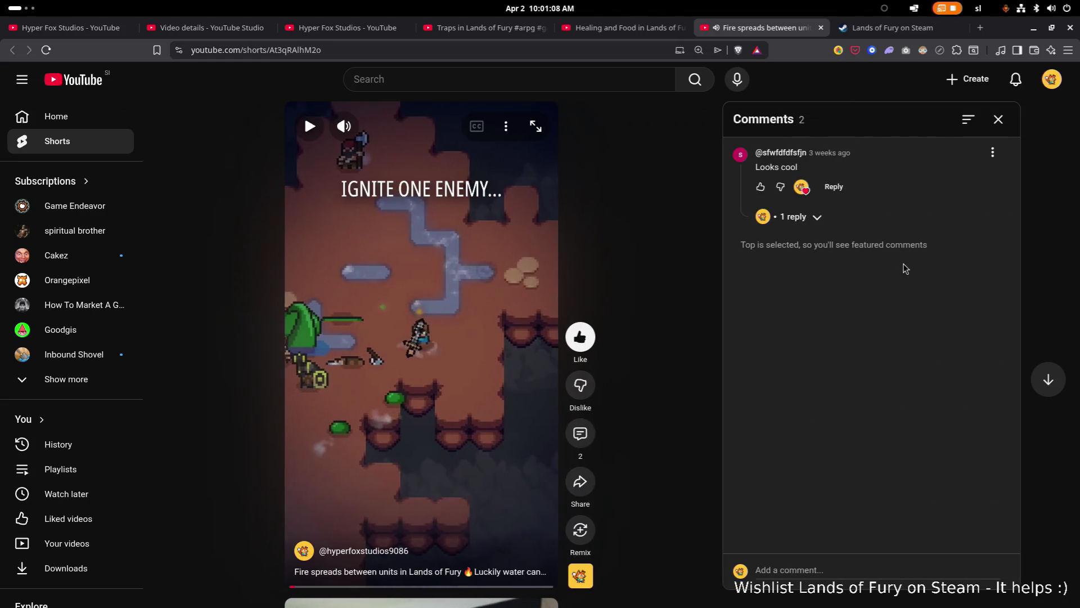
{"action": "left_click", "coordinate": [837, 567]}
{"action": "type", "text": "Wishlist it on steam: https://store.steampowered.com/app/2672700/Lands_of_Fury/"}
{"action": "left_click", "coordinate": [968, 567]}
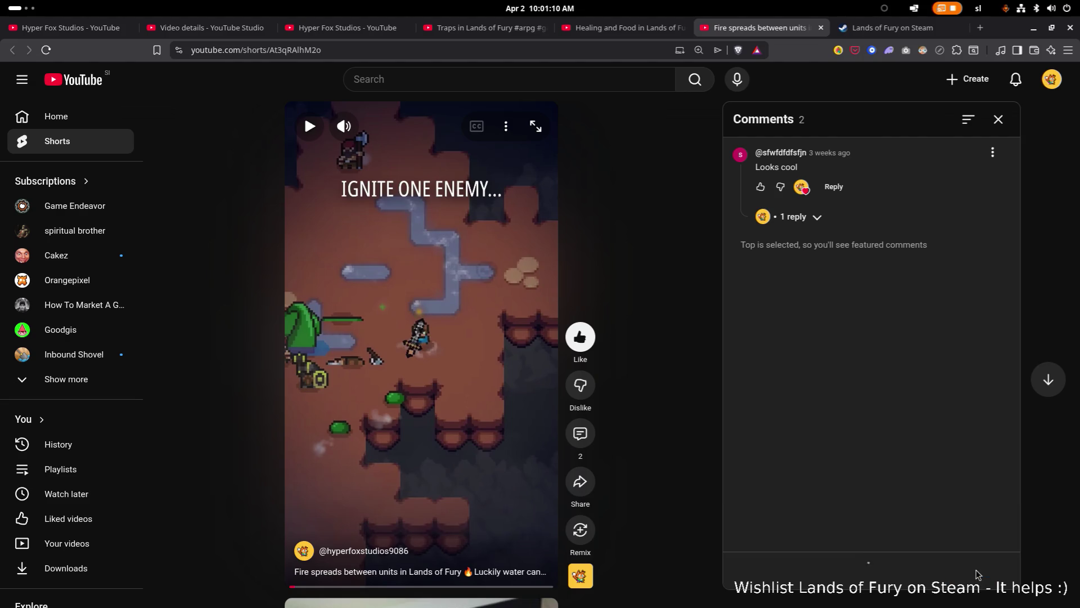
{"action": "left_click", "coordinate": [992, 152]}
{"action": "left_click", "coordinate": [1012, 190]}
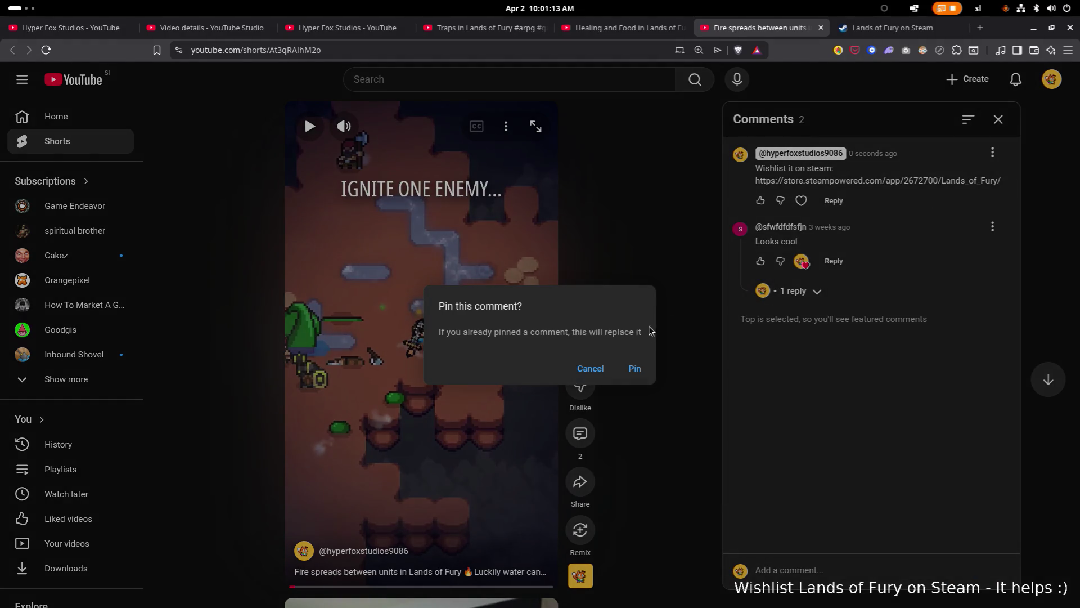
{"action": "left_click", "coordinate": [634, 368]}
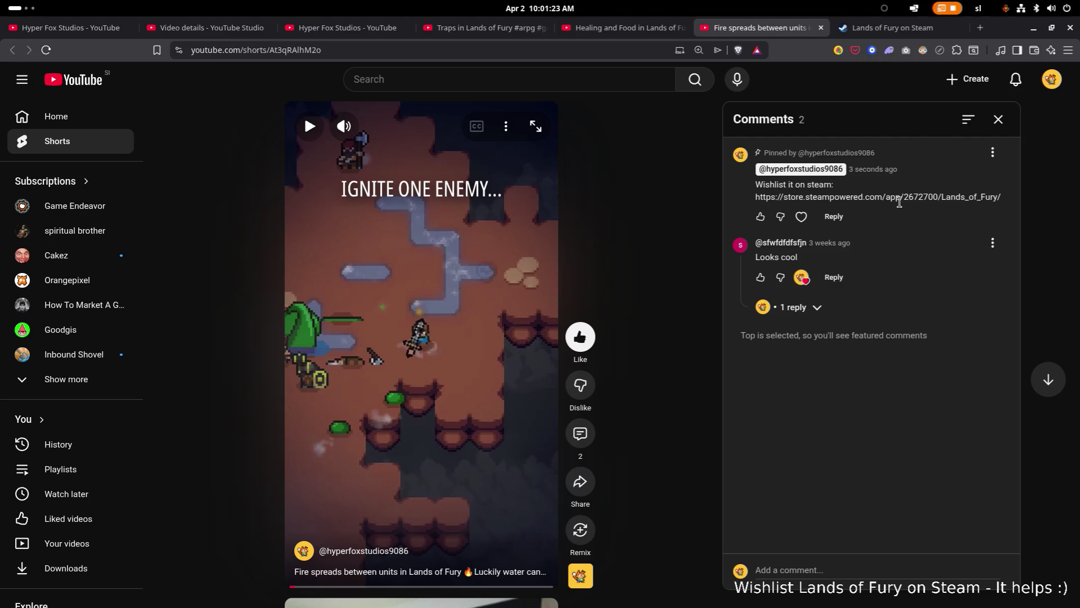
{"action": "triple_click", "coordinate": [869, 196]}
{"action": "key", "text": "ctrl+c"}
{"action": "left_click", "coordinate": [871, 196]}
{"action": "mouse_move", "coordinate": [998, 197]}
{"action": "left_mouse_down"}
{"action": "mouse_move", "coordinate": [928, 198]}
{"action": "mouse_move", "coordinate": [760, 163]}
{"action": "mouse_move", "coordinate": [756, 203]}
{"action": "left_mouse_up"}
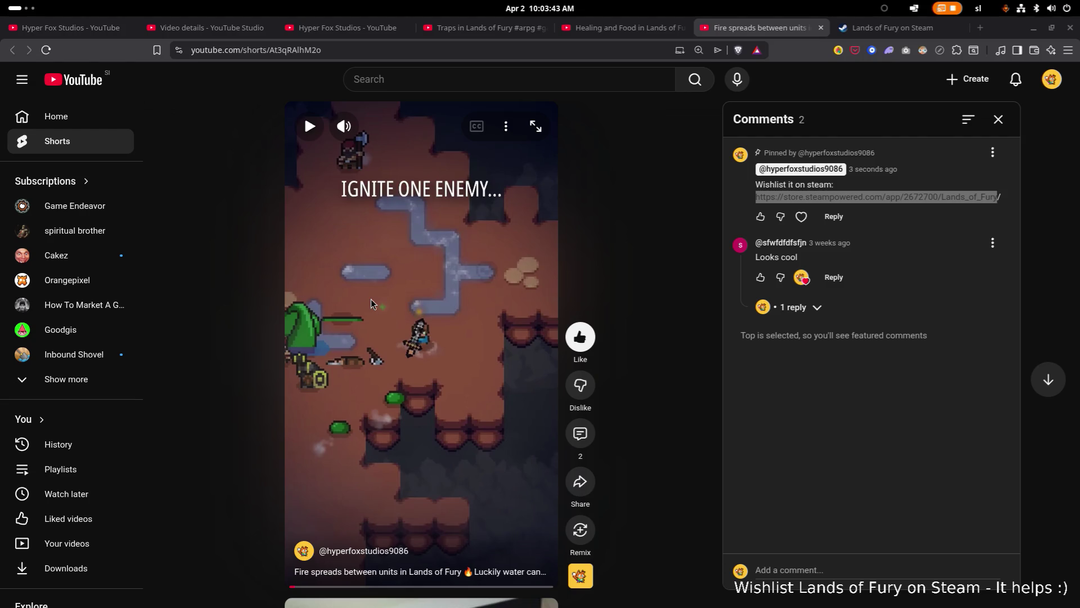
Step: Edit the Fire spreads Short's pinned comment down to only the Steam URL, then close it
{"action": "left_click", "coordinate": [993, 152]}
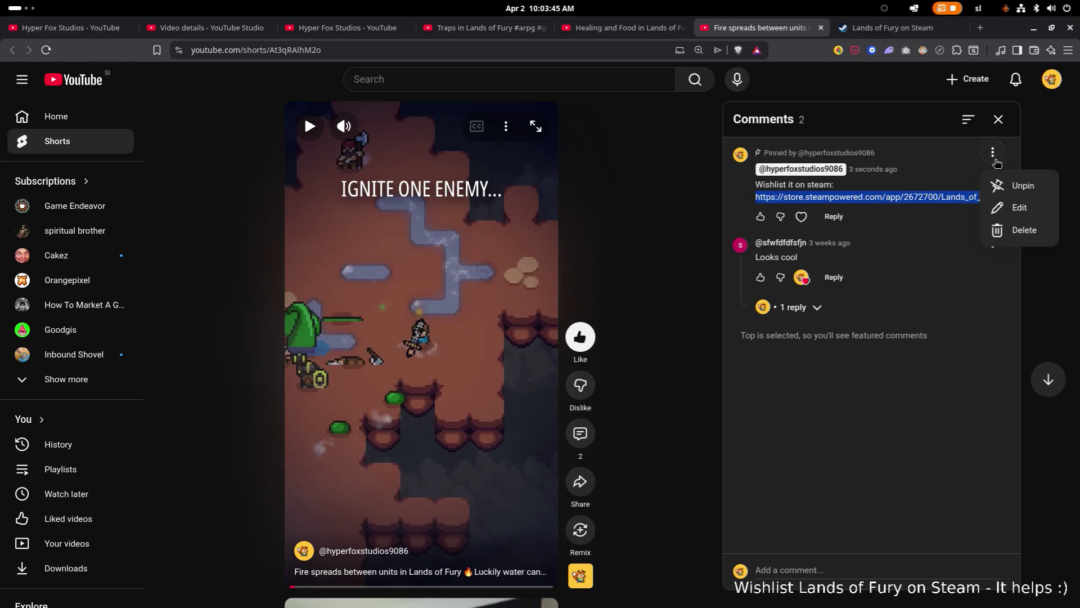
{"action": "left_click", "coordinate": [1020, 206]}
{"action": "left_click", "coordinate": [865, 157]}
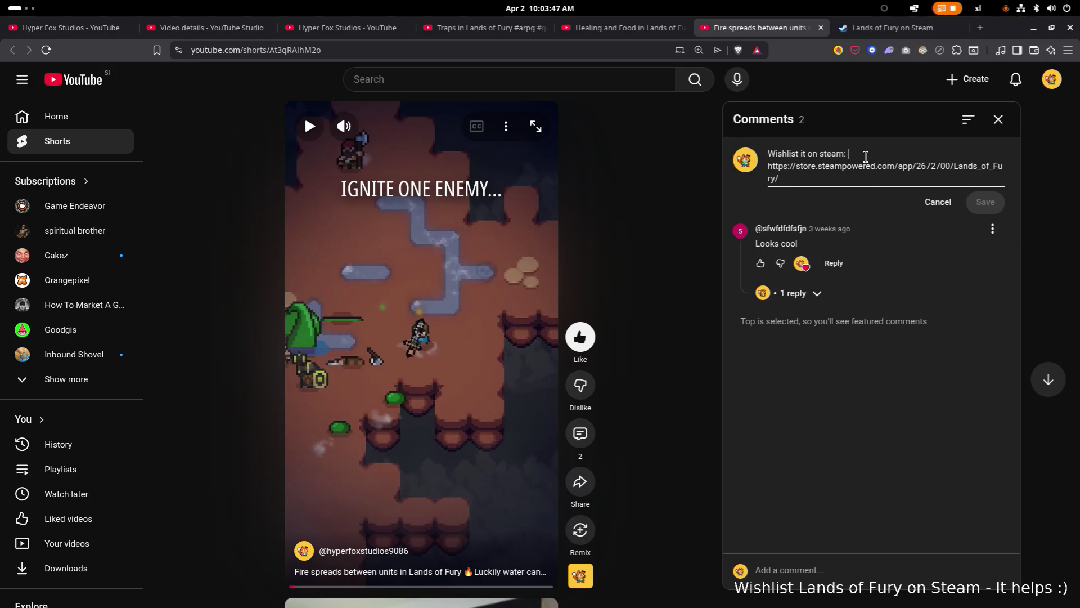
{"action": "key", "text": "ctrl+v"}
{"action": "key", "text": "shift+Up"}
{"action": "key", "text": "shift+Up"}
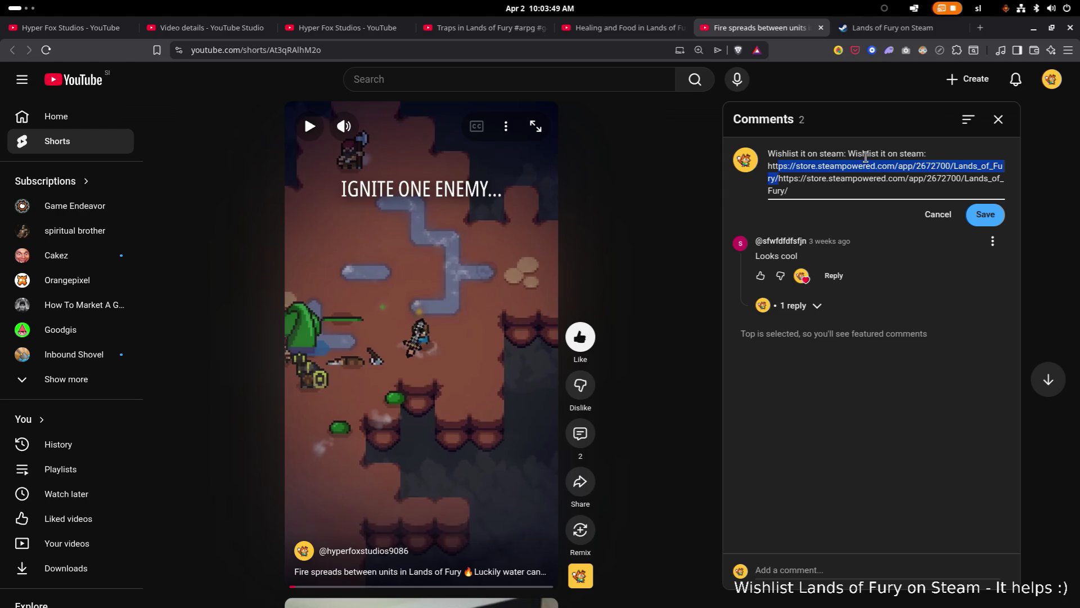
{"action": "key", "text": "BackSpace"}
{"action": "key", "text": "BackSpace"}
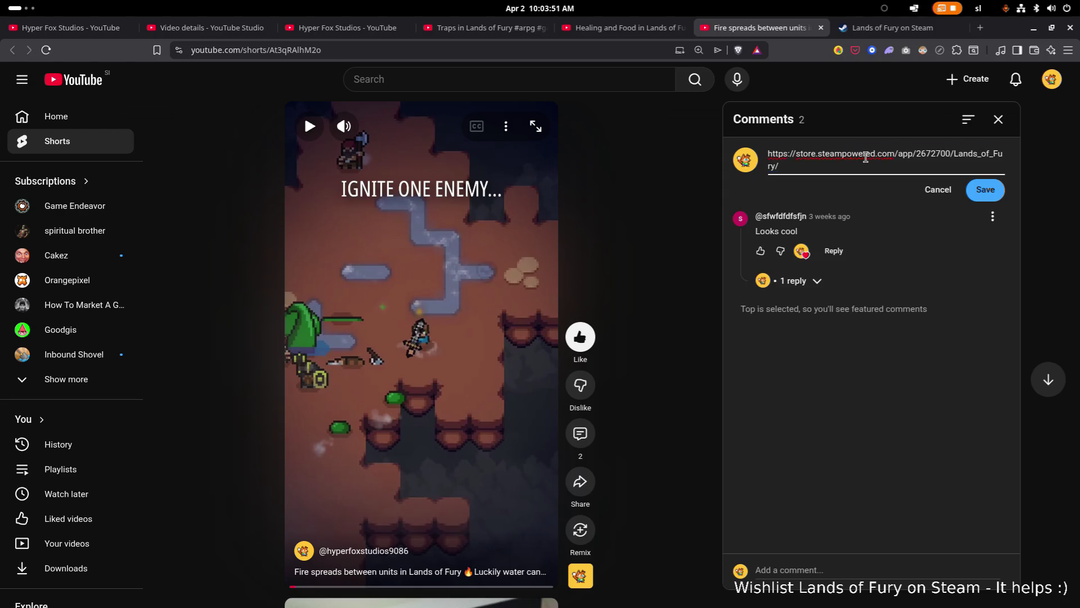
{"action": "key", "text": "ctrl+a"}
{"action": "key", "text": "Tab"}
{"action": "key", "text": "Tab"}
{"action": "key", "text": "Return"}
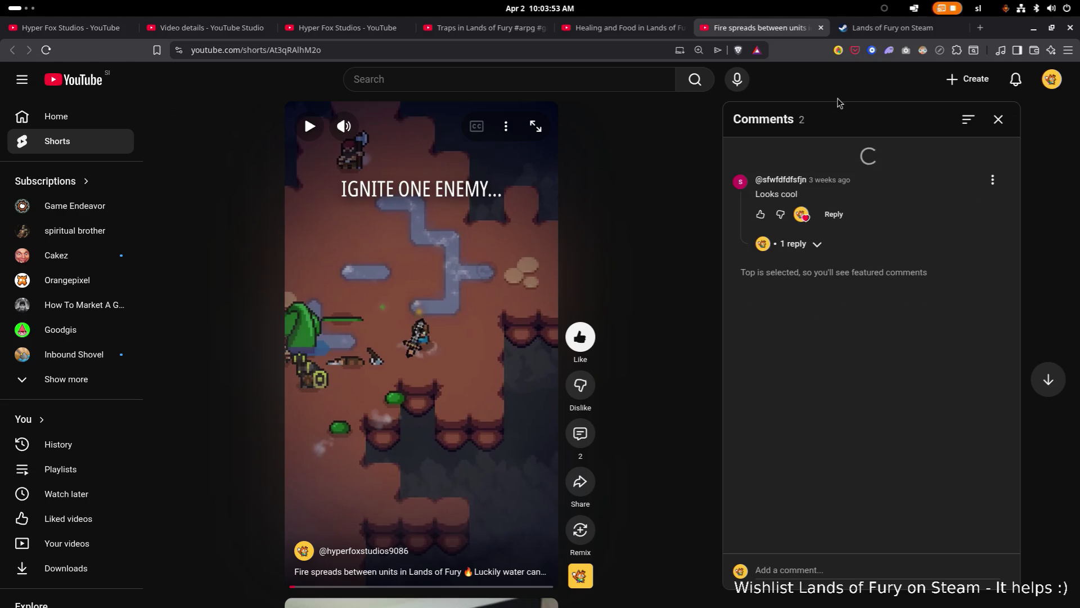
{"action": "triple_click", "coordinate": [822, 187]}
{"action": "key", "text": "ctrl+c"}
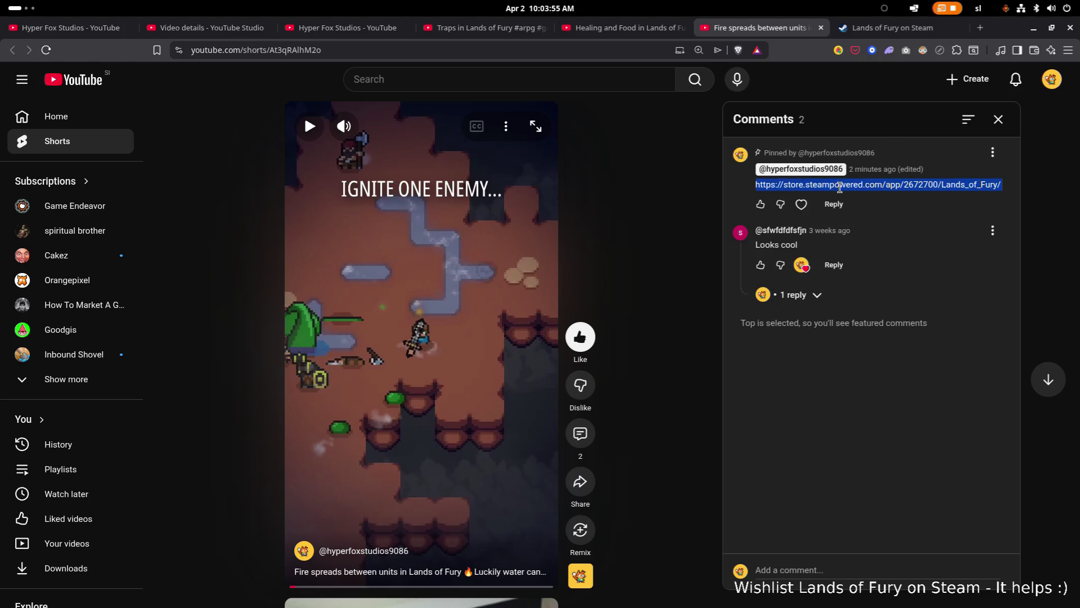
{"action": "left_click", "coordinate": [861, 187]}
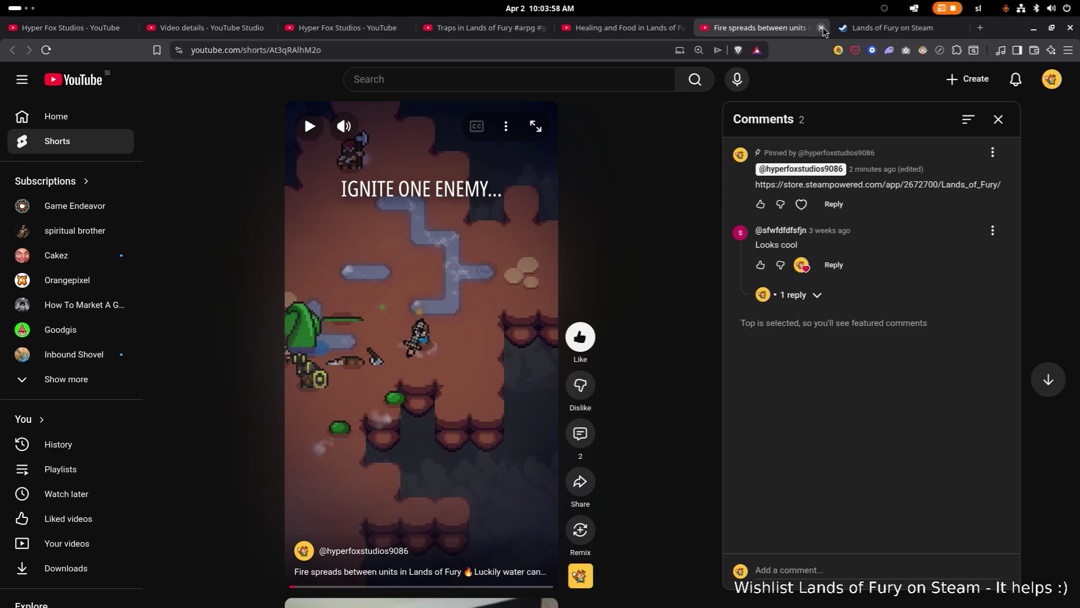
{"action": "left_click", "coordinate": [822, 29]}
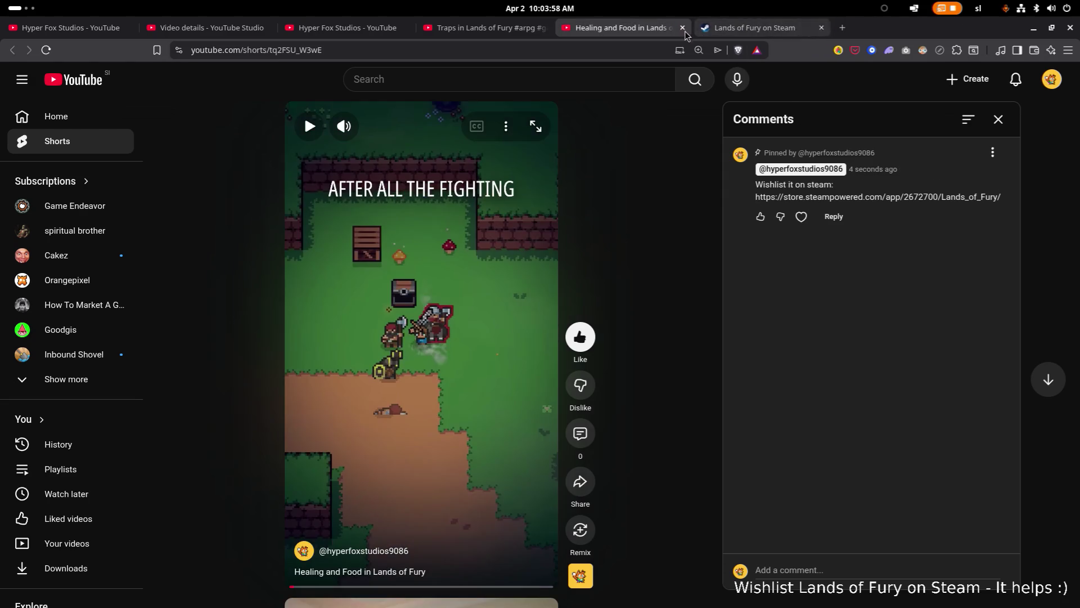
Step: Edit and save the Healing and Food Short's pinned comment as link-only
{"action": "left_click", "coordinate": [993, 153]}
{"action": "left_click", "coordinate": [1018, 207]}
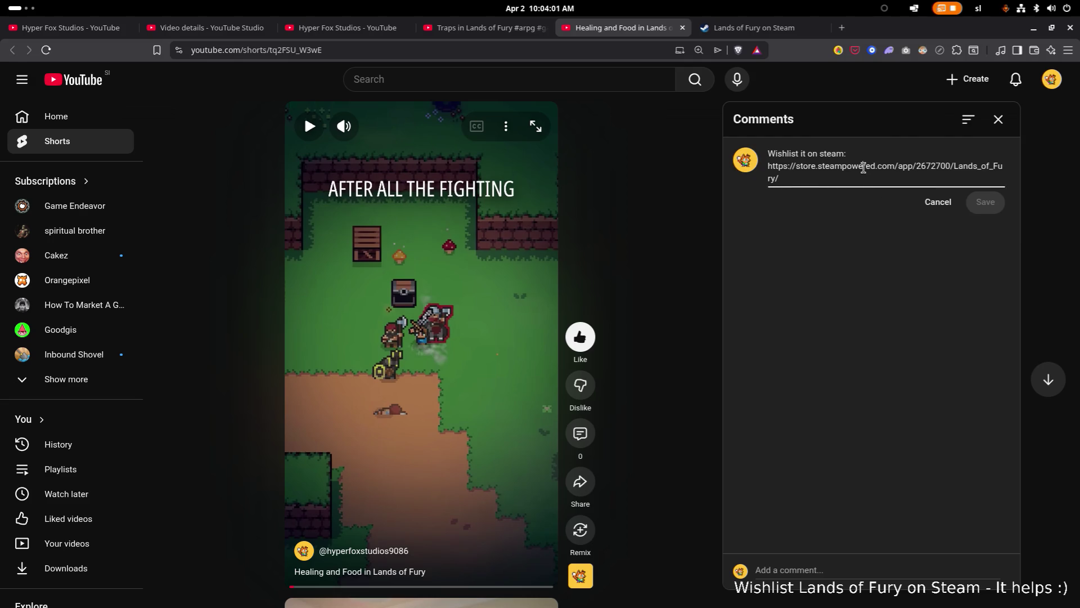
{"action": "left_click", "coordinate": [985, 189]}
{"action": "key", "text": "ctrl+Page_Up"}
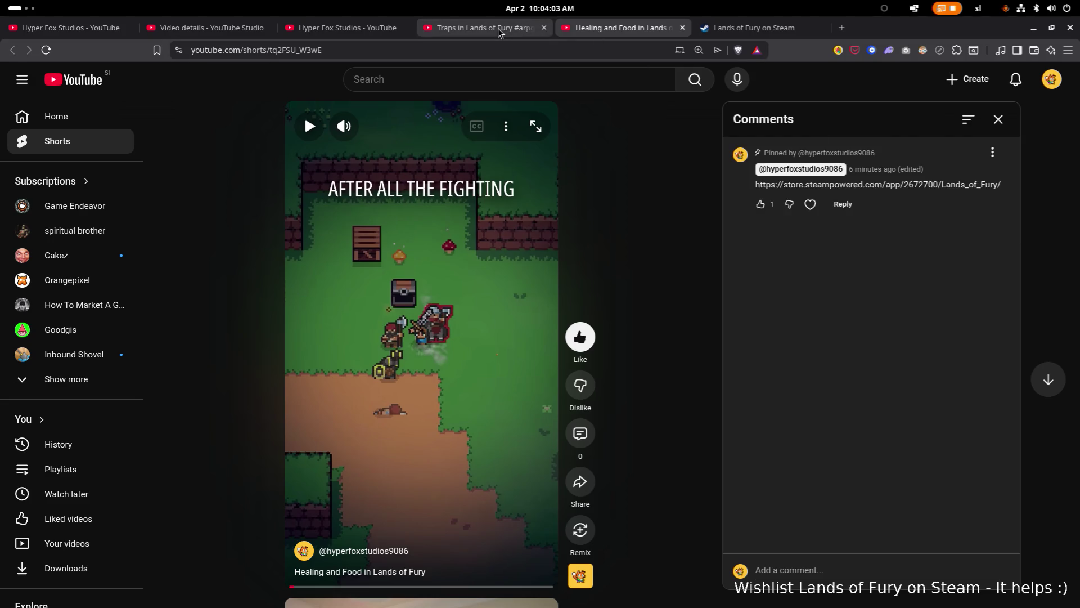
Step: Replace the Traps Short's pinned comment text with just the Steam link and save
{"action": "left_click", "coordinate": [993, 154]}
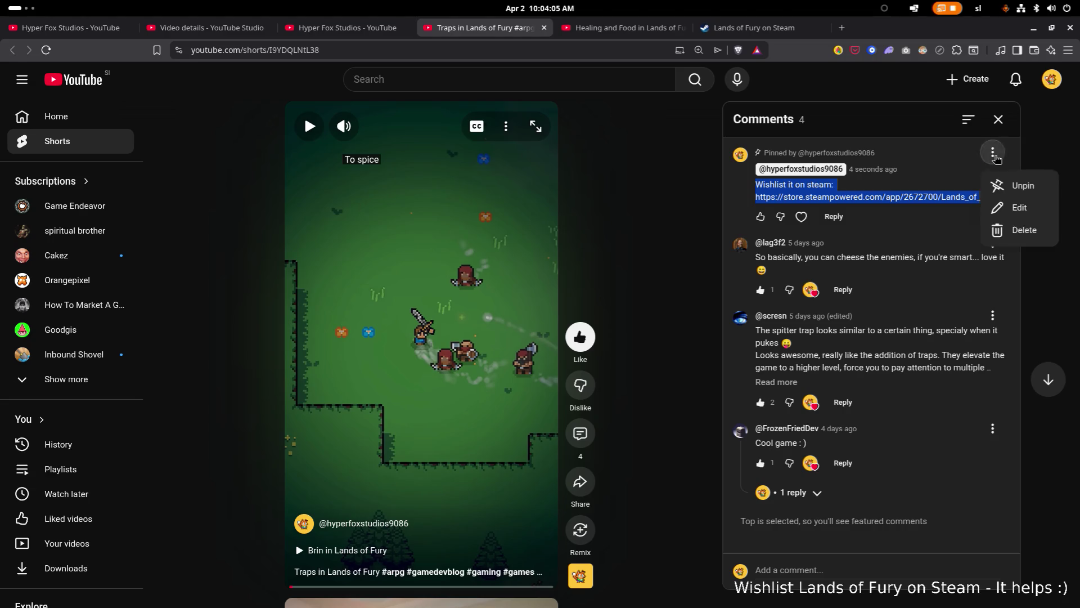
{"action": "left_click", "coordinate": [1019, 207]}
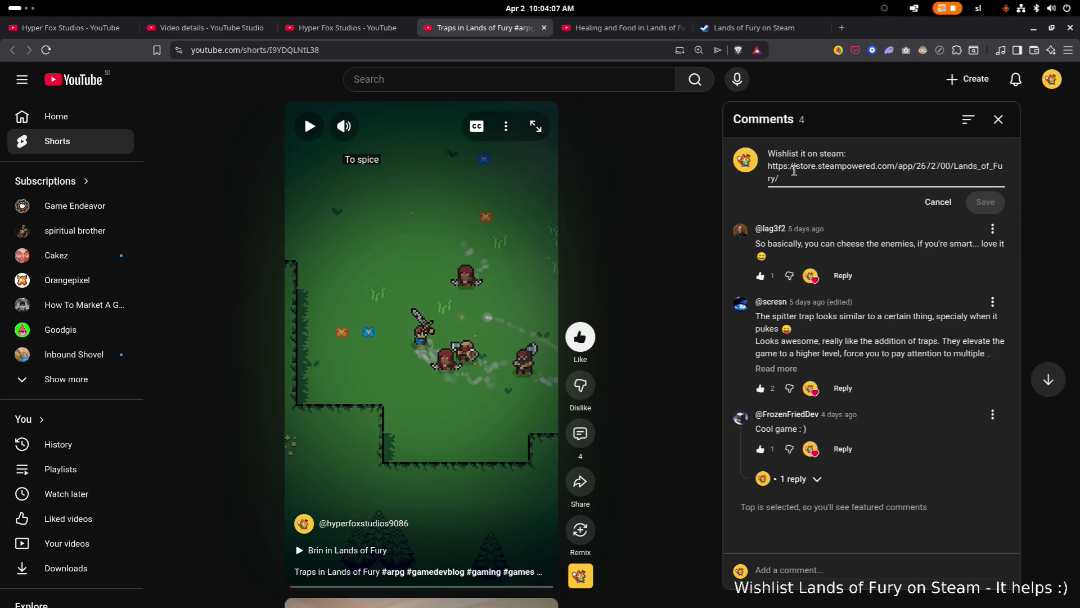
{"action": "key", "text": "ctrl+a"}
{"action": "key", "text": "ctrl+v"}
{"action": "left_click", "coordinate": [985, 189]}
{"action": "left_click", "coordinate": [332, 31]}
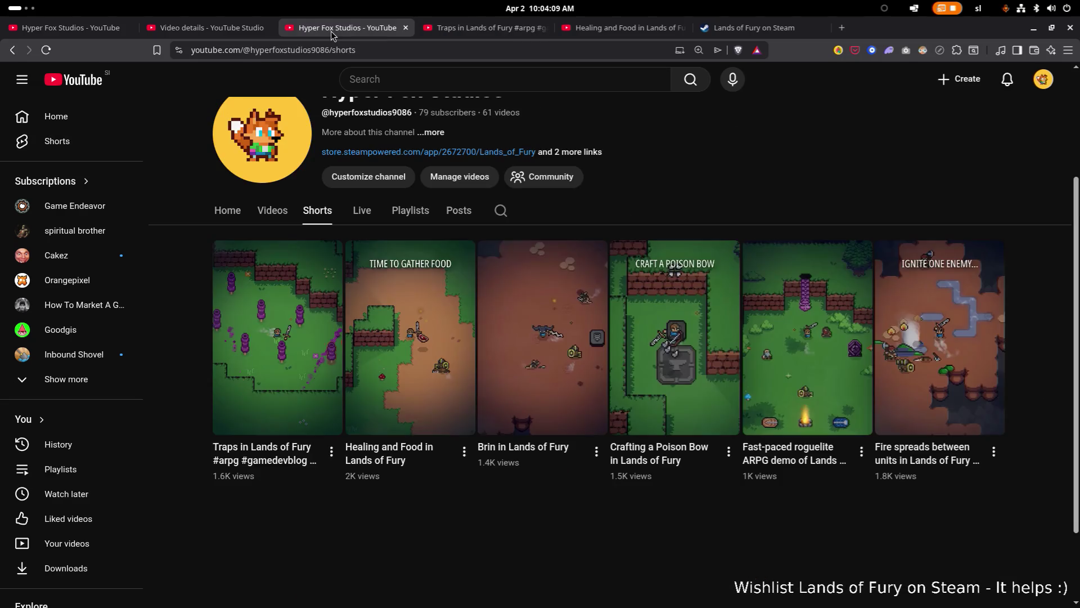
Step: Open the six Lands of Fury Shorts in new tabs and close the duplicate tabs
{"action": "middle_click", "coordinate": [285, 316]}
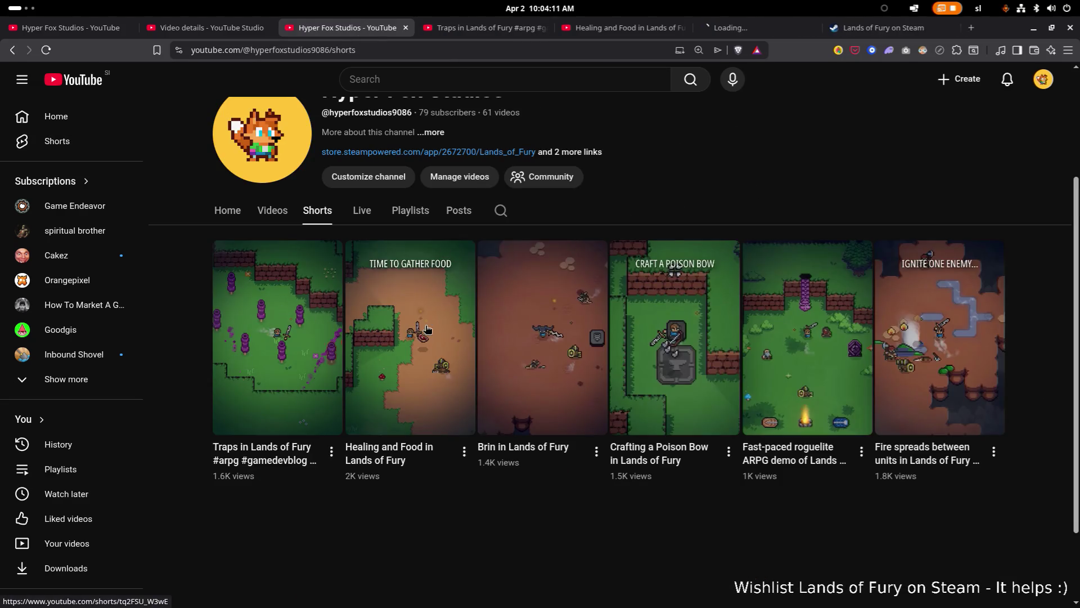
{"action": "middle_click", "coordinate": [545, 326]}
{"action": "middle_click", "coordinate": [546, 327]}
{"action": "middle_click", "coordinate": [675, 332]}
{"action": "middle_click", "coordinate": [807, 332]}
{"action": "middle_click", "coordinate": [940, 332]}
{"action": "left_click", "coordinate": [287, 31]}
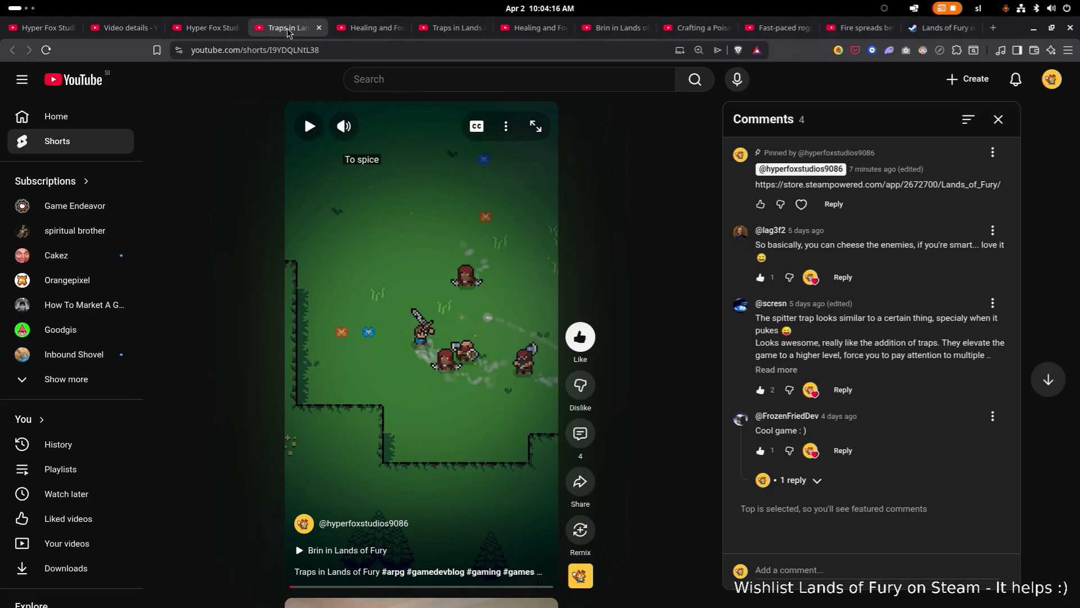
{"action": "middle_click", "coordinate": [283, 31]}
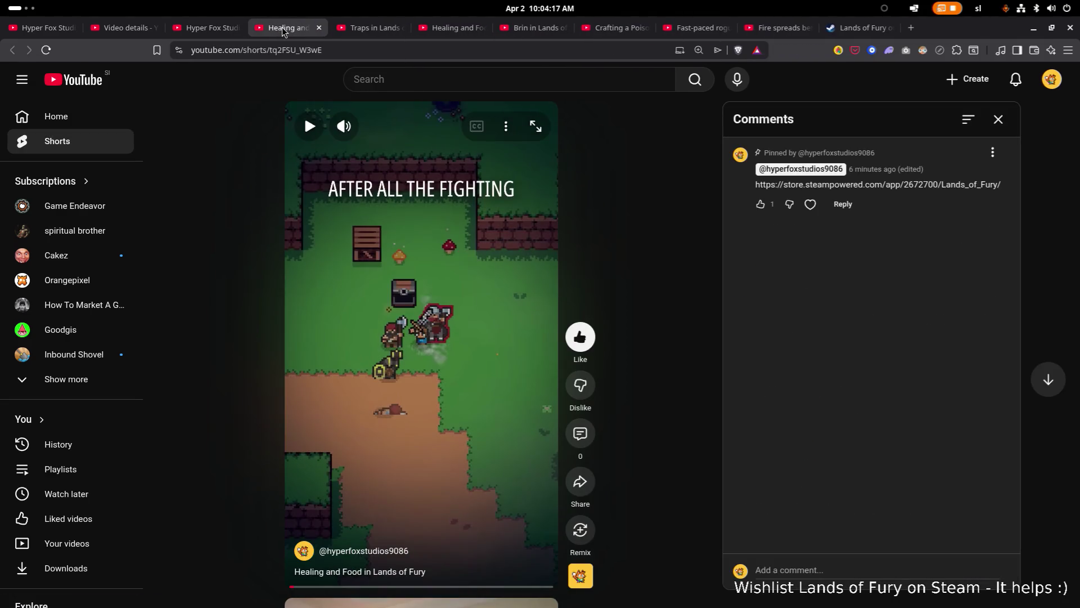
{"action": "middle_click", "coordinate": [283, 31]}
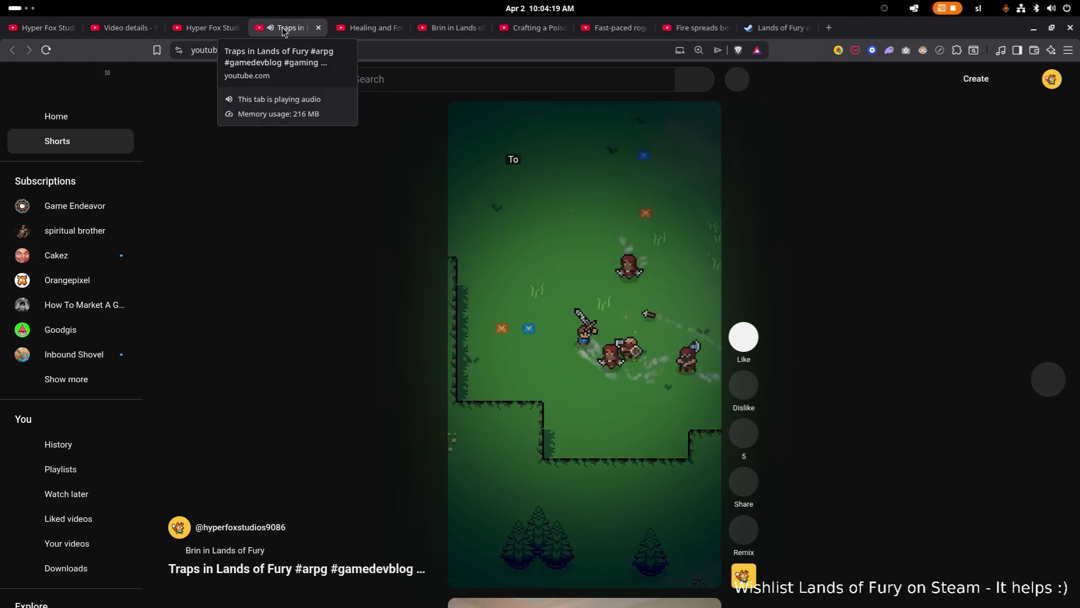
Step: Check the Traps and Healing and Food Shorts' comments, closing each tab afterwards
{"action": "left_click", "coordinate": [744, 457]}
{"action": "left_click", "coordinate": [526, 264]}
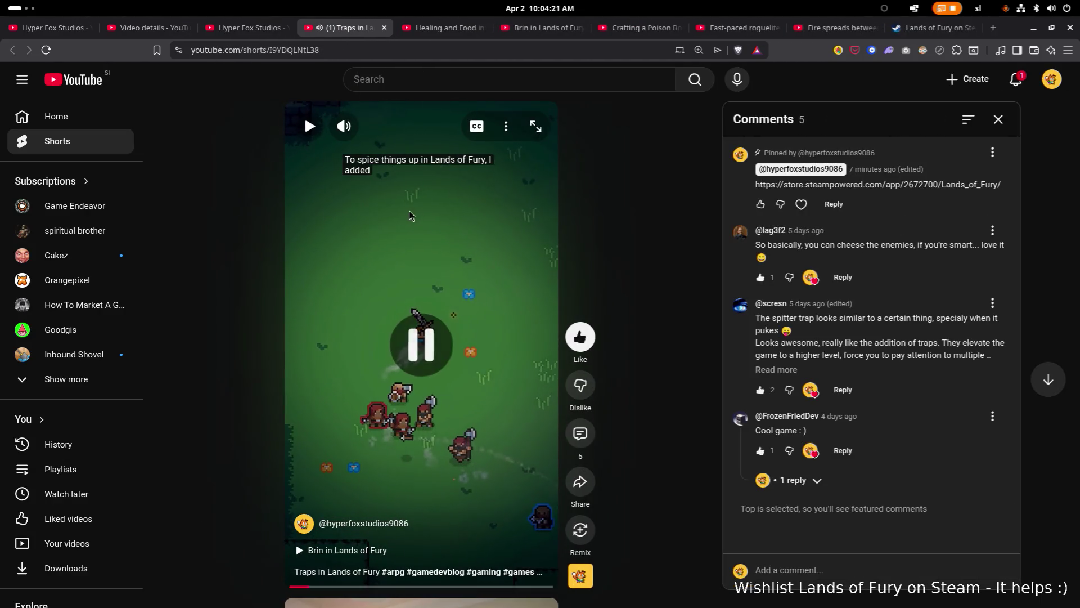
{"action": "middle_click", "coordinate": [360, 33]}
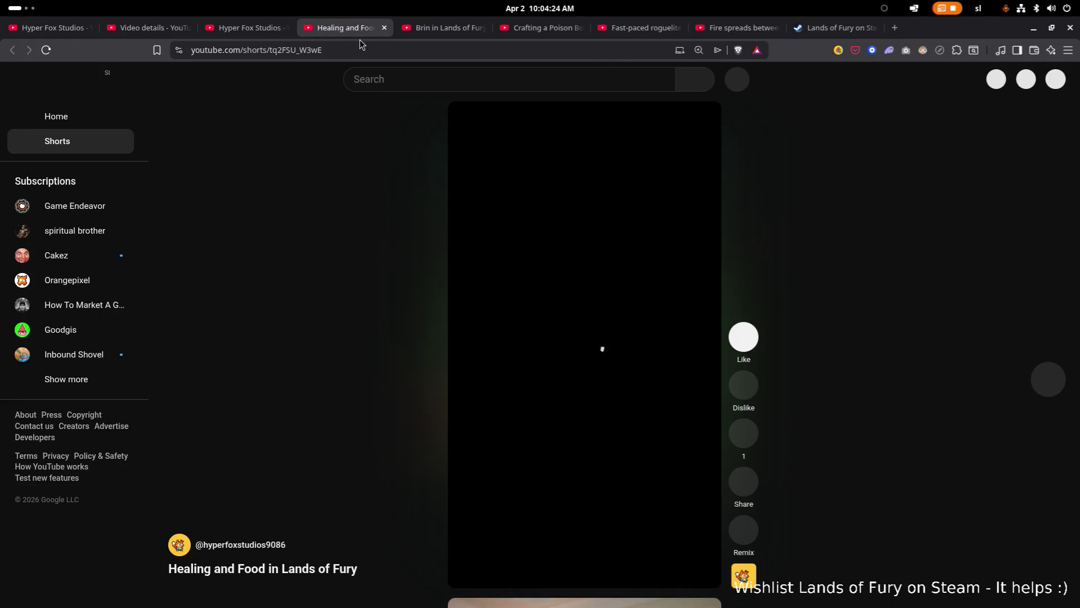
{"action": "left_click", "coordinate": [647, 348]}
{"action": "left_click", "coordinate": [741, 441]}
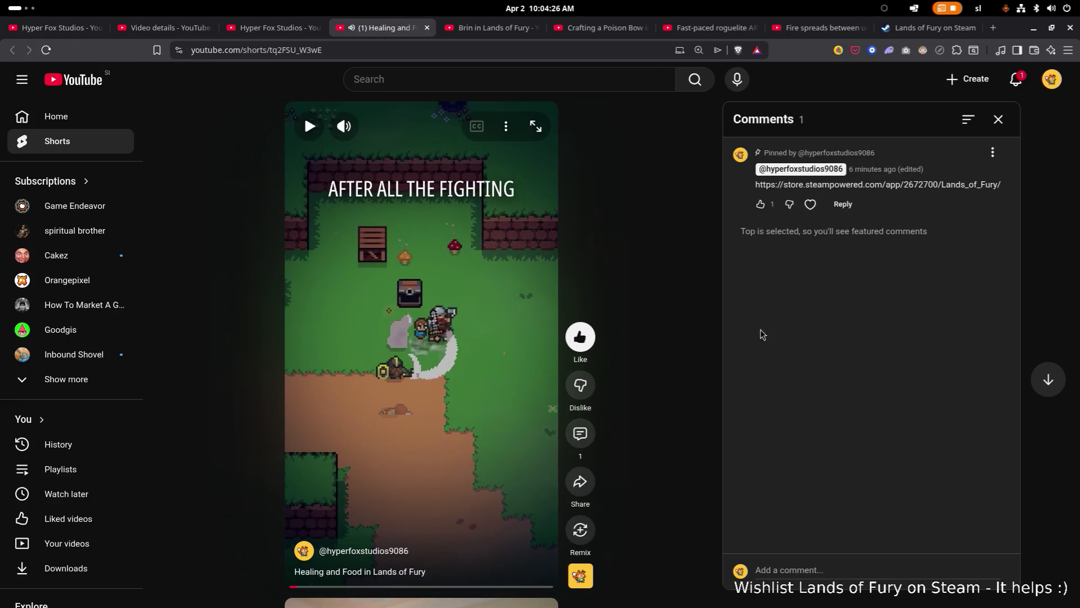
{"action": "middle_click", "coordinate": [401, 34]}
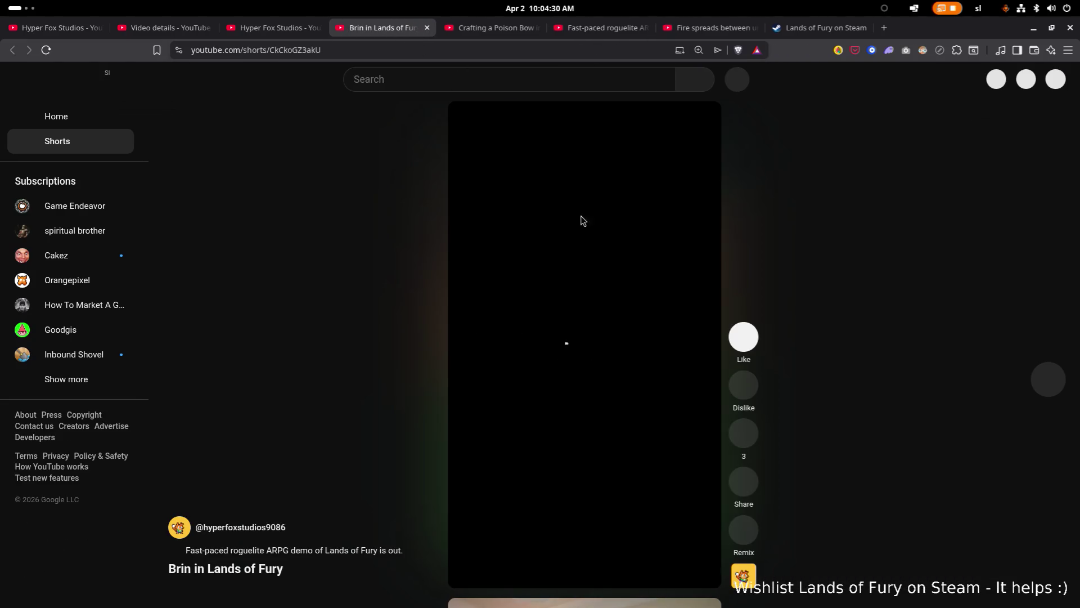
Step: Trim the Brin Short's pinned comment to only the Steam link, then close it
{"action": "left_click", "coordinate": [647, 343]}
{"action": "left_click", "coordinate": [745, 444]}
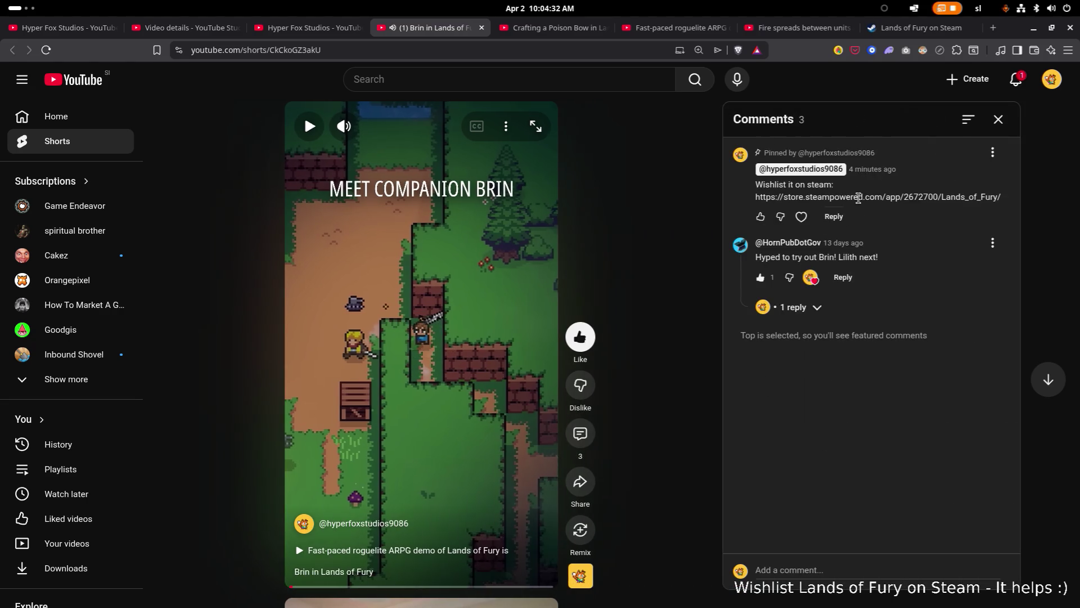
{"action": "left_click", "coordinate": [993, 152]}
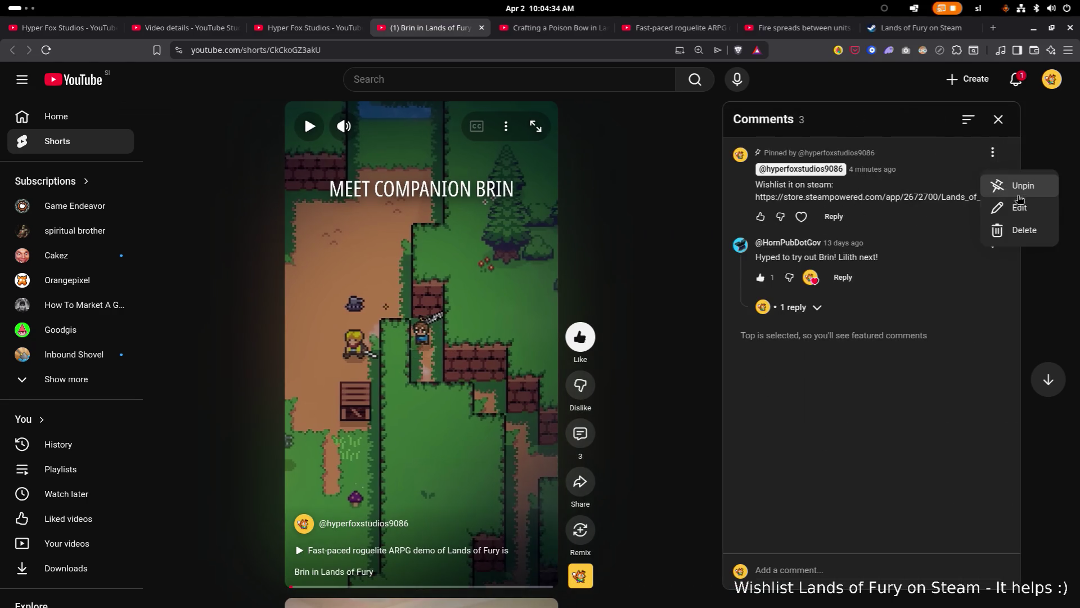
{"action": "left_click", "coordinate": [989, 205]}
{"action": "key", "text": "ctrl+shift+Home"}
{"action": "key", "text": "BackSpace"}
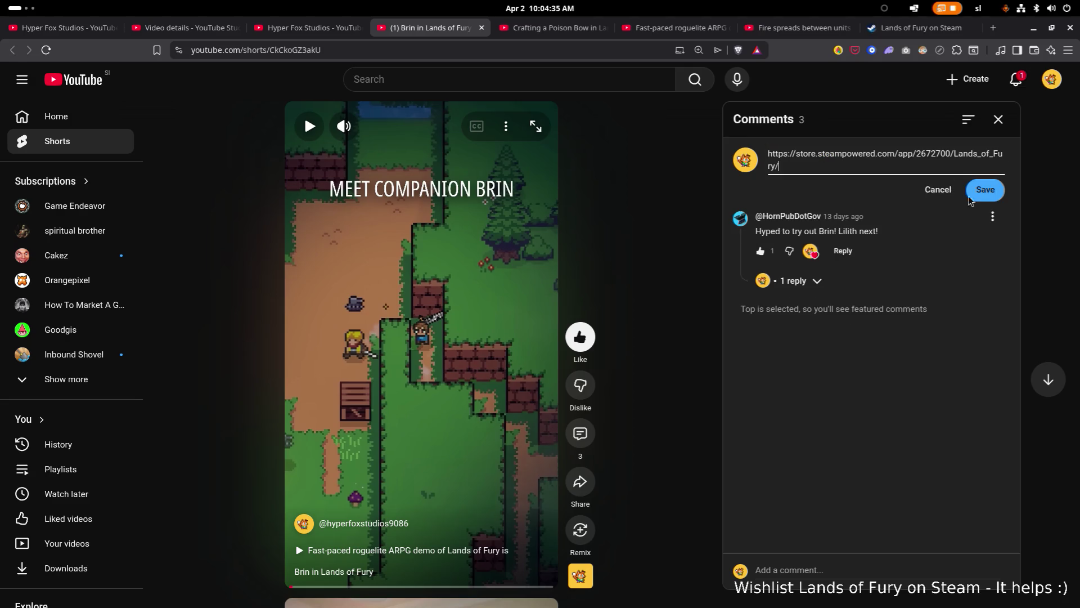
{"action": "left_click", "coordinate": [985, 189]}
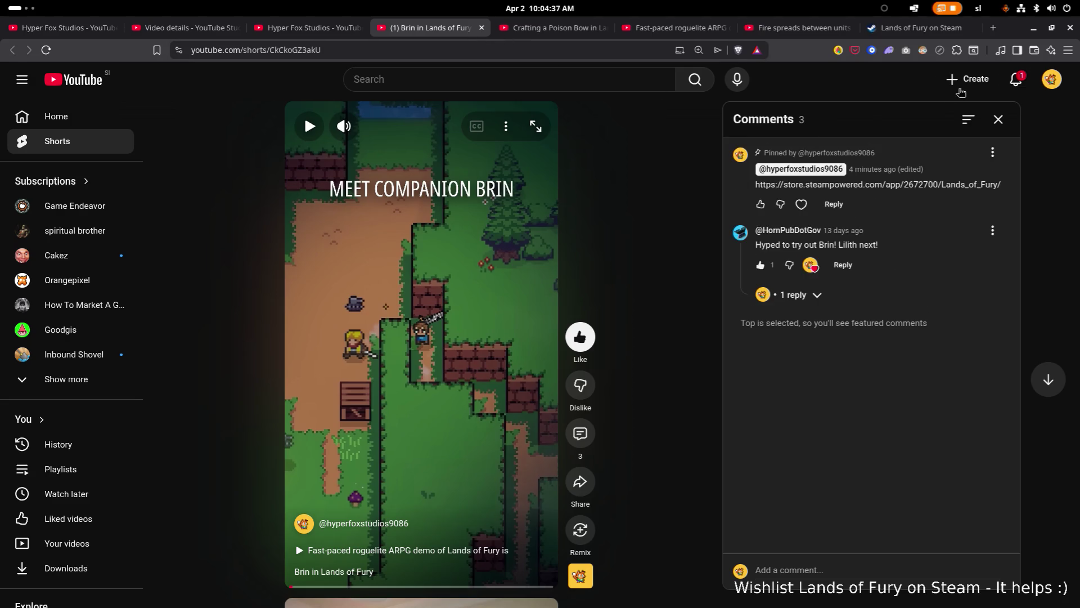
{"action": "left_click", "coordinate": [482, 27]}
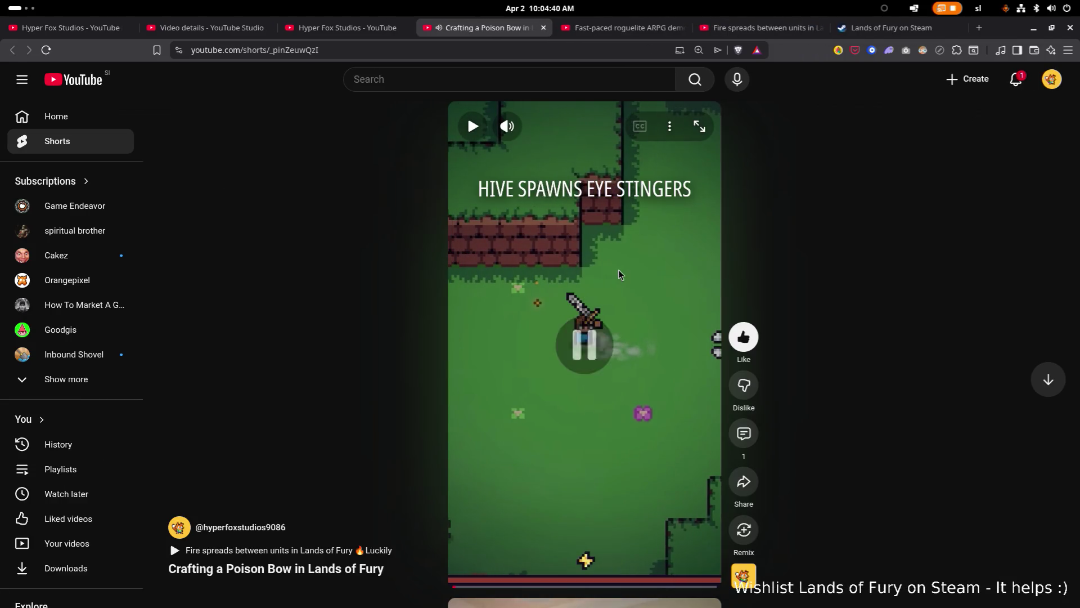
Step: Replace the Poison Bow Short's pinned comment with just the Steam link, then close it
{"action": "left_click", "coordinate": [753, 441]}
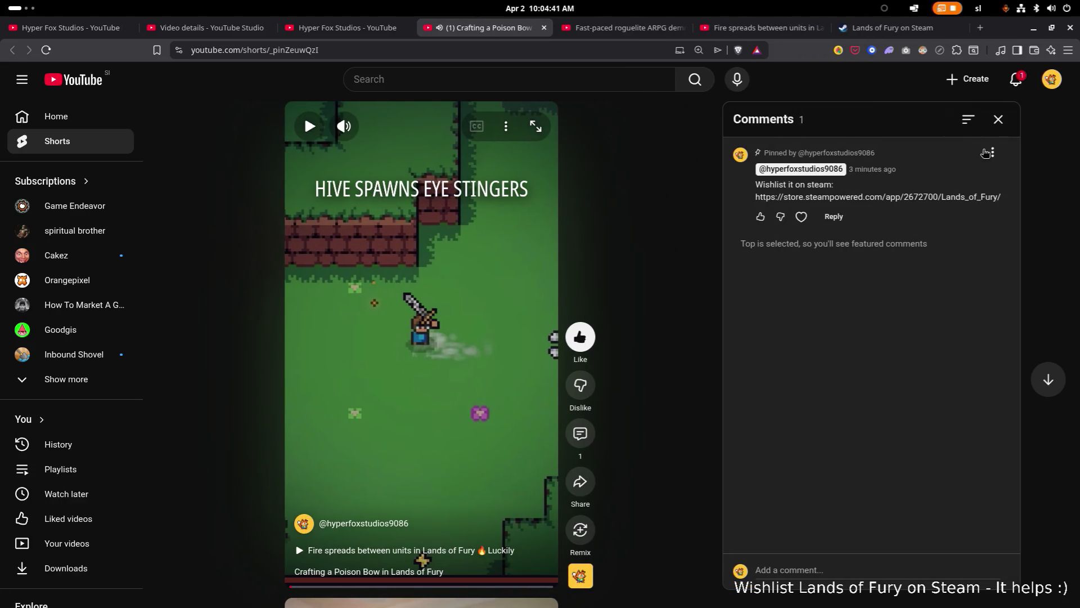
{"action": "left_click", "coordinate": [990, 153]}
{"action": "left_click", "coordinate": [998, 206]}
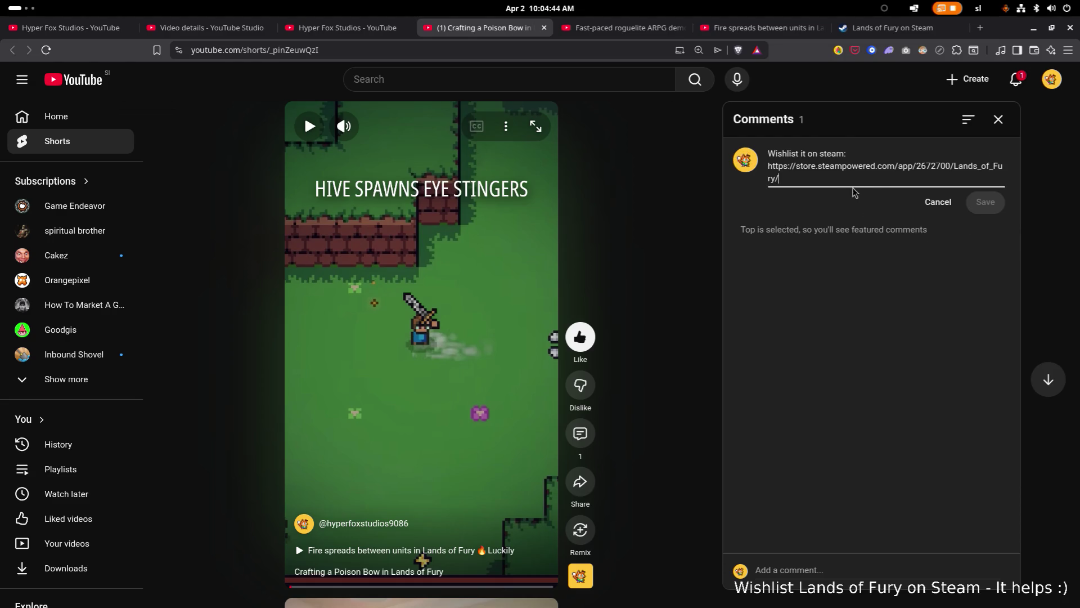
{"action": "key", "text": "ctrl+a"}
{"action": "key", "text": "ctrl+v"}
{"action": "left_click", "coordinate": [985, 202]}
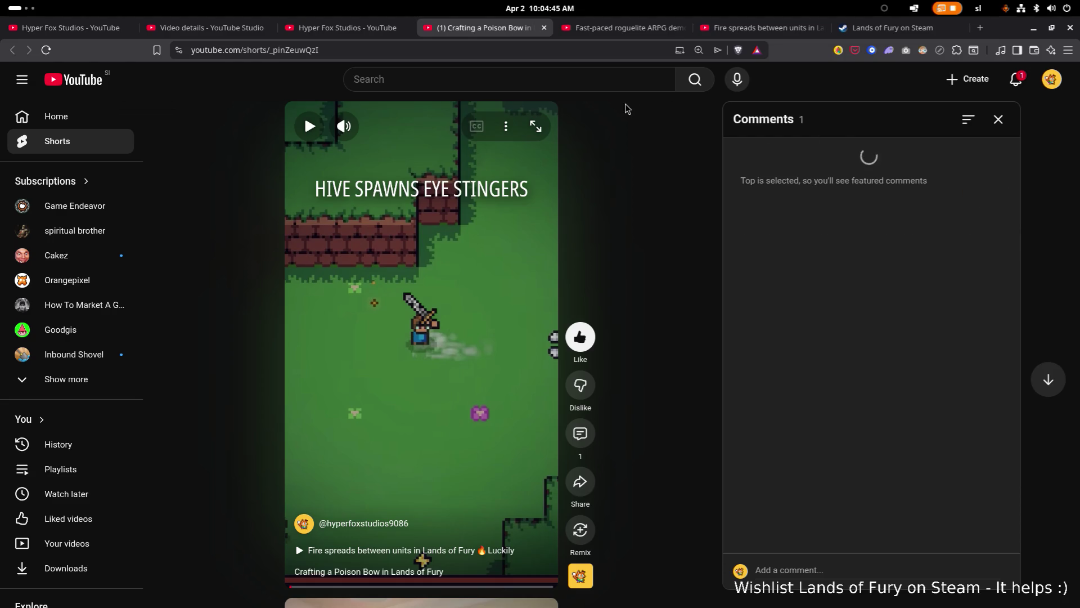
{"action": "left_click", "coordinate": [544, 27]}
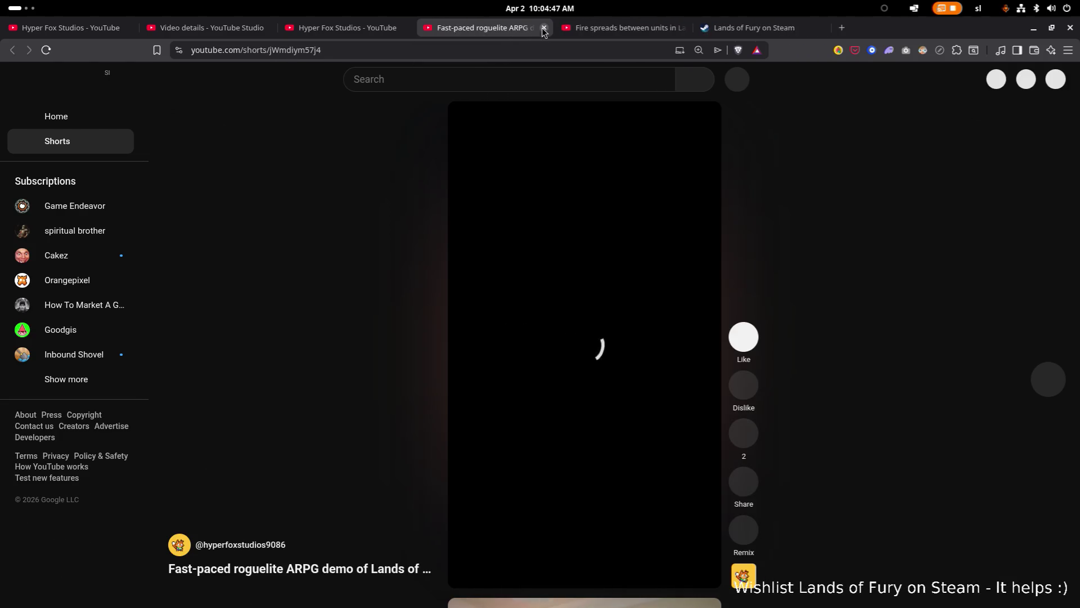
Step: Delete the 'Wishlist it on steam' line from the roguelite demo Short's pinned comment
{"action": "left_click", "coordinate": [685, 315]}
{"action": "left_click", "coordinate": [743, 433]}
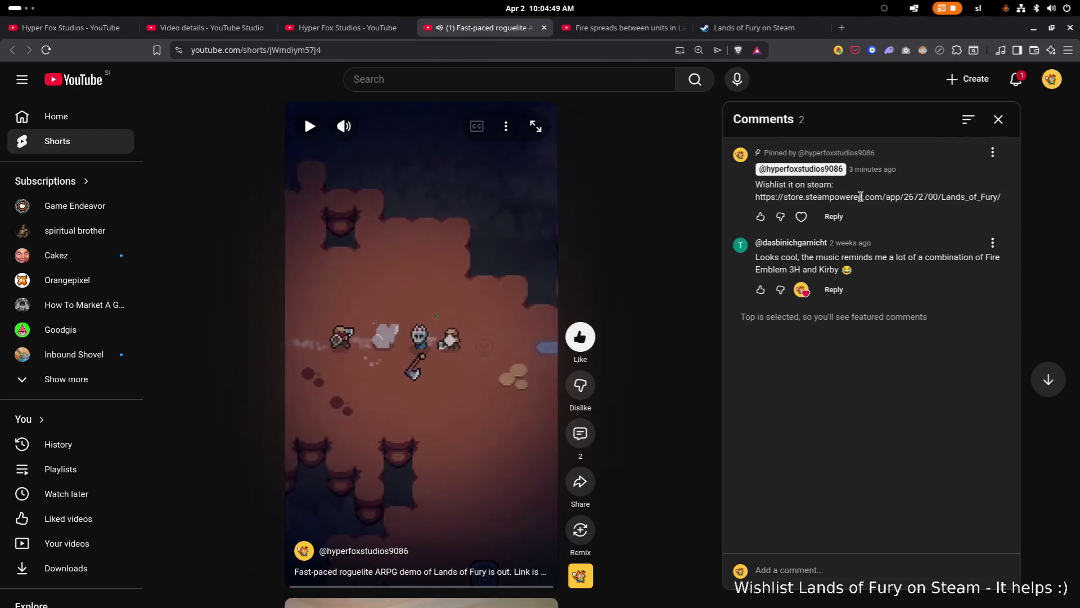
{"action": "left_click", "coordinate": [992, 151]}
{"action": "left_click", "coordinate": [1019, 207]}
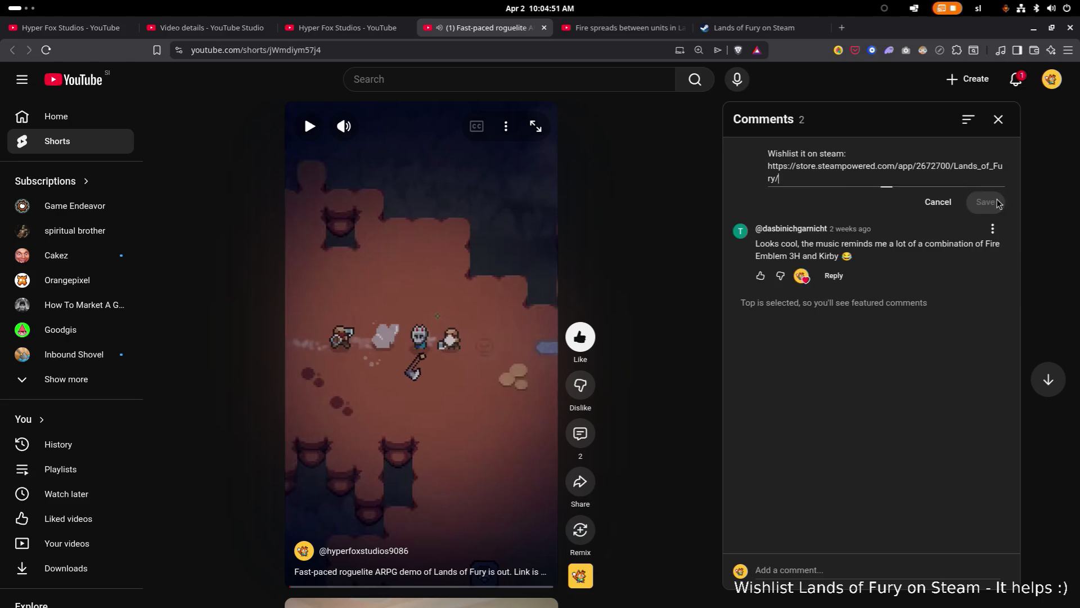
{"action": "triple_click", "coordinate": [849, 160]}
{"action": "key", "text": "BackSpace"}
{"action": "left_click", "coordinate": [991, 193]}
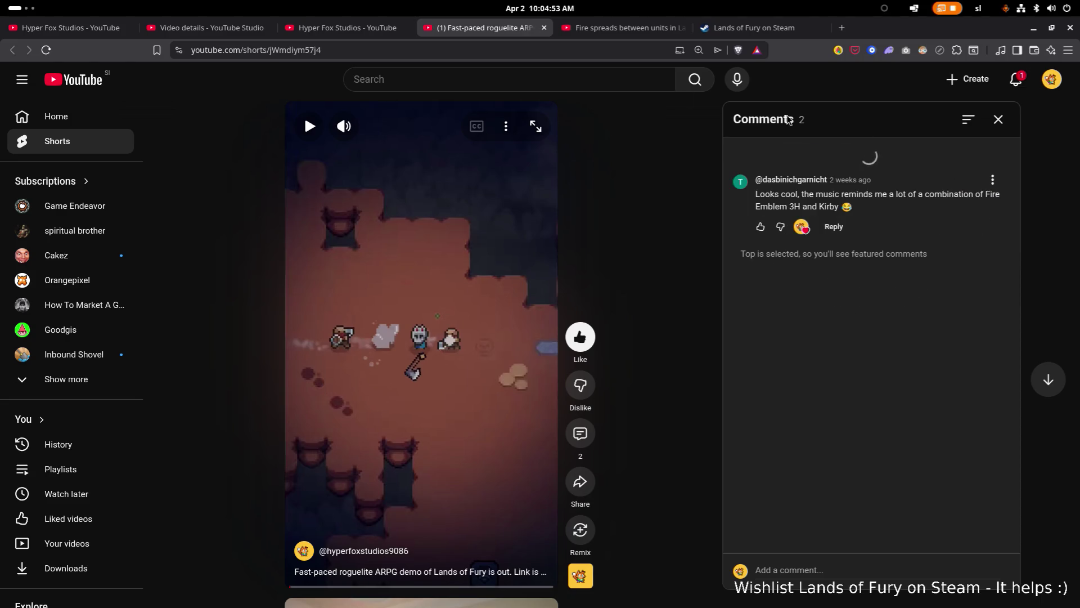
{"action": "middle_click", "coordinate": [511, 33]}
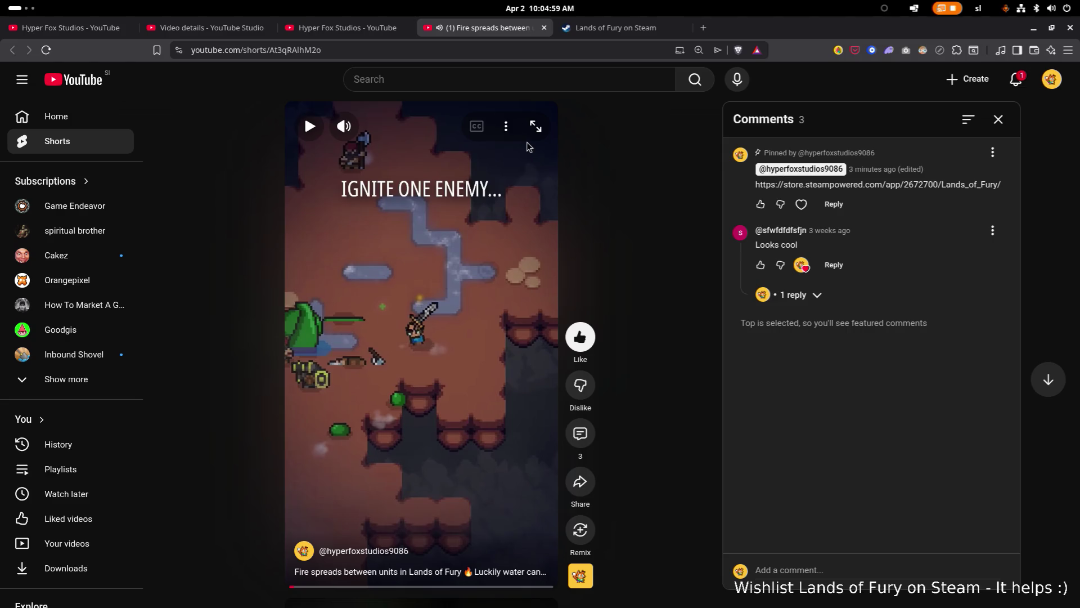
Step: Search YouTube for 'challacade'
{"action": "left_click", "coordinate": [424, 79]}
{"action": "type", "text": "cha"}
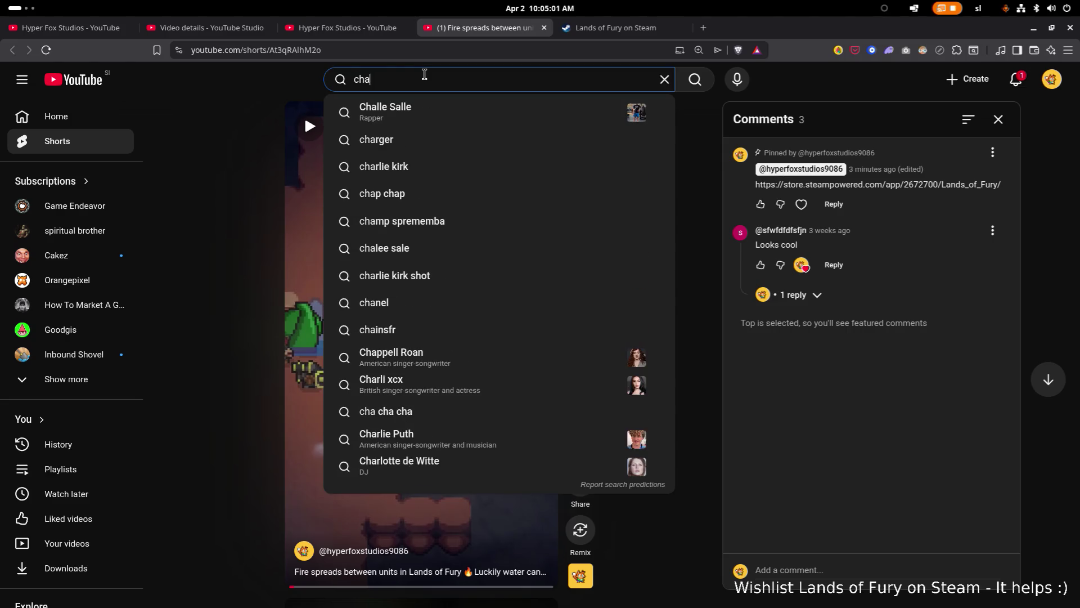
{"action": "type", "text": "llacade"}
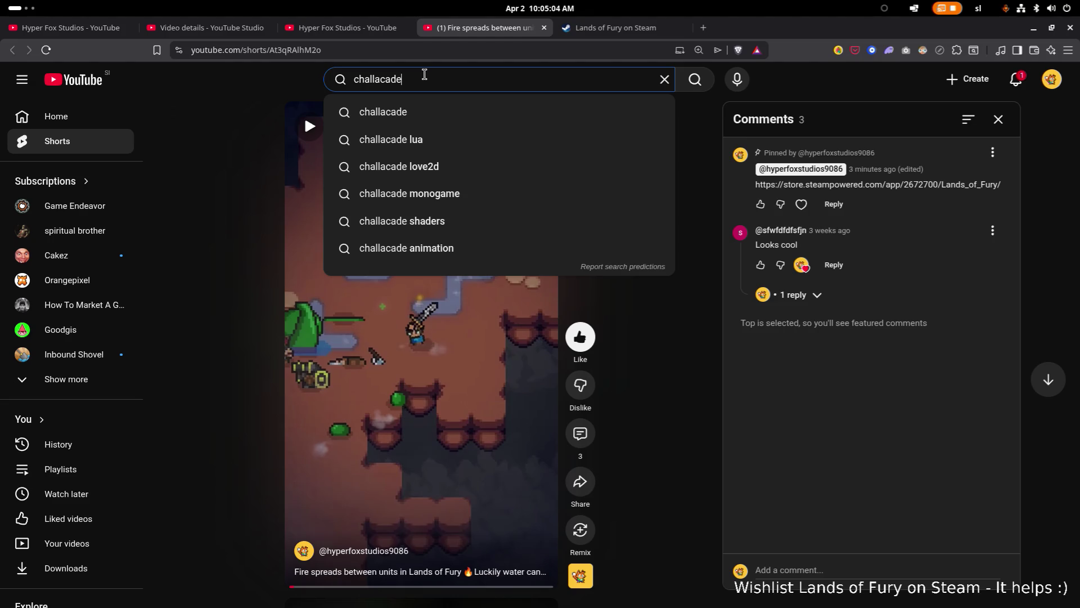
{"action": "key", "text": "Return"}
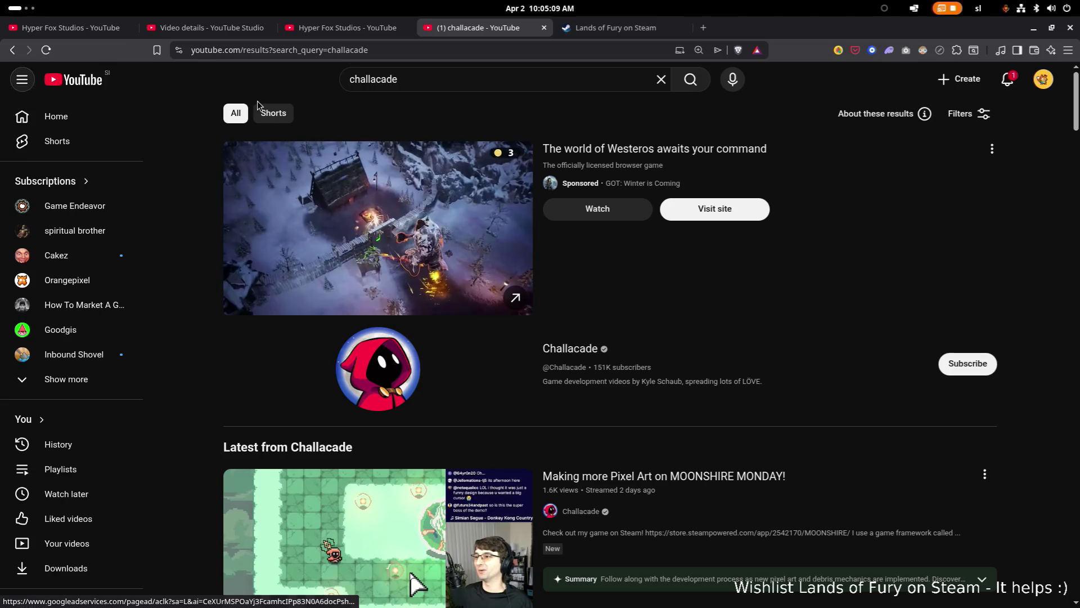
Step: Filter results to Shorts and open 'There is no easy way to make games' with comments
{"action": "left_click", "coordinate": [277, 116]}
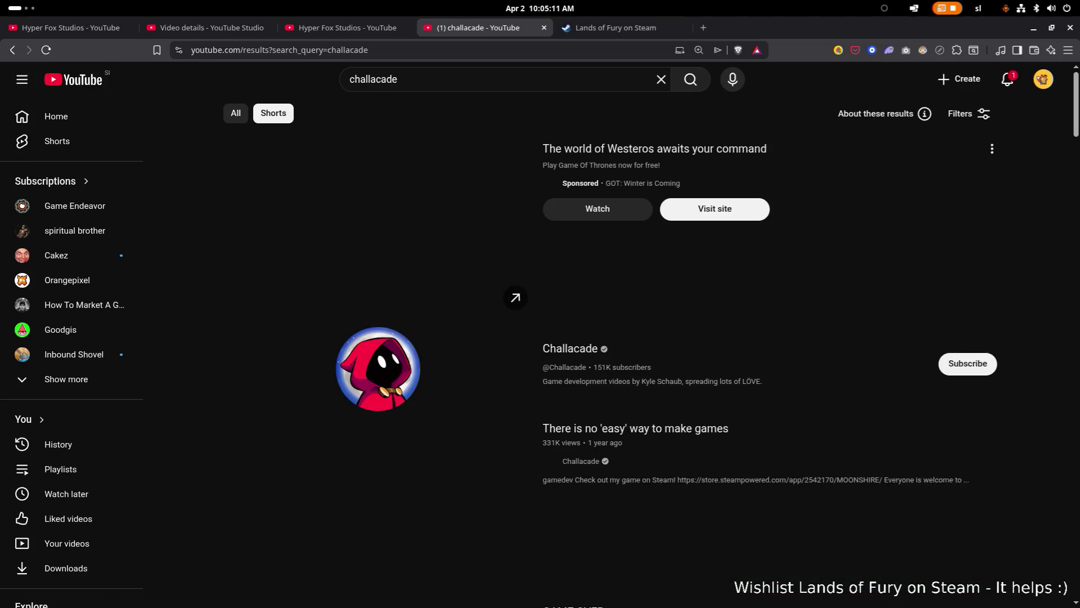
{"action": "left_click", "coordinate": [657, 421]}
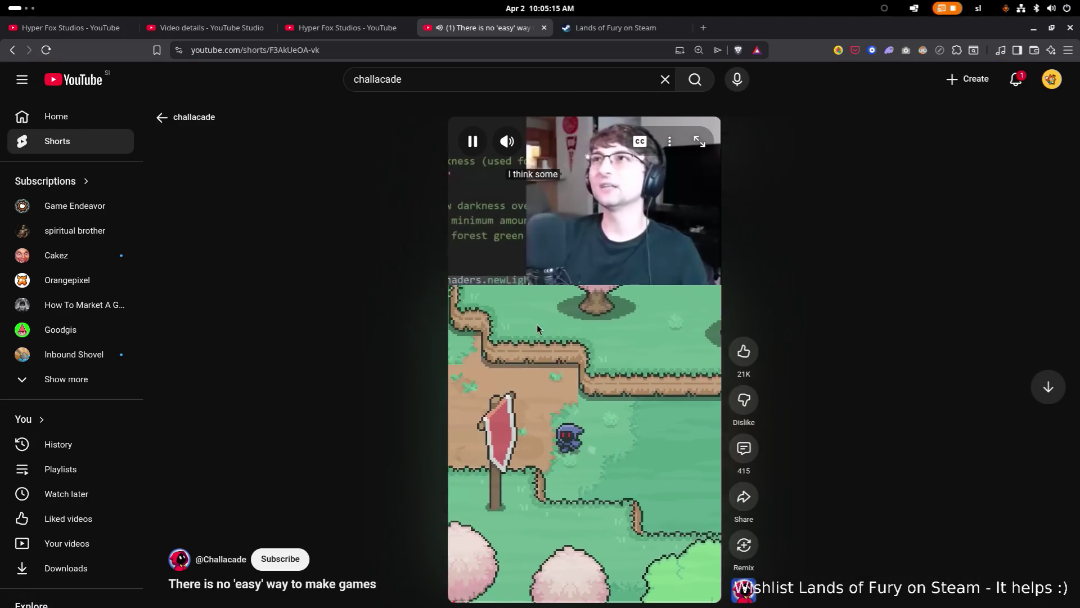
{"action": "left_click", "coordinate": [580, 336]}
{"action": "left_click", "coordinate": [743, 449]}
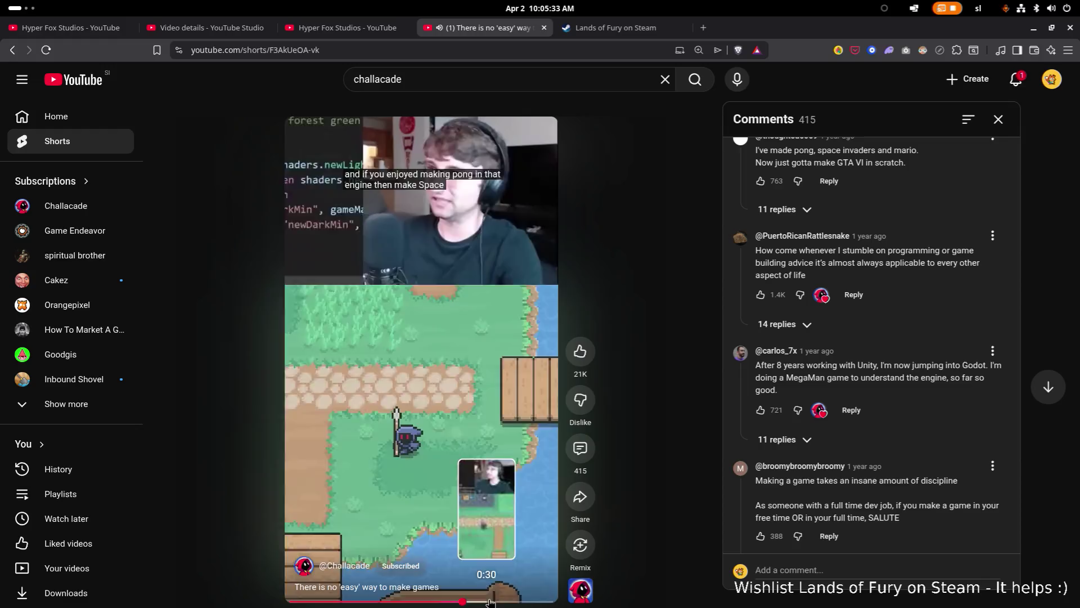
Step: View the Short's audio details, then go to the Challacade channel page
{"action": "left_click", "coordinate": [506, 559]}
{"action": "left_click", "coordinate": [547, 602]}
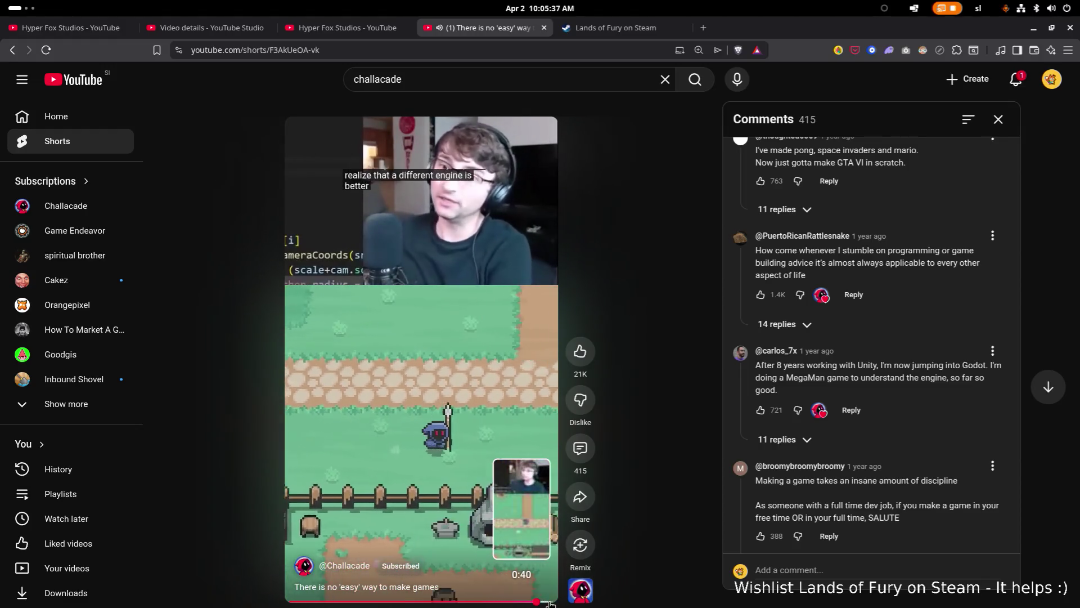
{"action": "left_click", "coordinate": [585, 591]}
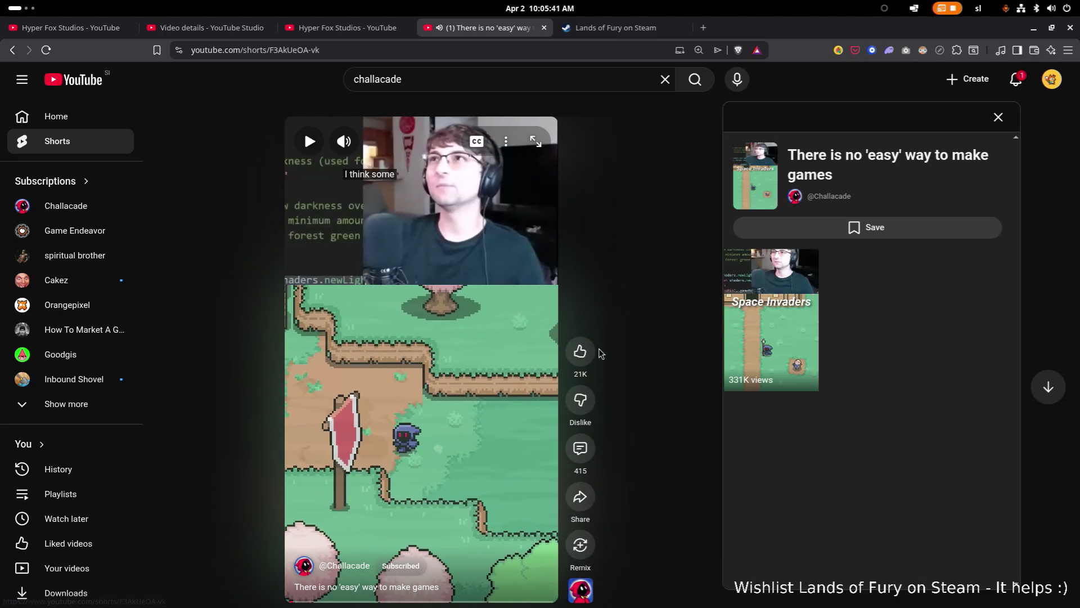
{"action": "left_click", "coordinate": [820, 198]}
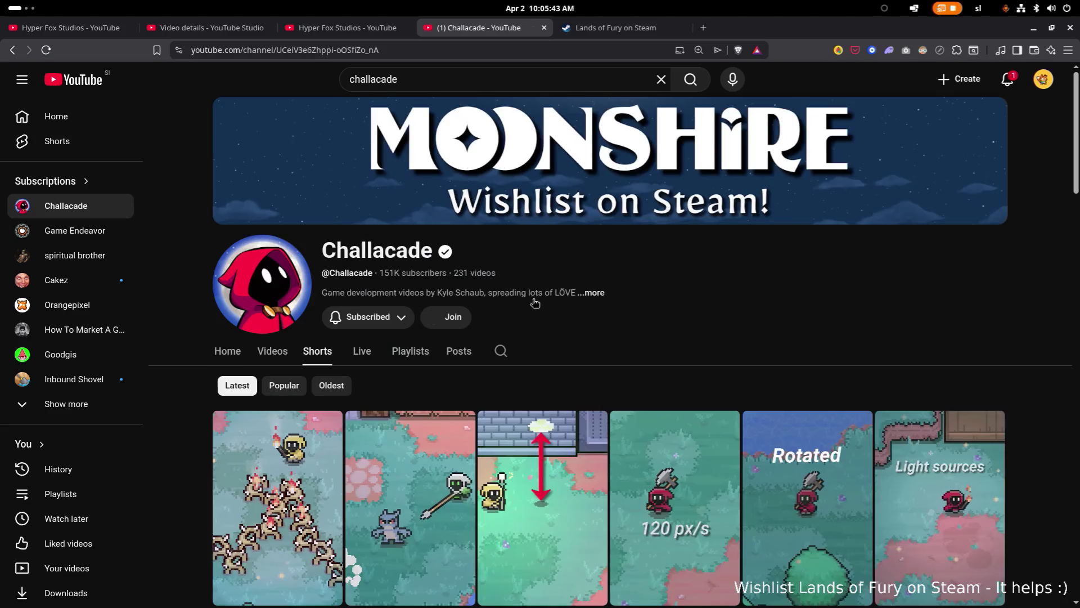
Step: Play the 'Sound effects are ANNOYING without this!' Short and browse its comment sort options
{"action": "scroll", "coordinate": [339, 417], "scroll_direction": "down", "scroll_amount": 3}
{"action": "left_click", "coordinate": [337, 417]}
{"action": "left_click", "coordinate": [647, 394]}
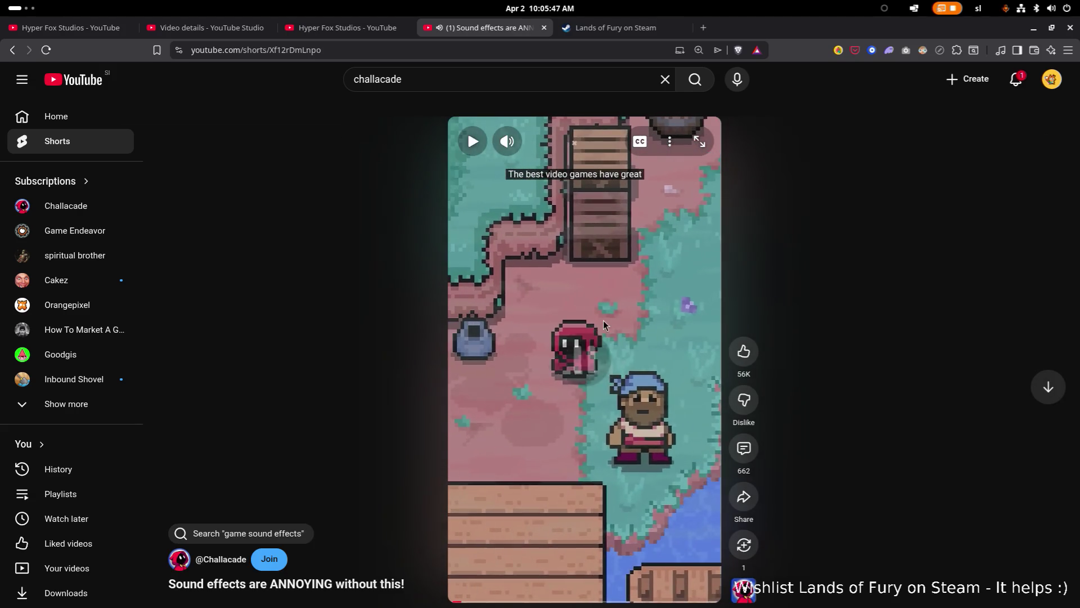
{"action": "left_click", "coordinate": [743, 448]}
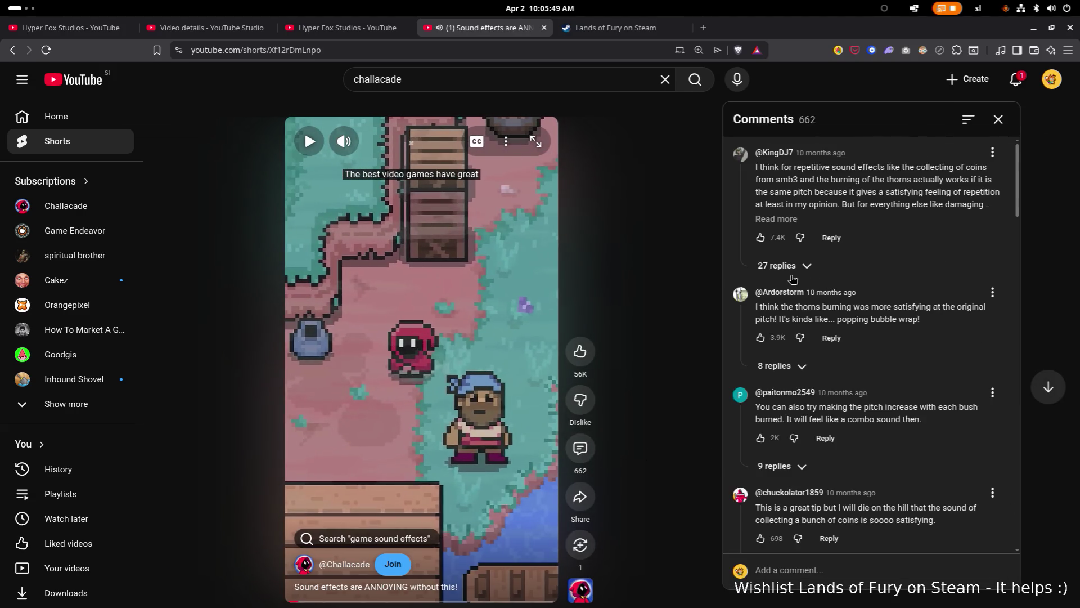
{"action": "left_click", "coordinate": [968, 120]}
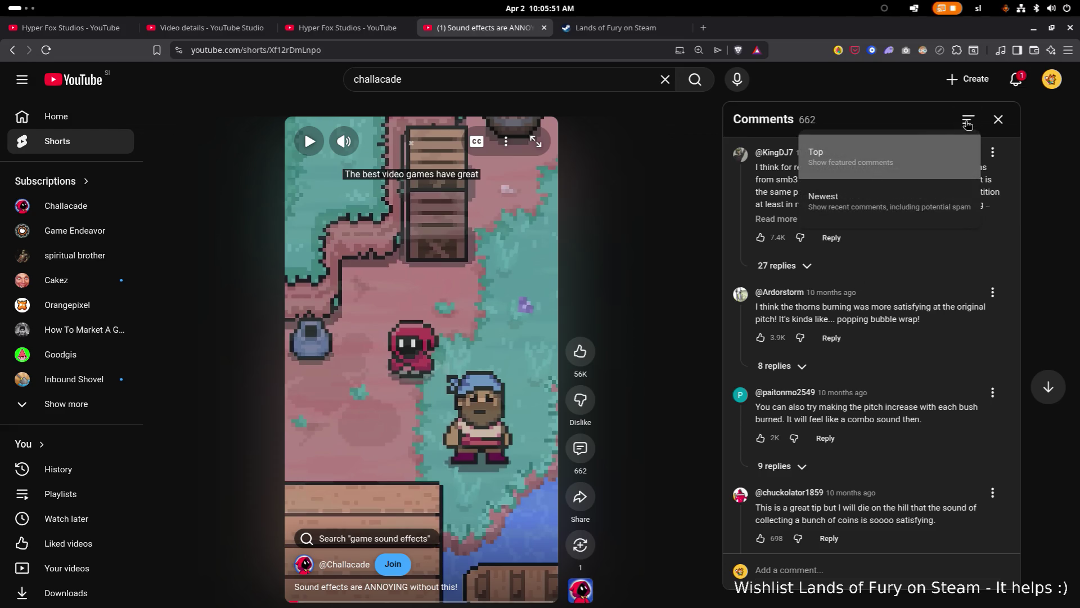
{"action": "left_click", "coordinate": [900, 129]}
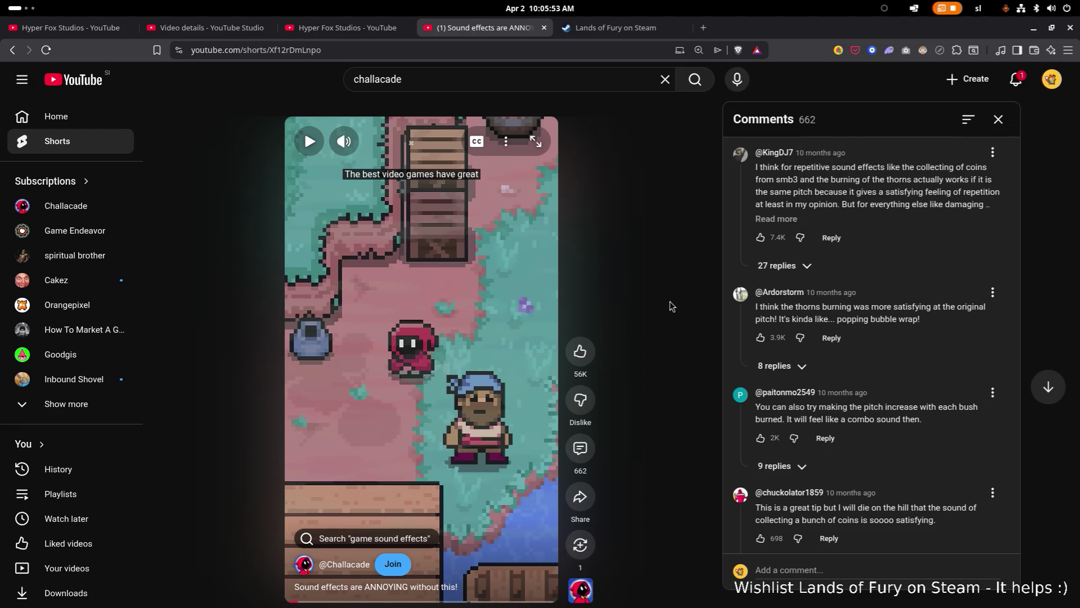
Step: Skip the Short to near its end, pause it, and show the notifications list
{"action": "left_click", "coordinate": [453, 410]}
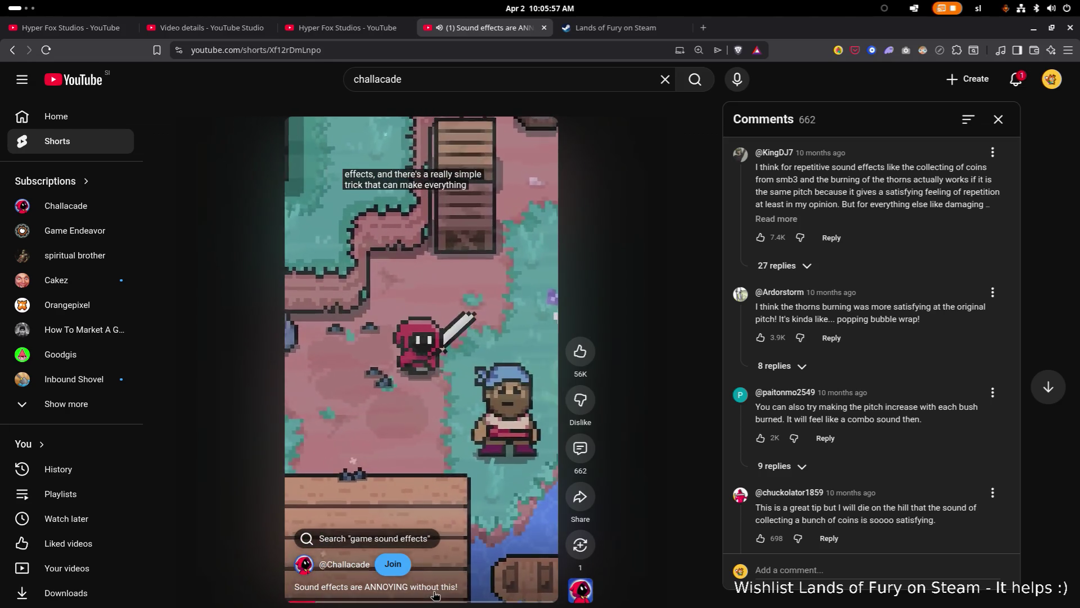
{"action": "left_click_drag", "start_coordinate": [415, 603], "coordinate": [497, 601]}
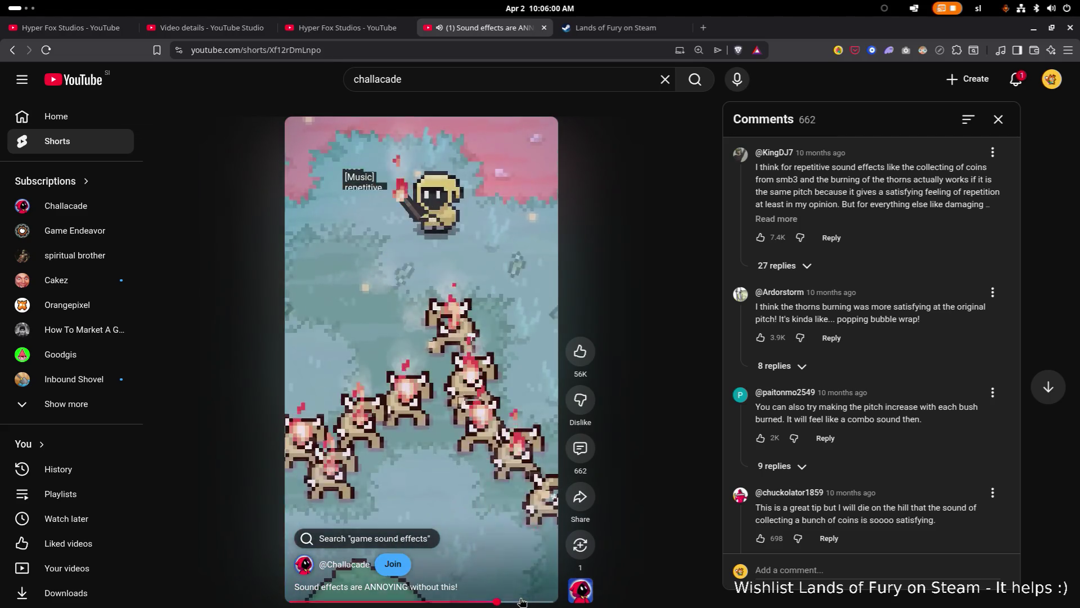
{"action": "left_click", "coordinate": [532, 600]}
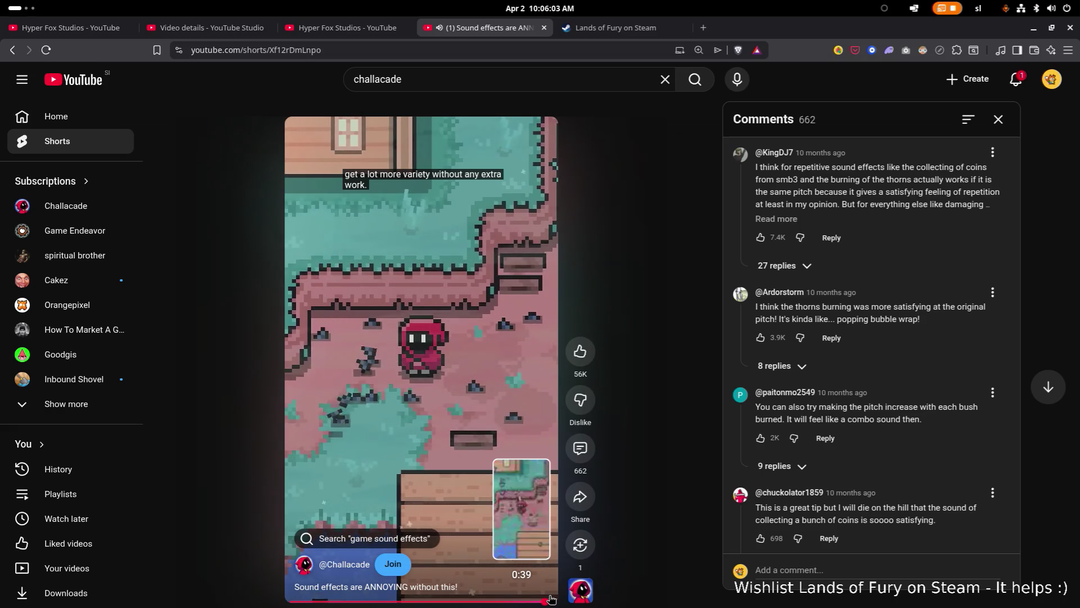
{"action": "left_click", "coordinate": [442, 505]}
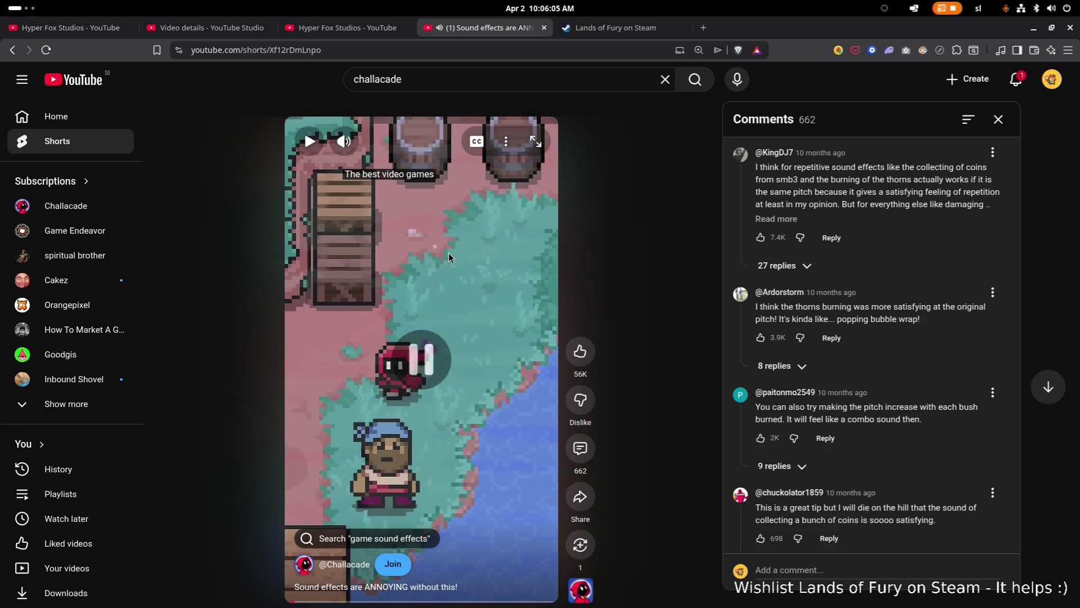
{"action": "left_click", "coordinate": [1017, 84]}
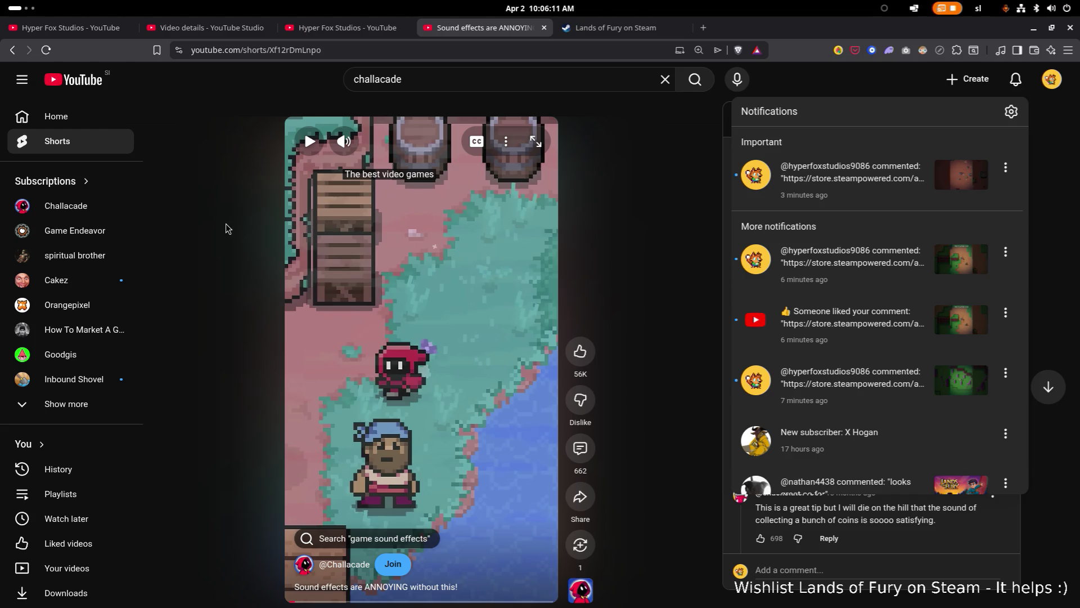
Step: View the notified pinned Steam-link comment, dismiss it, and go from Home to the Cakez channel
{"action": "left_click", "coordinate": [858, 308]}
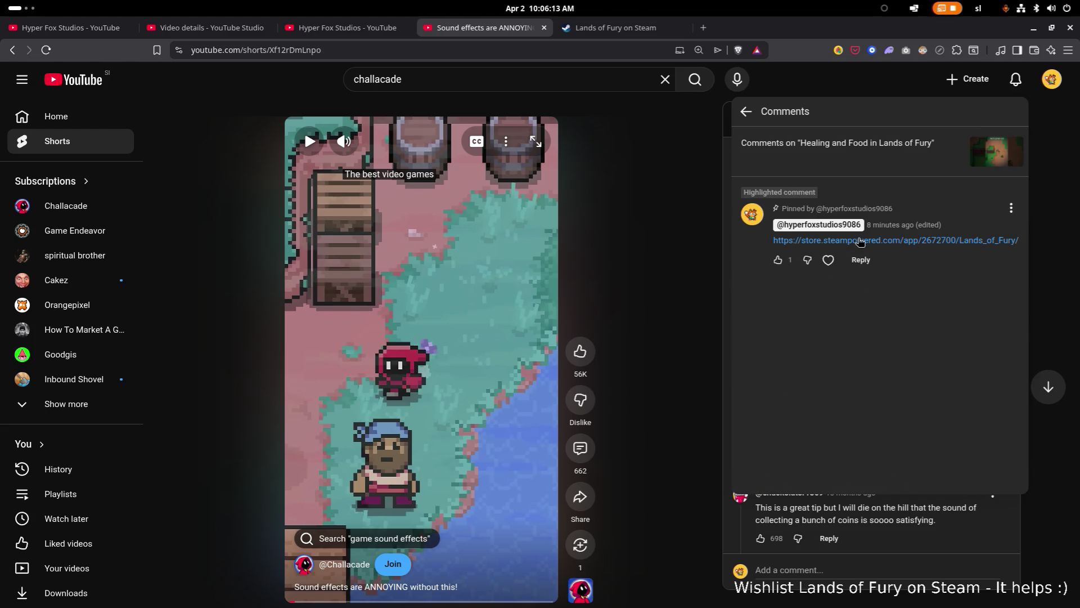
{"action": "left_click", "coordinate": [632, 247]}
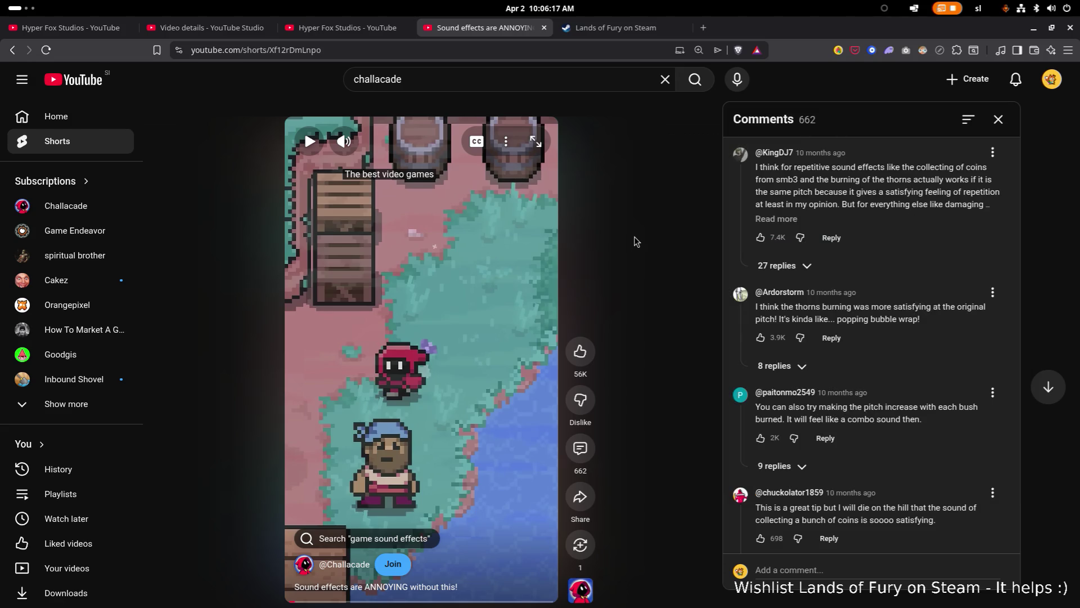
{"action": "left_click", "coordinate": [58, 116]}
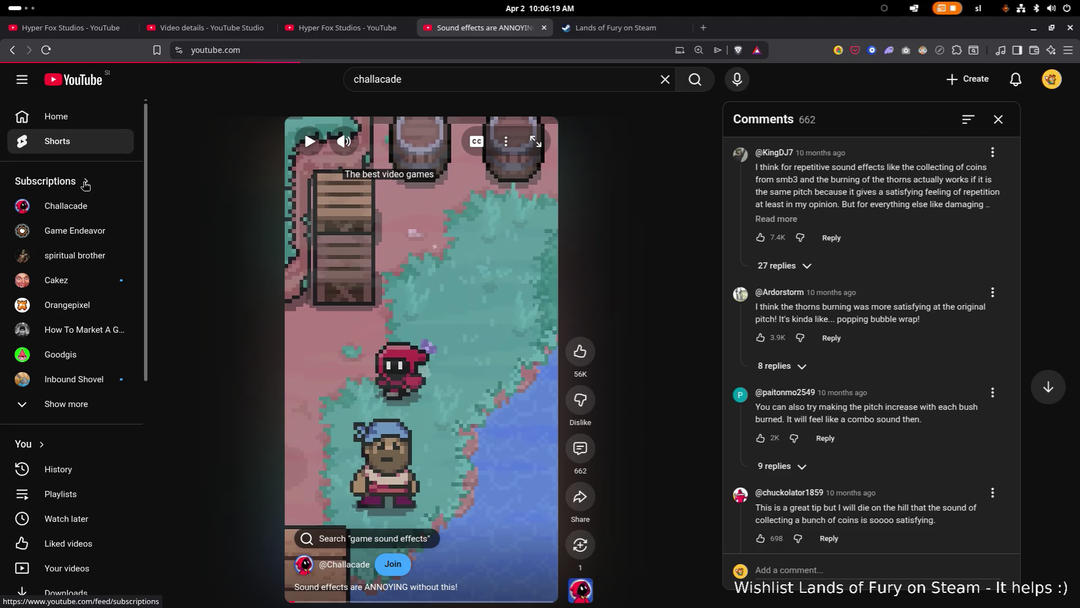
{"action": "left_click", "coordinate": [79, 280]}
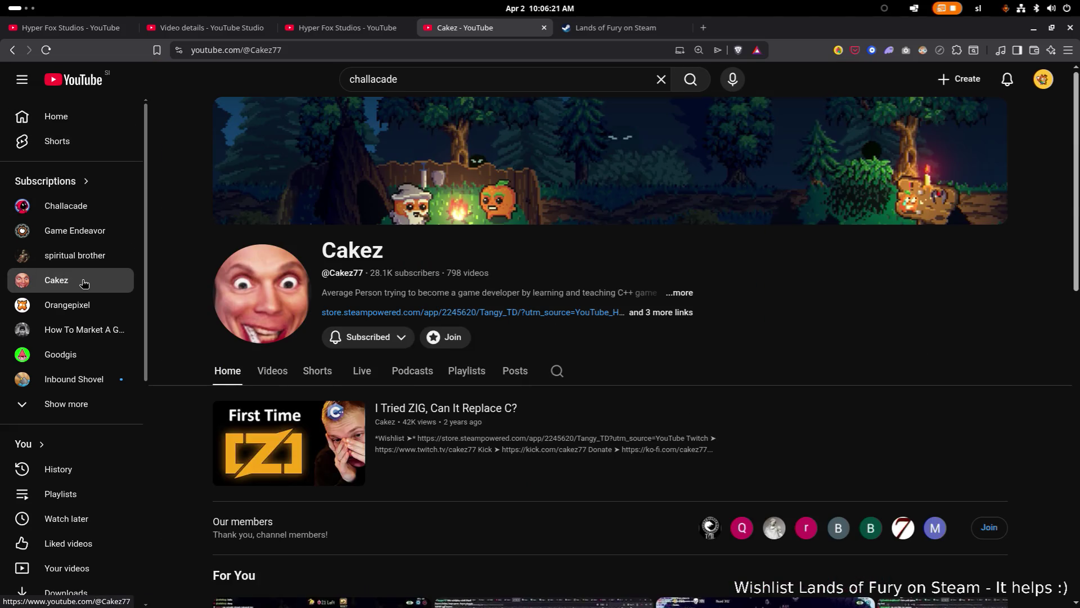
Step: Play Cakez's Deathball Problem Short from the channel's Shorts and show its comments
{"action": "left_click", "coordinate": [327, 371]}
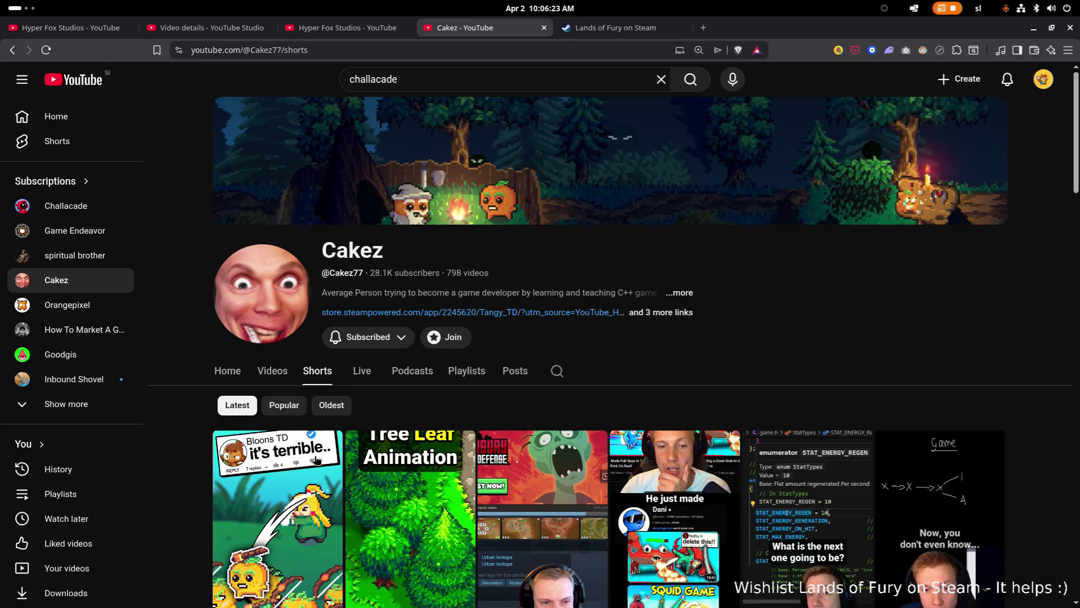
{"action": "scroll", "coordinate": [314, 460], "scroll_direction": "down", "scroll_amount": 3}
{"action": "left_click", "coordinate": [288, 376]}
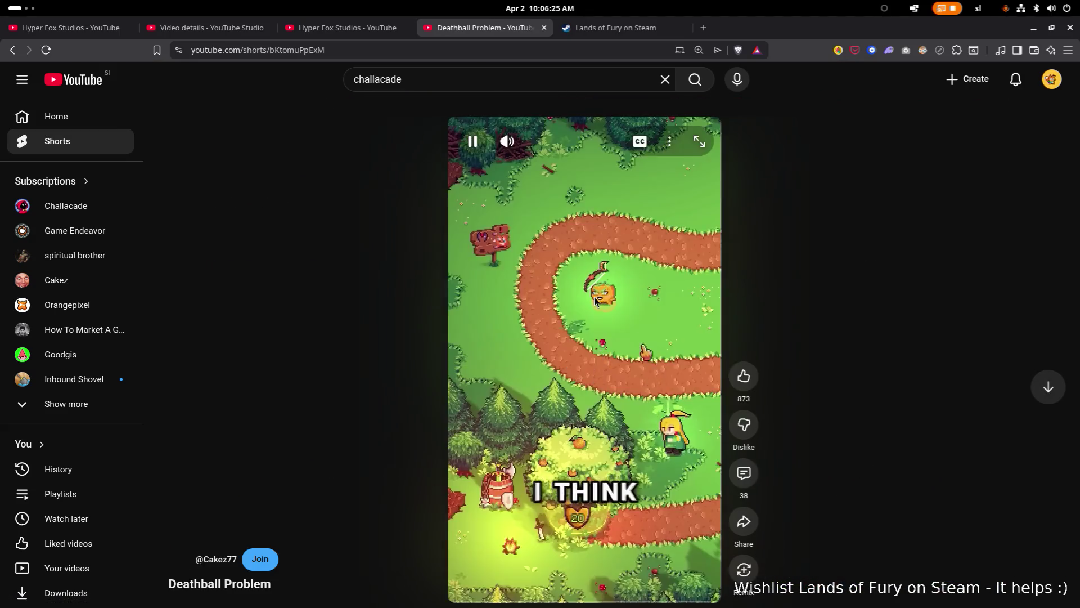
{"action": "left_click", "coordinate": [747, 470]}
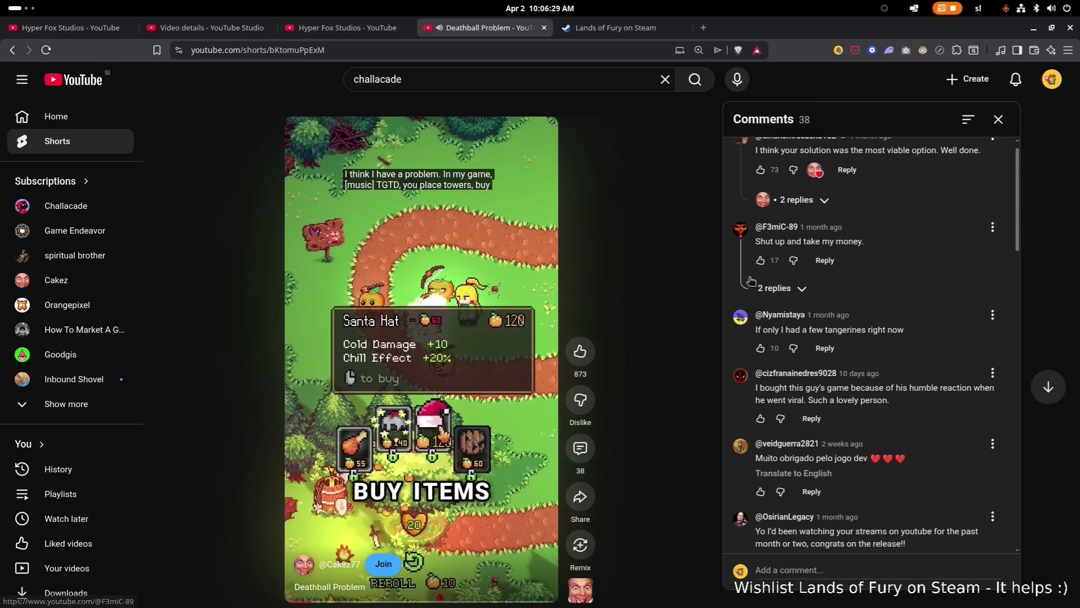
Step: Skim the comments, then jump to about 0:36 and pause on the Tangy TD Steam page scene
{"action": "scroll", "coordinate": [493, 591], "scroll_direction": "down", "scroll_amount": 1}
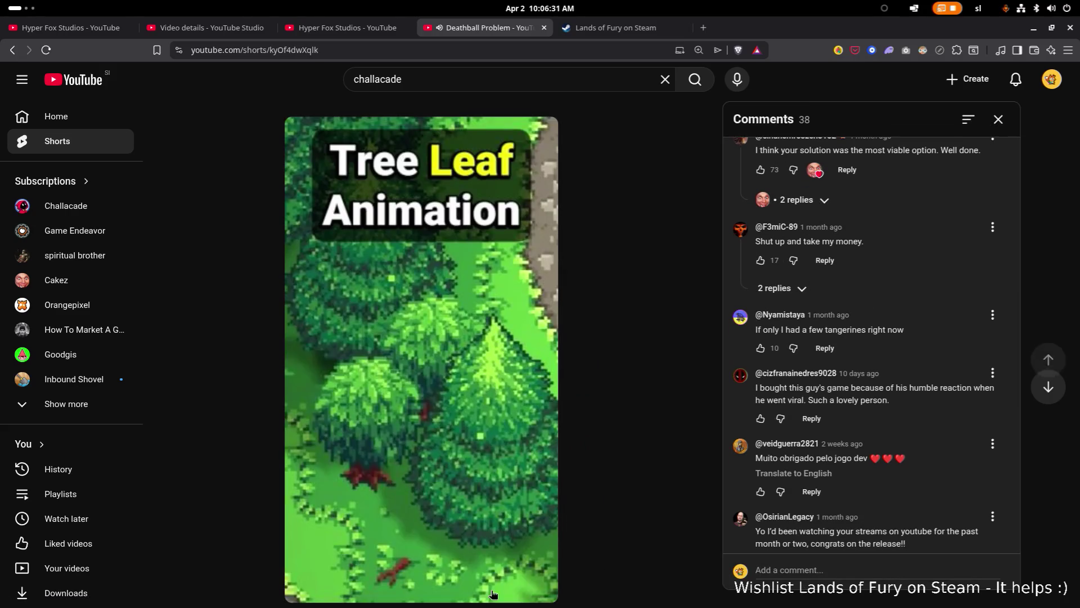
{"action": "scroll", "coordinate": [494, 593], "scroll_direction": "up", "scroll_amount": 1}
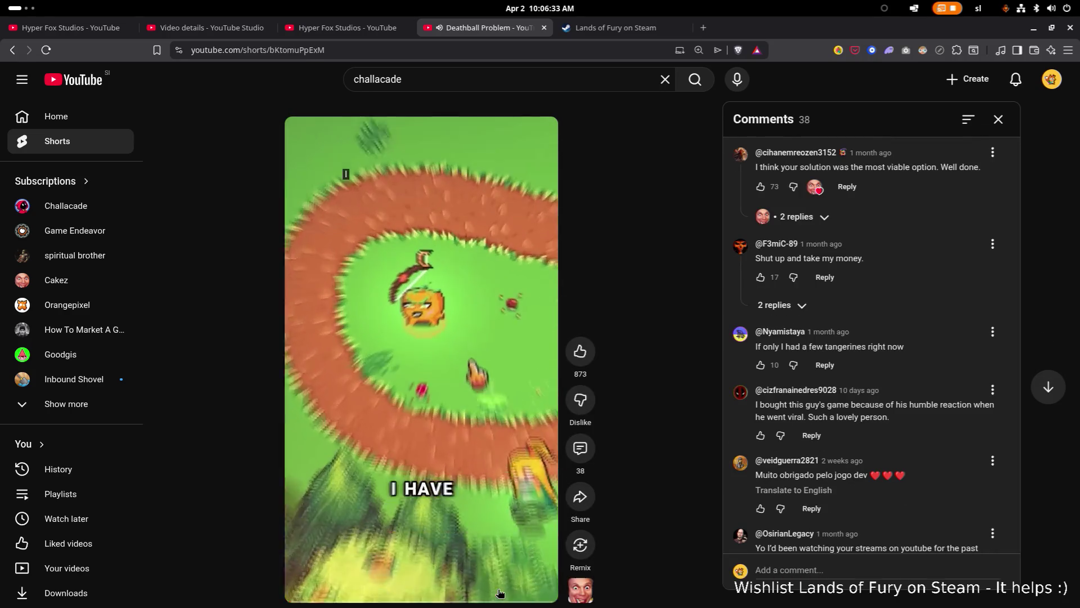
{"action": "left_click", "coordinate": [513, 602]}
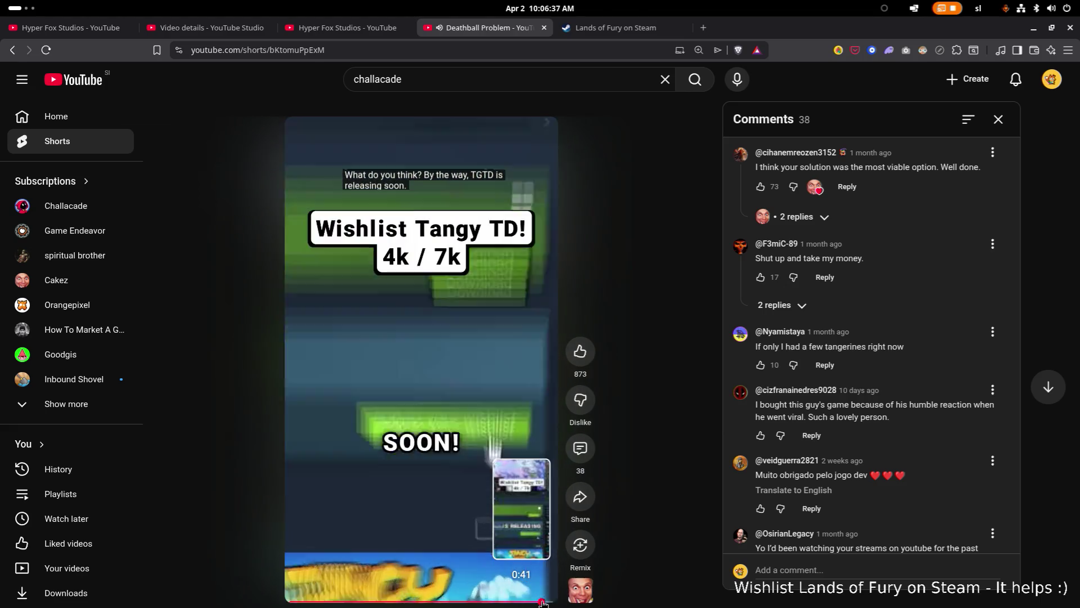
{"action": "left_click", "coordinate": [469, 490]}
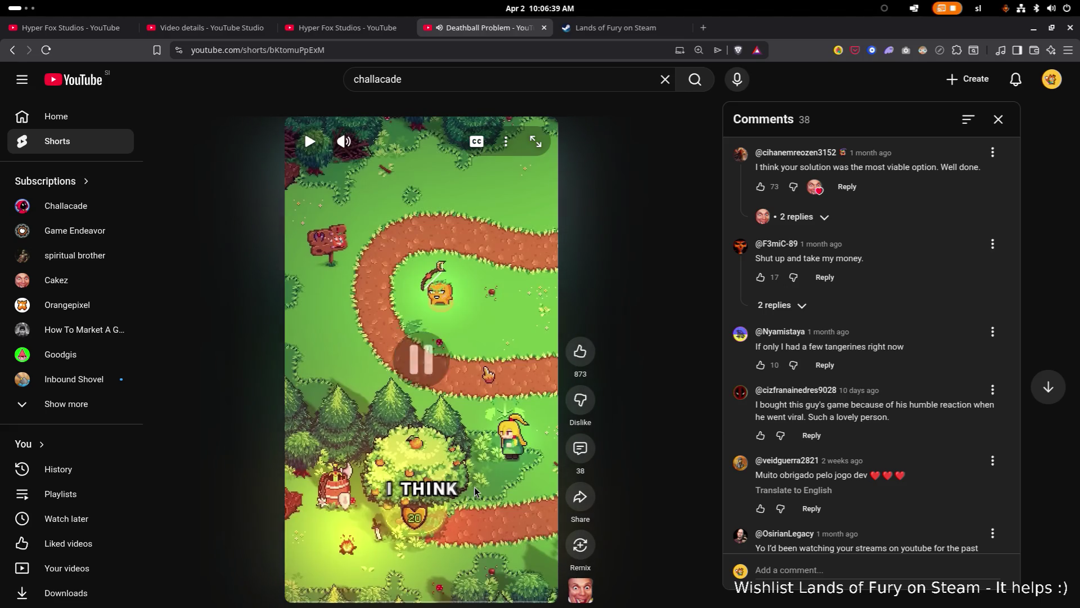
{"action": "left_click", "coordinate": [476, 489]}
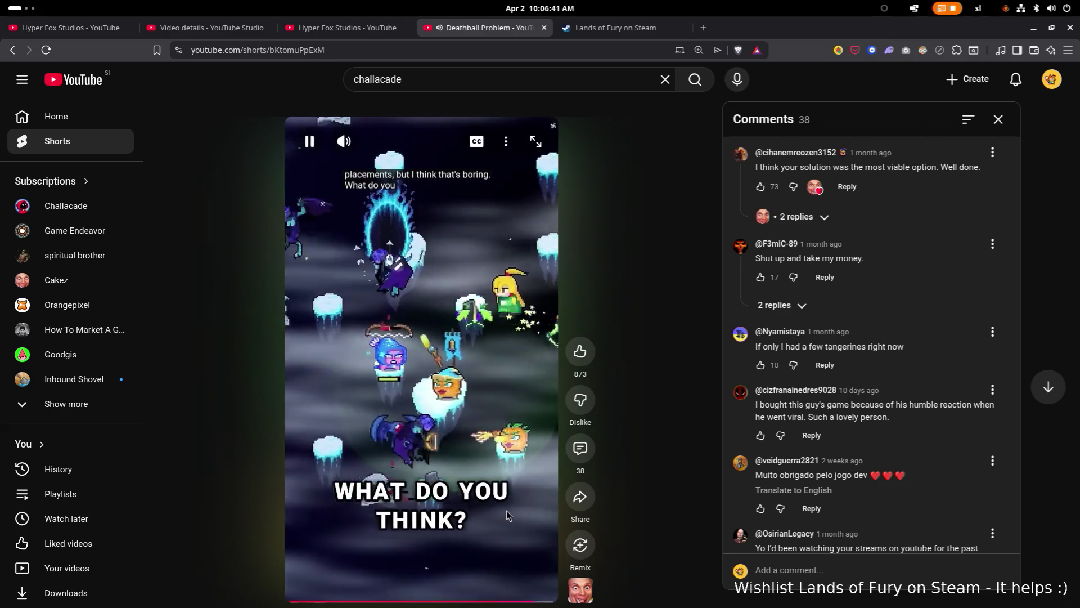
{"action": "left_click", "coordinate": [507, 513]}
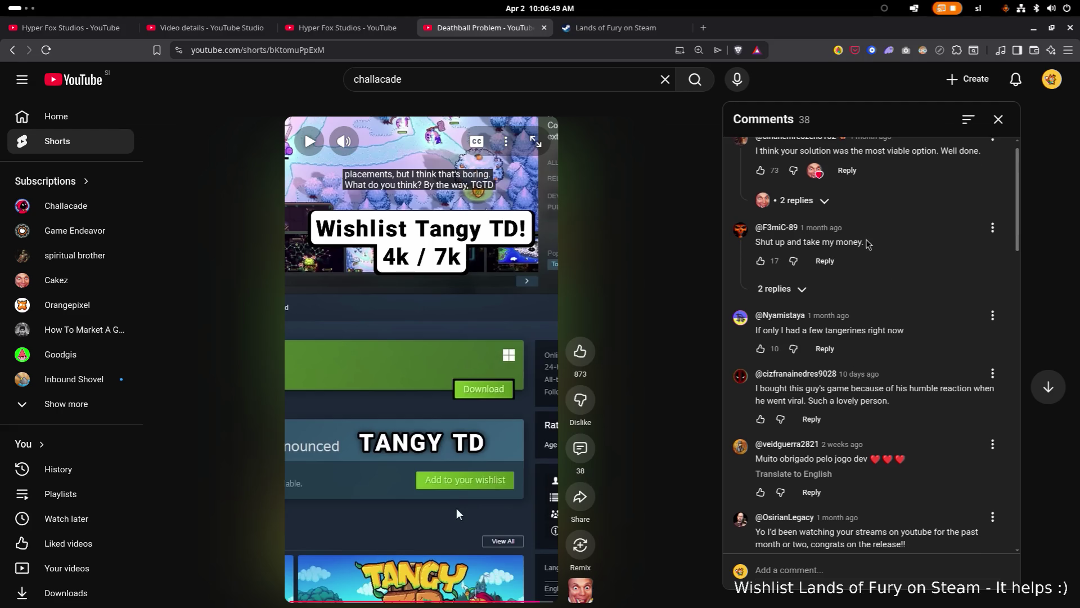
Step: Read the top comment's replies, close the comments, and return from the next Short to Deathball Problem
{"action": "left_click", "coordinate": [824, 219]}
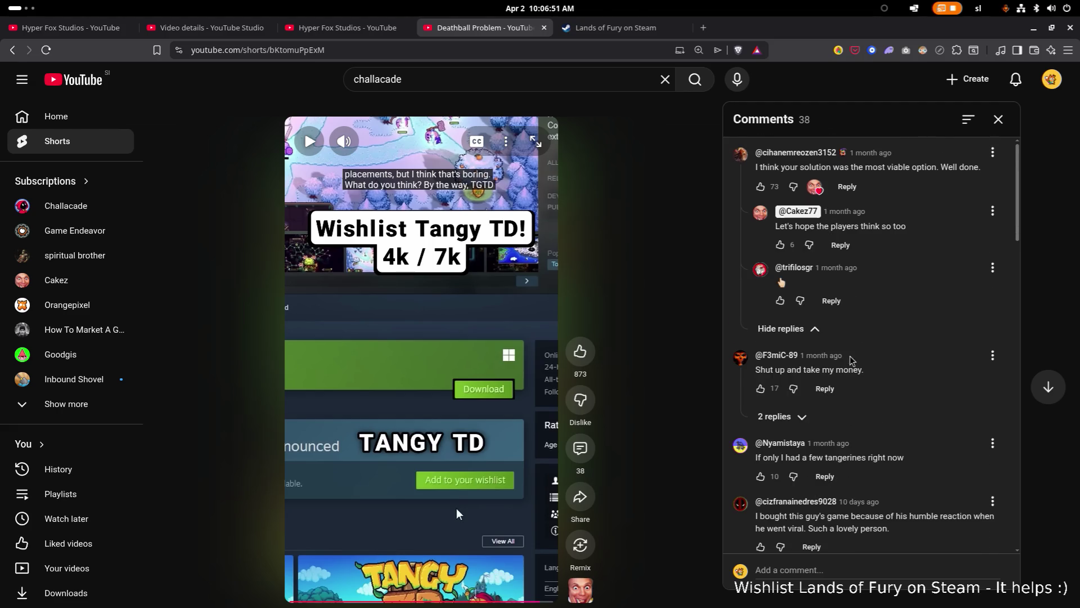
{"action": "scroll", "coordinate": [853, 351], "scroll_direction": "down", "scroll_amount": 15}
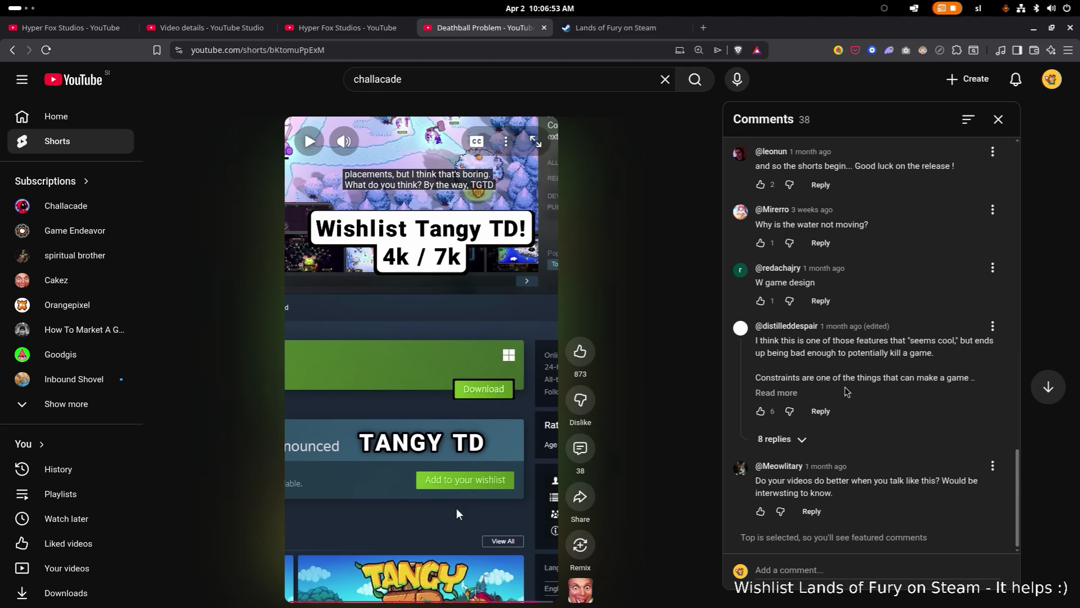
{"action": "scroll", "coordinate": [846, 392], "scroll_direction": "up", "scroll_amount": 15}
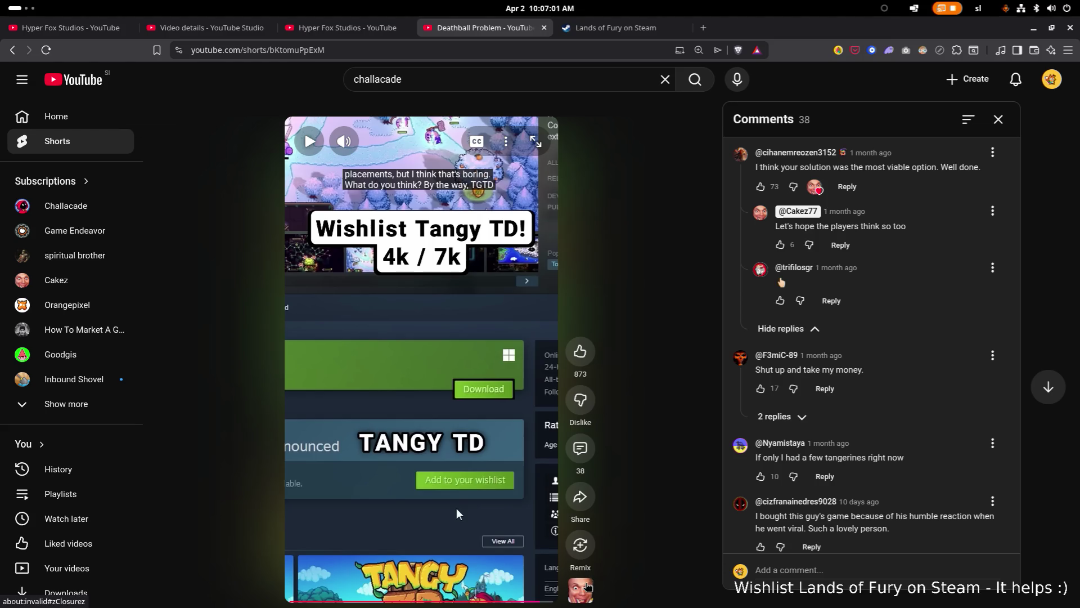
{"action": "left_click", "coordinate": [997, 120]}
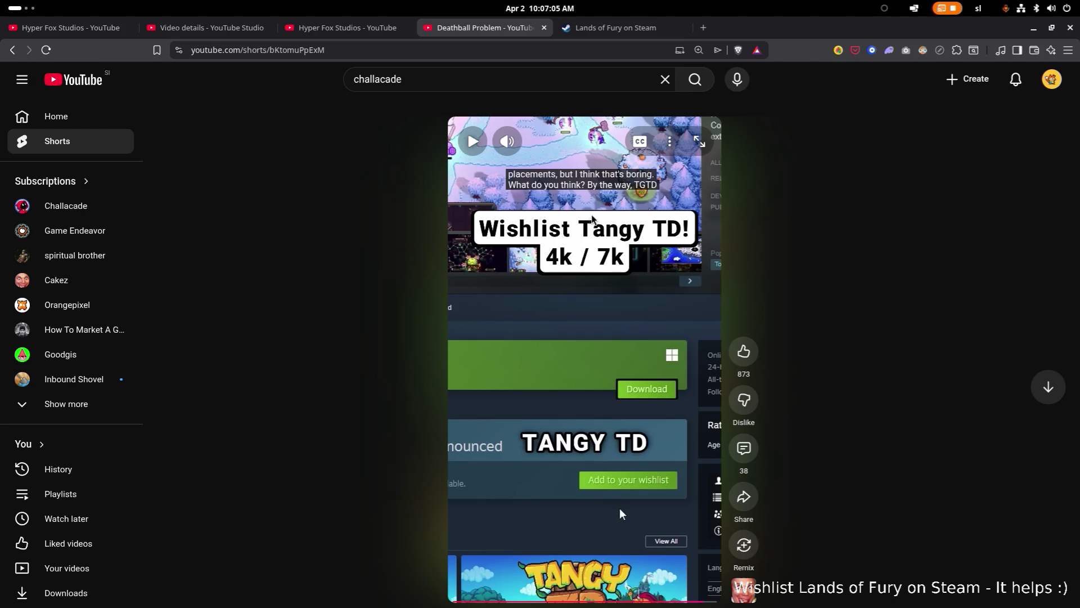
{"action": "left_click", "coordinate": [1049, 388]}
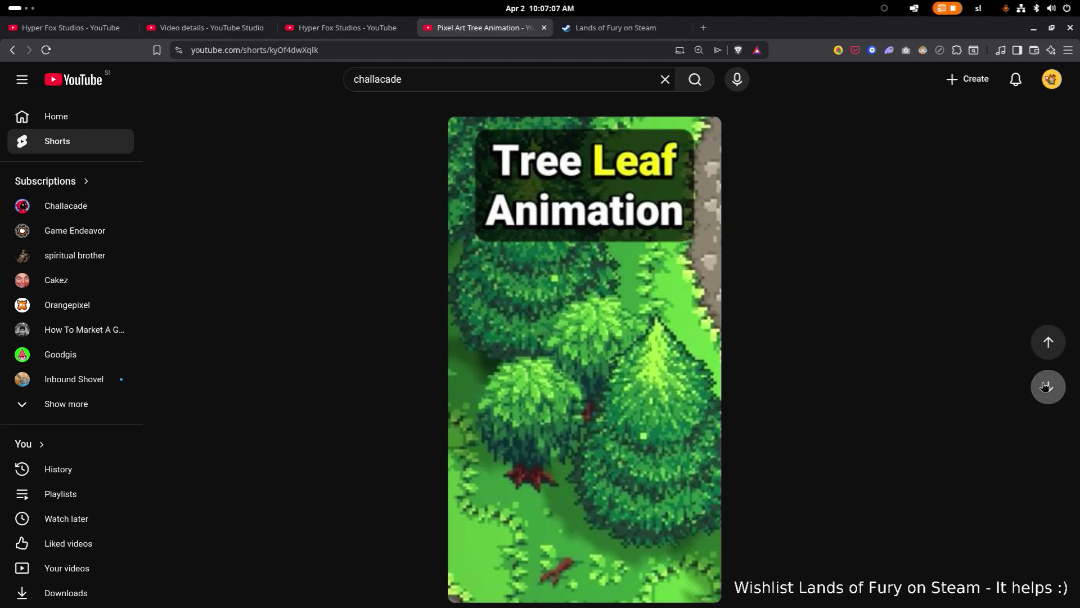
{"action": "left_click", "coordinate": [1047, 339]}
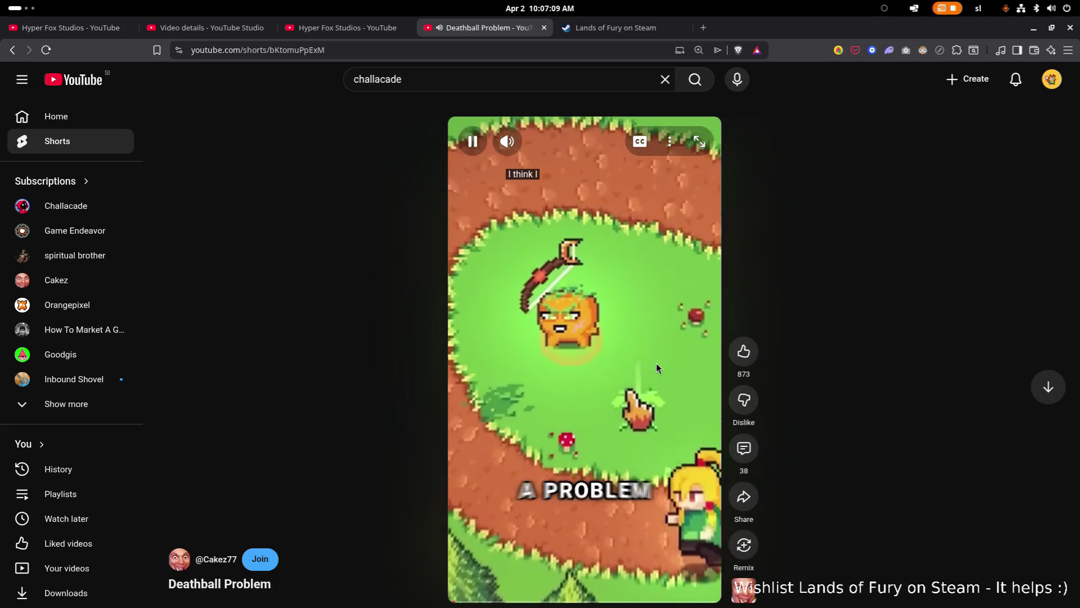
Step: Pause the Deathball Problem Short and read its description's Steam wishlist and Twitch links
{"action": "left_click", "coordinate": [656, 363]}
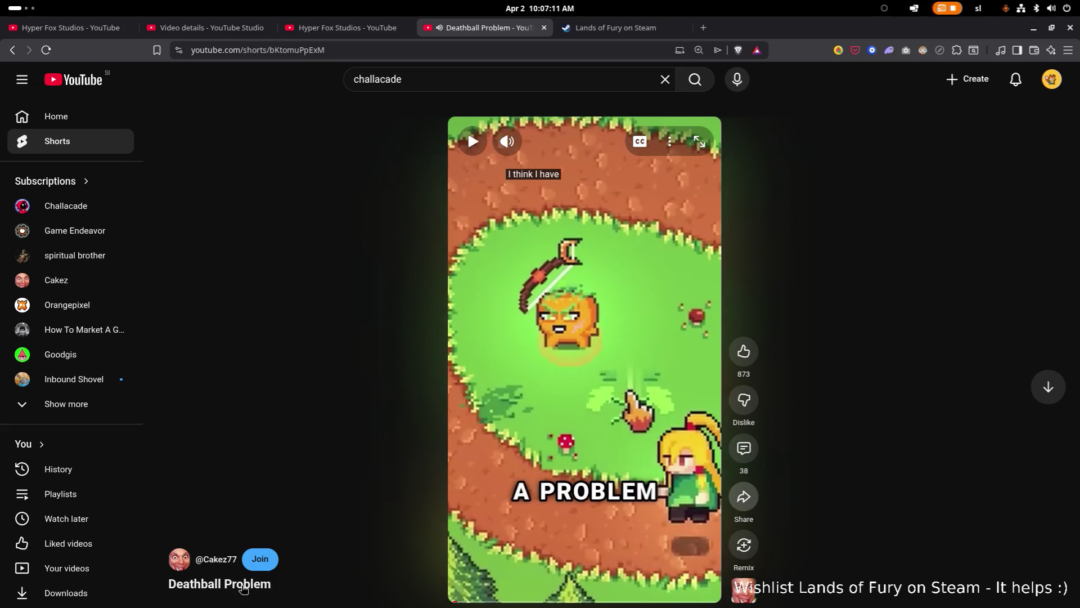
{"action": "left_click", "coordinate": [246, 589]}
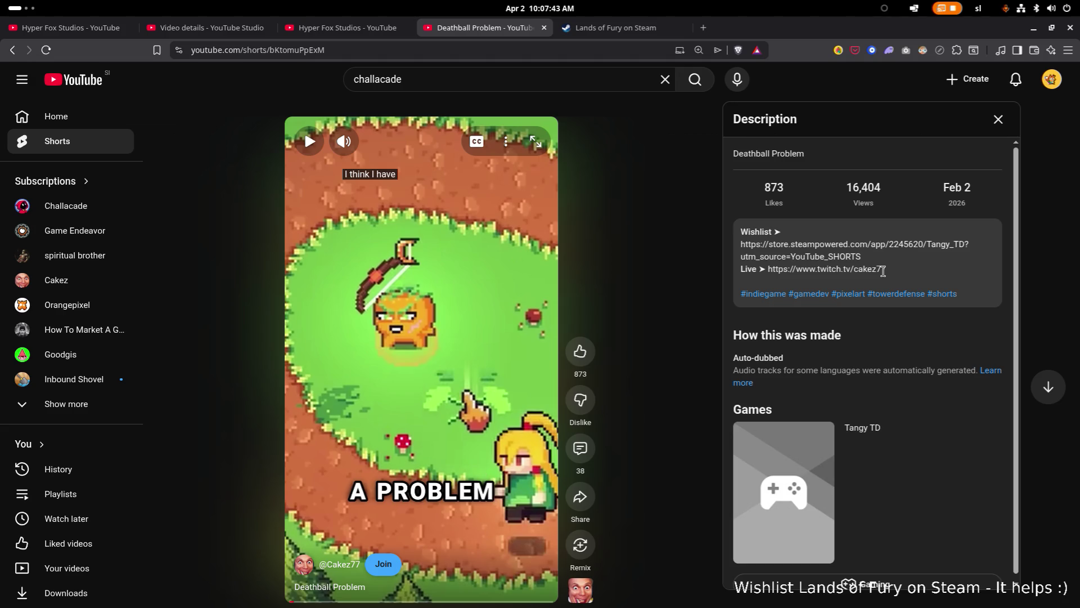
{"action": "scroll", "coordinate": [884, 272], "scroll_direction": "down", "scroll_amount": 1}
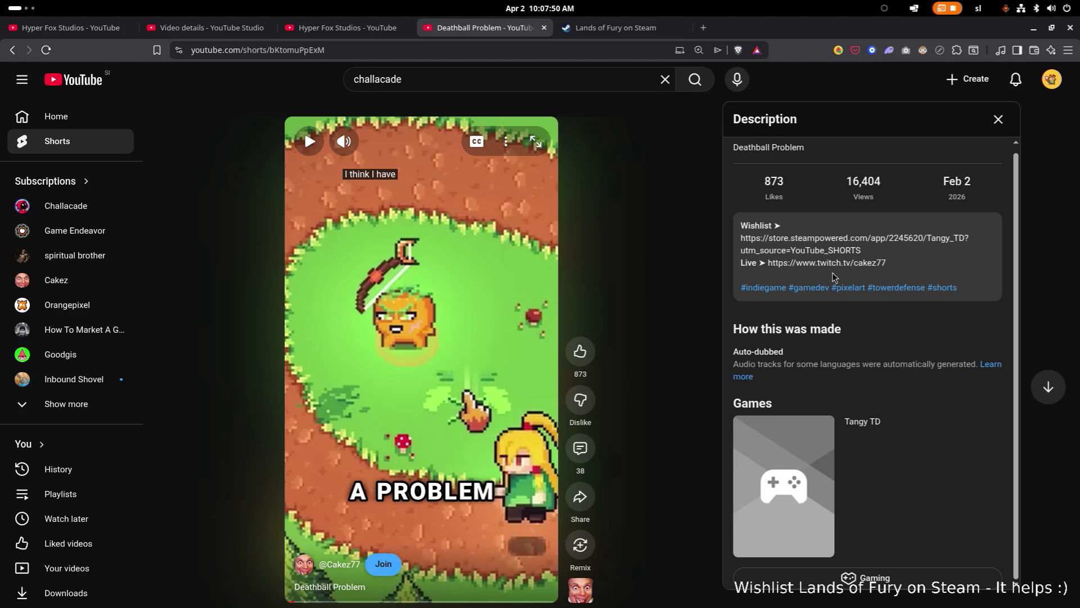
{"action": "left_click", "coordinate": [706, 28]}
Step: Load the suggested Twitch channel page from the address bar and pause its stream
{"action": "type", "text": "twti"}
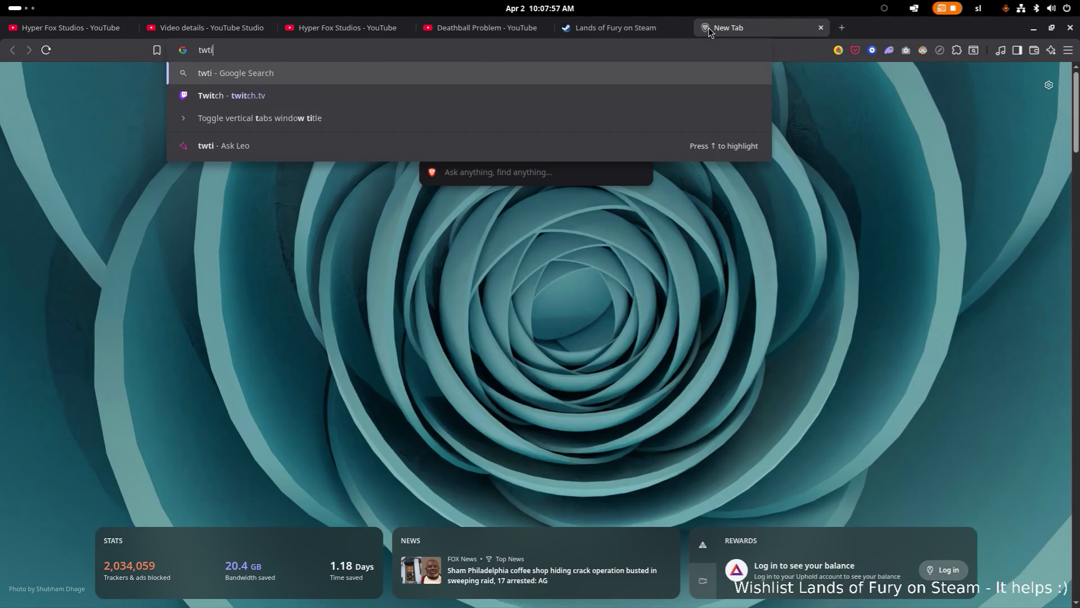
{"action": "key", "text": "BackSpace"}
{"action": "key", "text": "Down"}
{"action": "key", "text": "Down"}
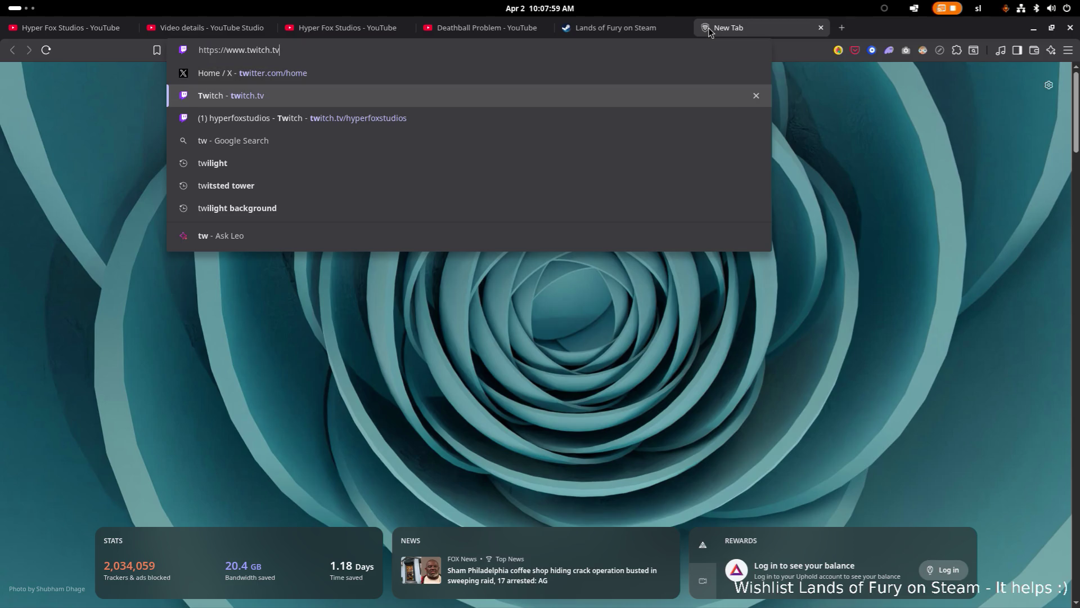
{"action": "key", "text": "Return"}
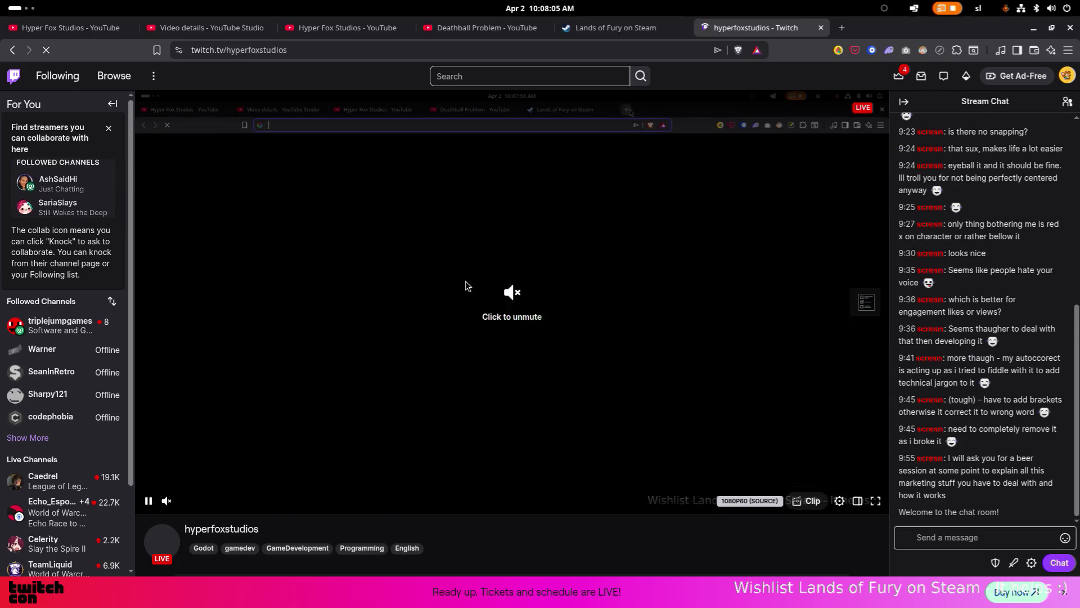
{"action": "left_click", "coordinate": [465, 282]}
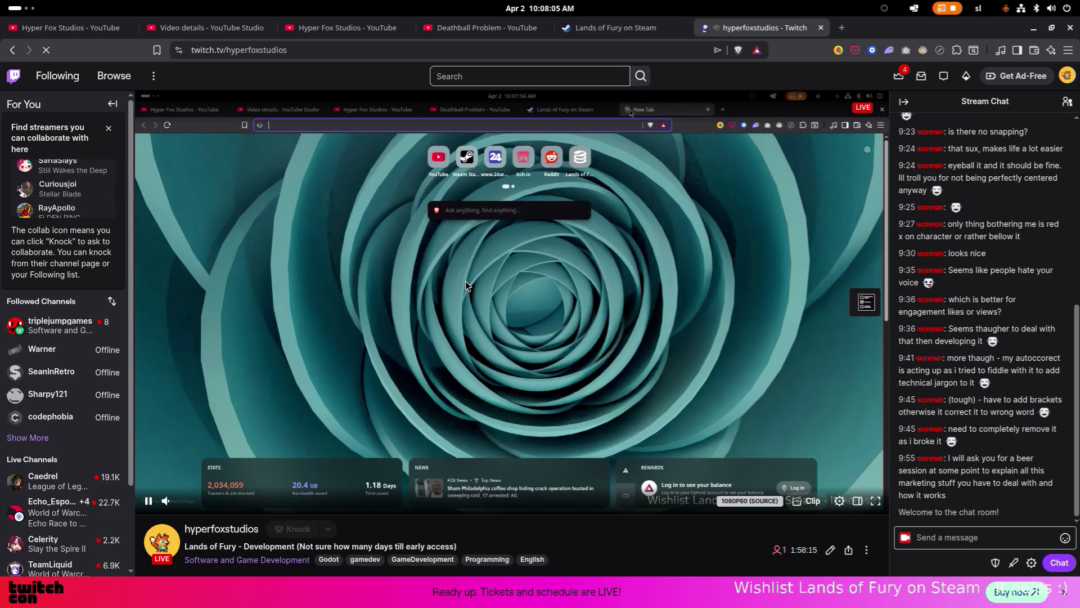
{"action": "left_click", "coordinate": [476, 325]}
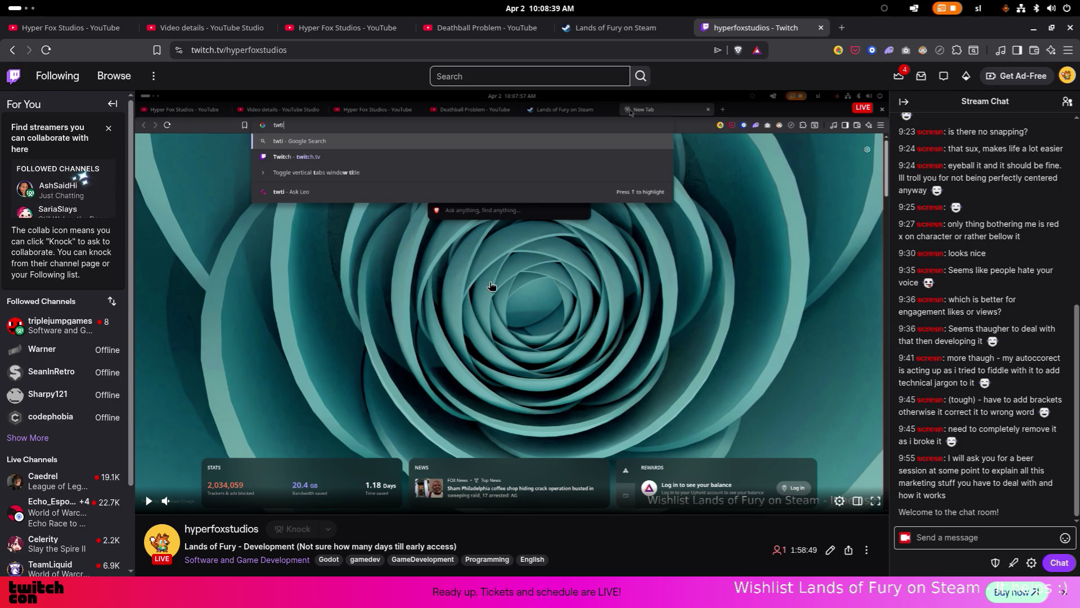
Step: Show the channel's community viewer list, then close Twitch and return to the Lands of Fury Steam page
{"action": "scroll", "coordinate": [497, 299], "scroll_direction": "down", "scroll_amount": 3}
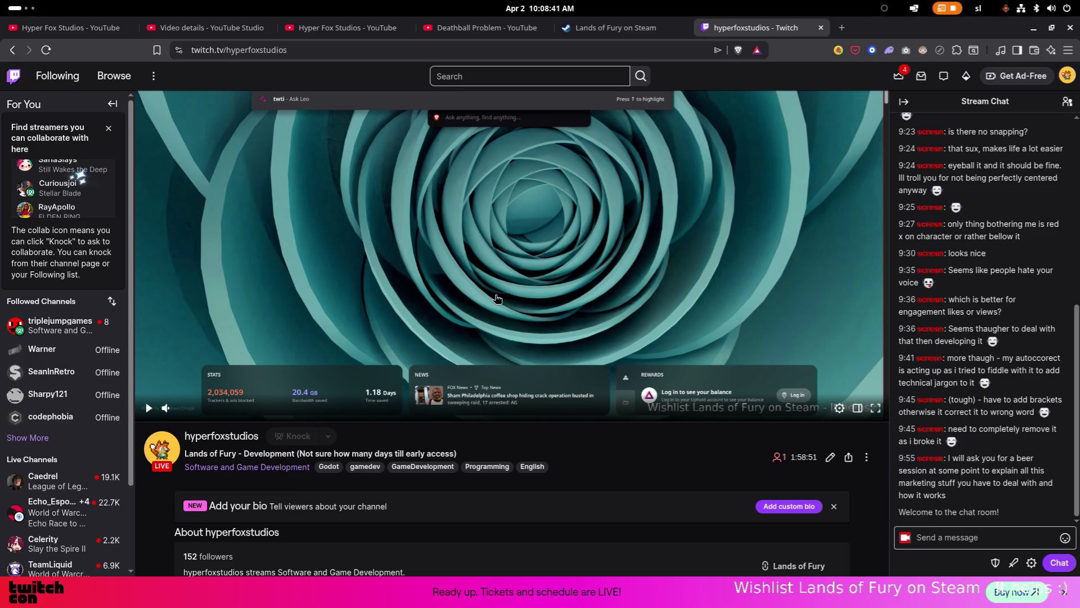
{"action": "left_click", "coordinate": [407, 48]}
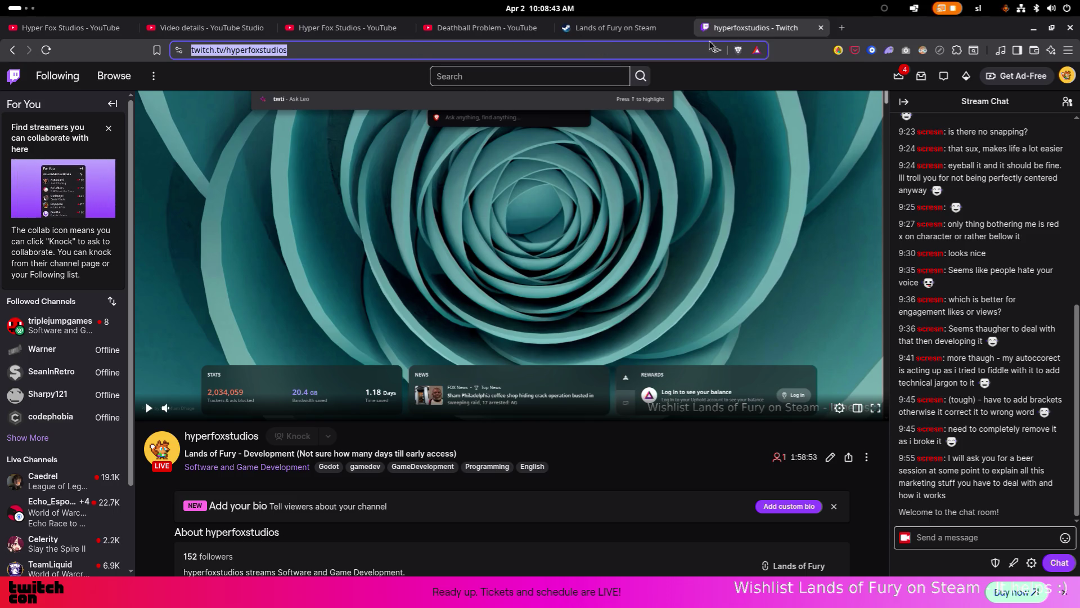
{"action": "left_click", "coordinate": [1067, 102]}
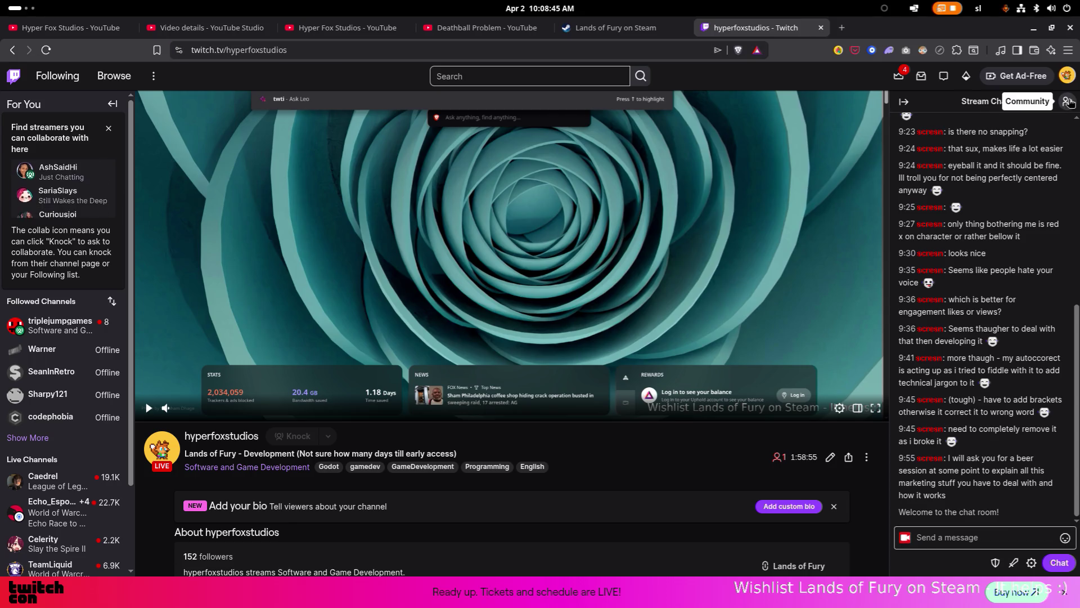
{"action": "left_click", "coordinate": [1067, 102]}
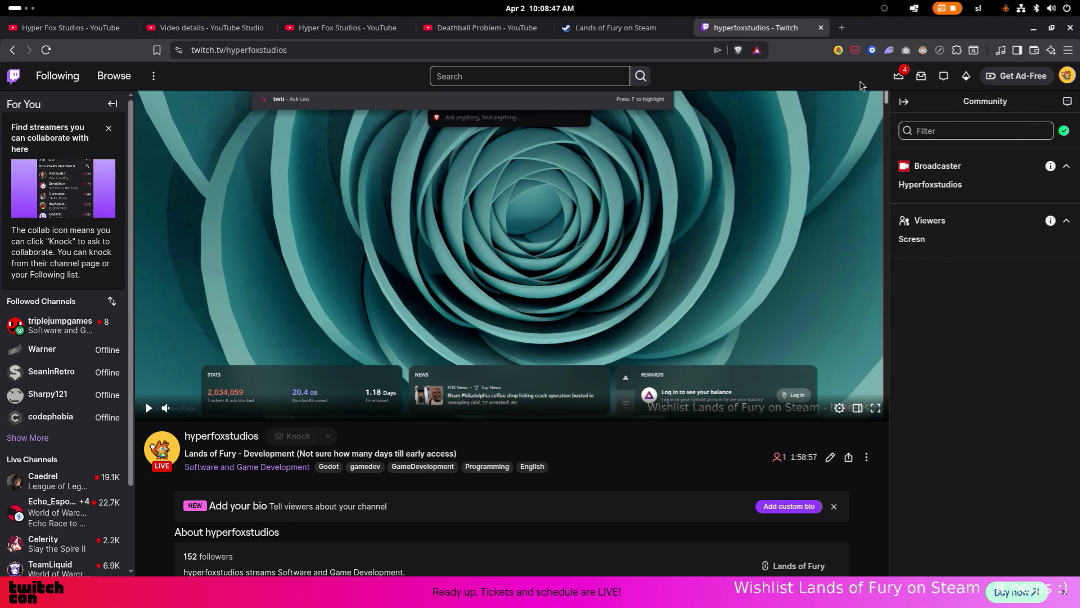
{"action": "left_click", "coordinate": [821, 27]}
{"action": "left_click", "coordinate": [583, 29]}
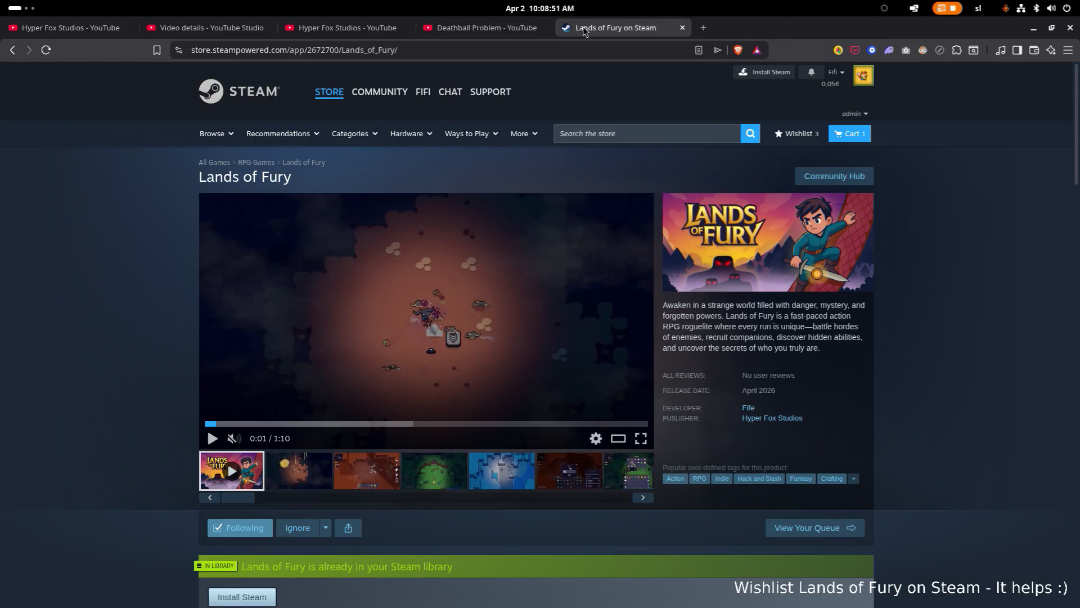
Step: On the Hyper Fox Studios Shorts page, expand the channel's full list of links
{"action": "left_click", "coordinate": [74, 32]}
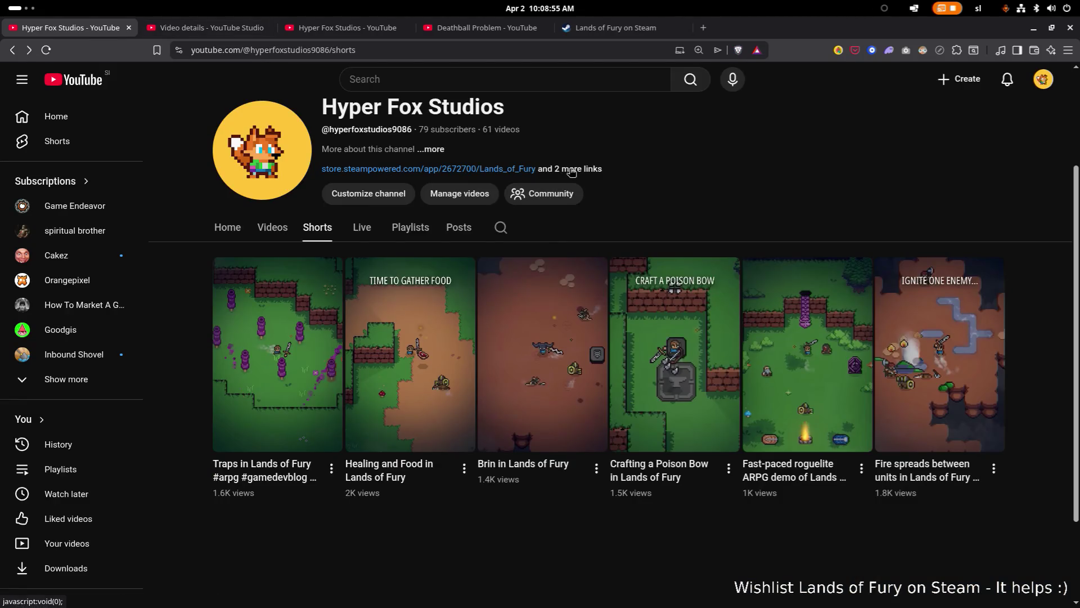
{"action": "left_click", "coordinate": [572, 170]}
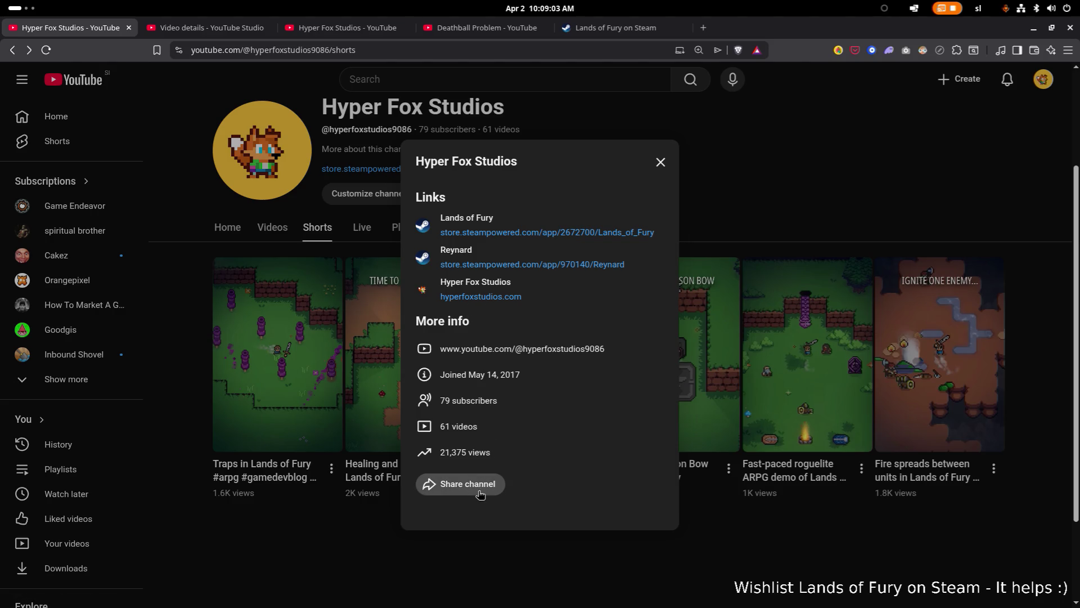
Step: Close the Hyper Fox Studios channel details dialog
{"action": "left_click", "coordinate": [659, 162]}
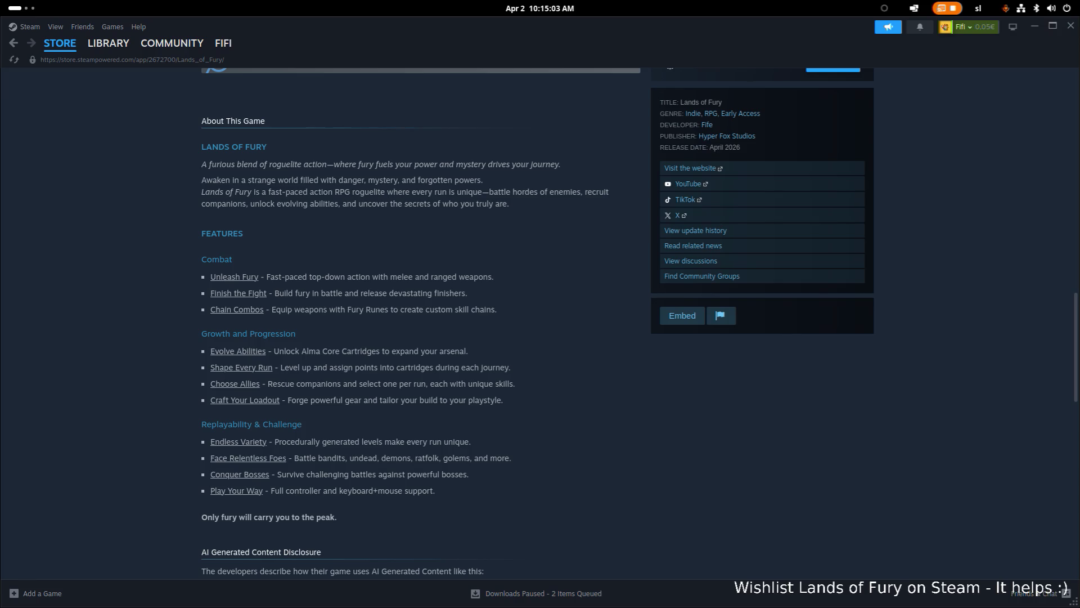
Step: Alt+Tab from Steam to the Zombies short's YouTube Studio details in the browser
{"action": "key", "text": "alt+Tab"}
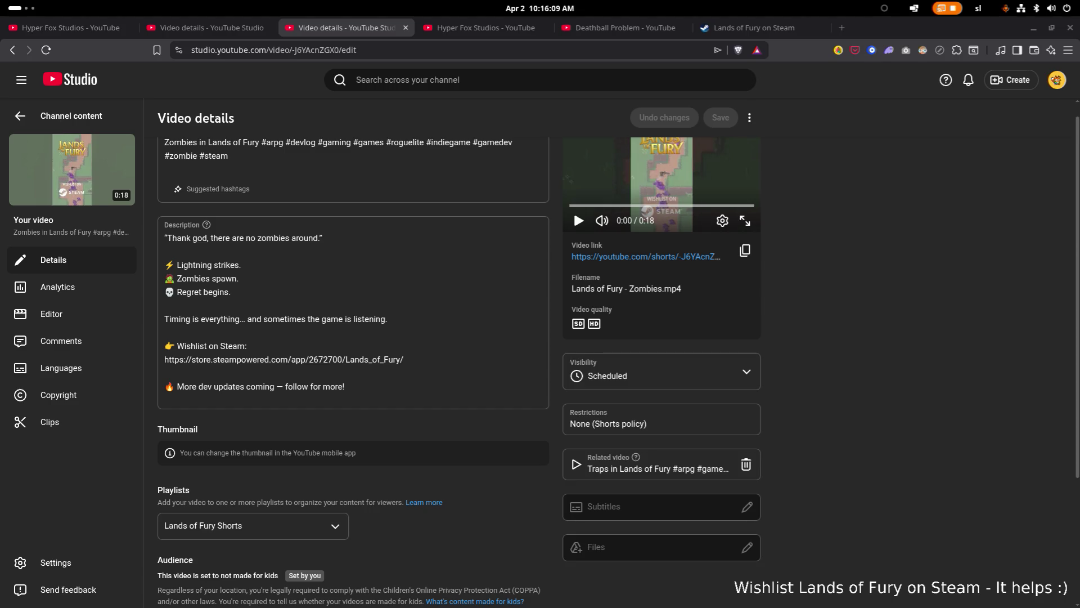
Step: Click into the Zombies short's description, then open YouTube Studio's Settings dialog
{"action": "left_click", "coordinate": [419, 349]}
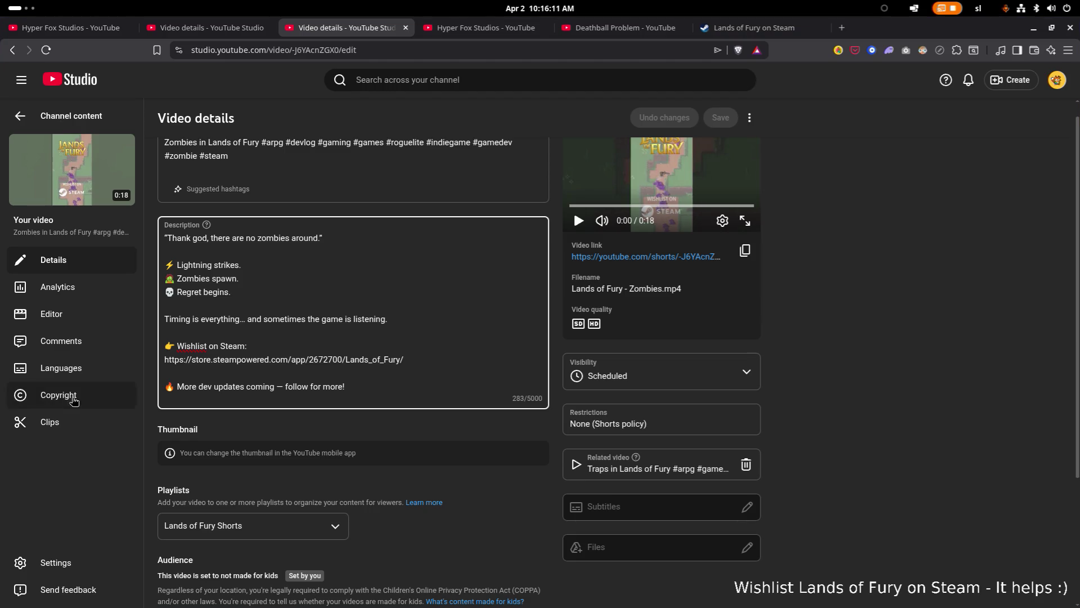
{"action": "left_click", "coordinate": [84, 562]}
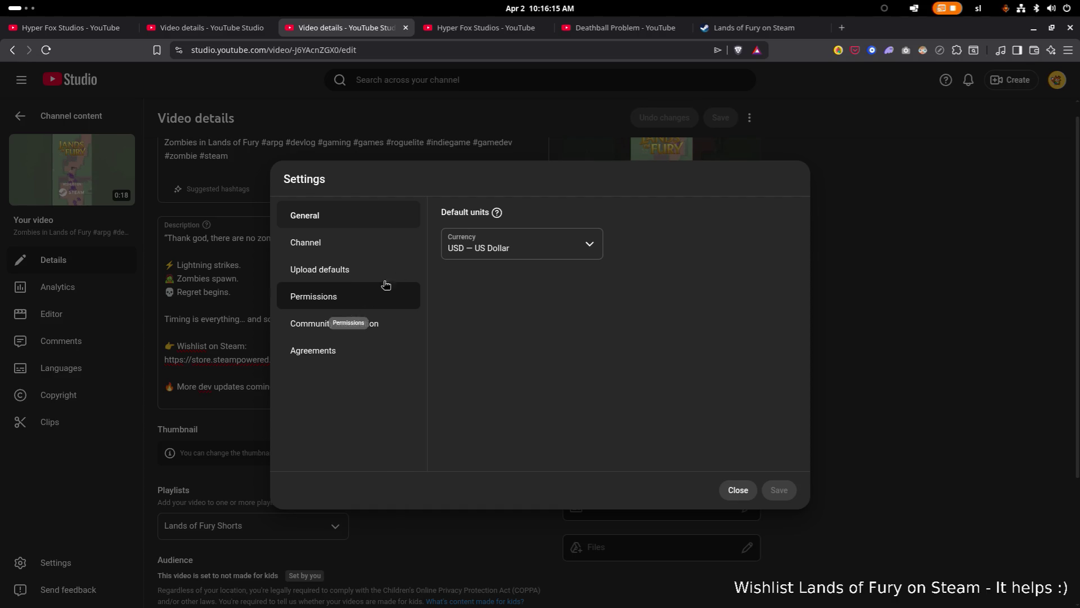
Step: Alt+Tab back to Steam's Lands of Fury store page
{"action": "key", "text": "alt+Tab"}
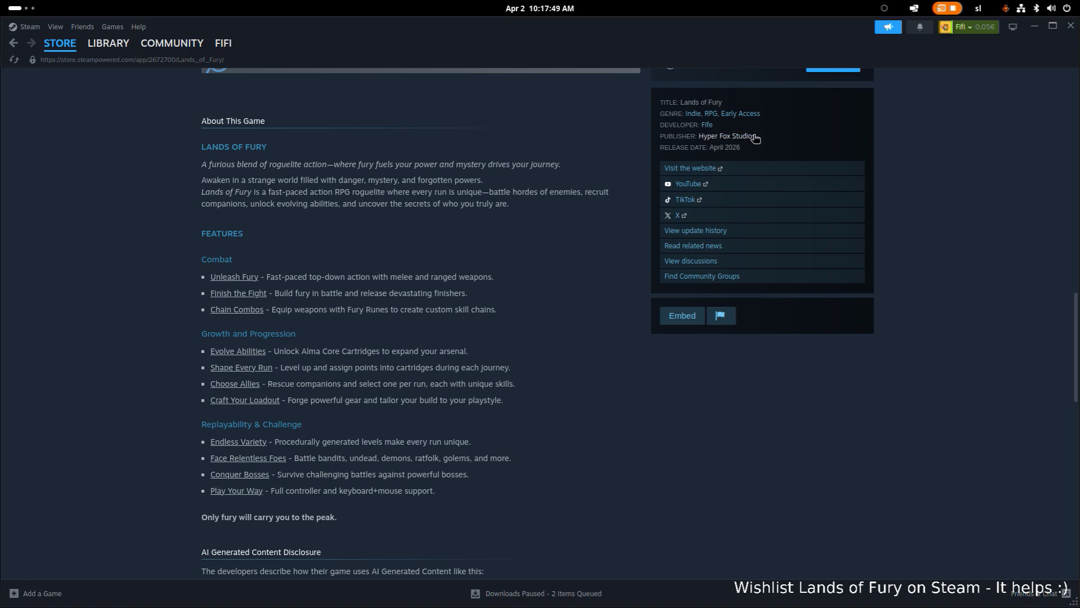
Step: Minimize the Steam window to reveal the Videos/Shorts folder
{"action": "left_click", "coordinate": [1038, 27]}
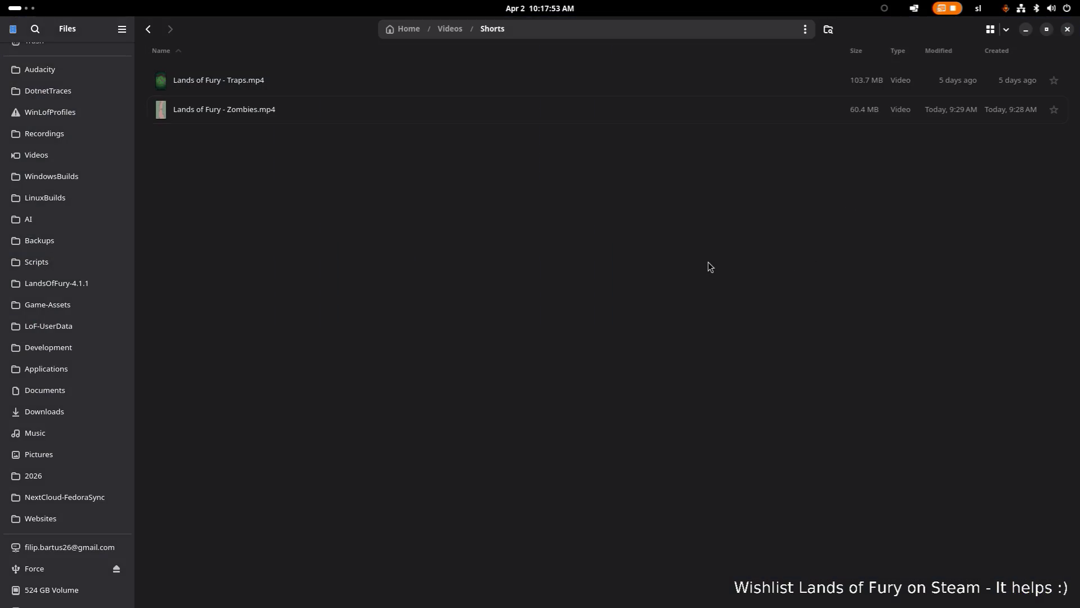
Step: Bring Kdenlive forward and dismiss the finished Rendering dialog
{"action": "key", "text": "alt+Tab"}
{"action": "key", "text": "Tab"}
{"action": "key", "text": "Tab"}
{"action": "key", "text": "alt+shift+Tab"}
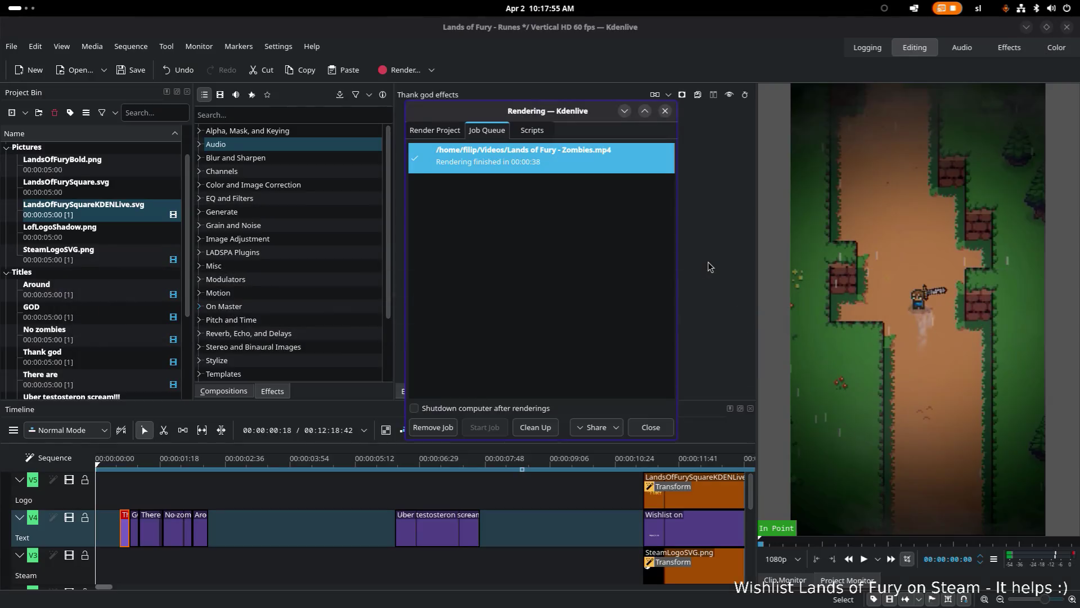
{"action": "left_click", "coordinate": [665, 111]}
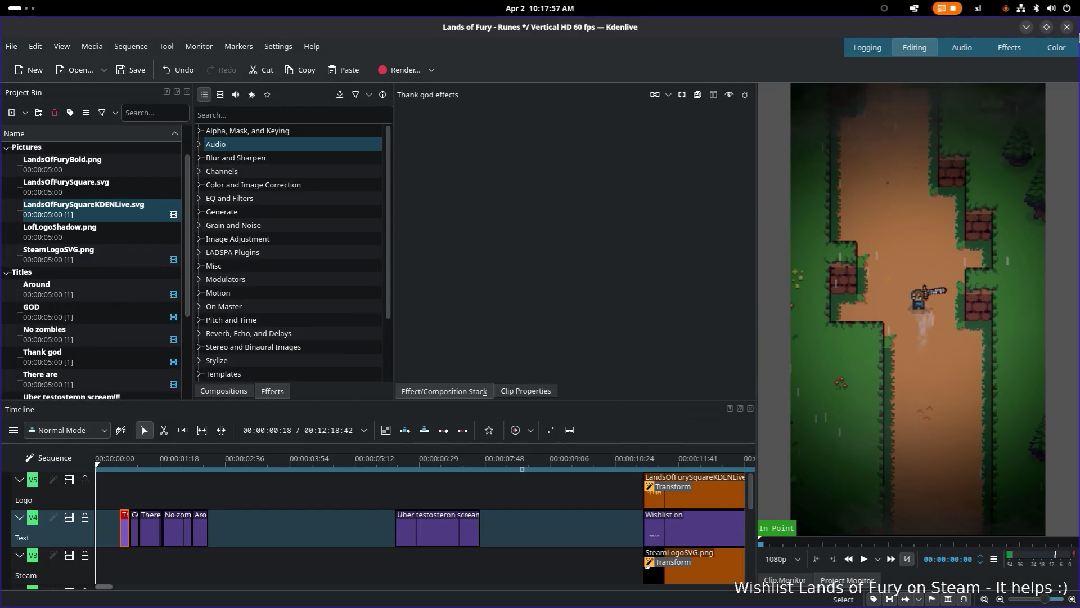
Step: Close Kdenlive, saving the Lands of Fury - Runes project, and force-quit it when it freezes
{"action": "left_click", "coordinate": [1066, 27]}
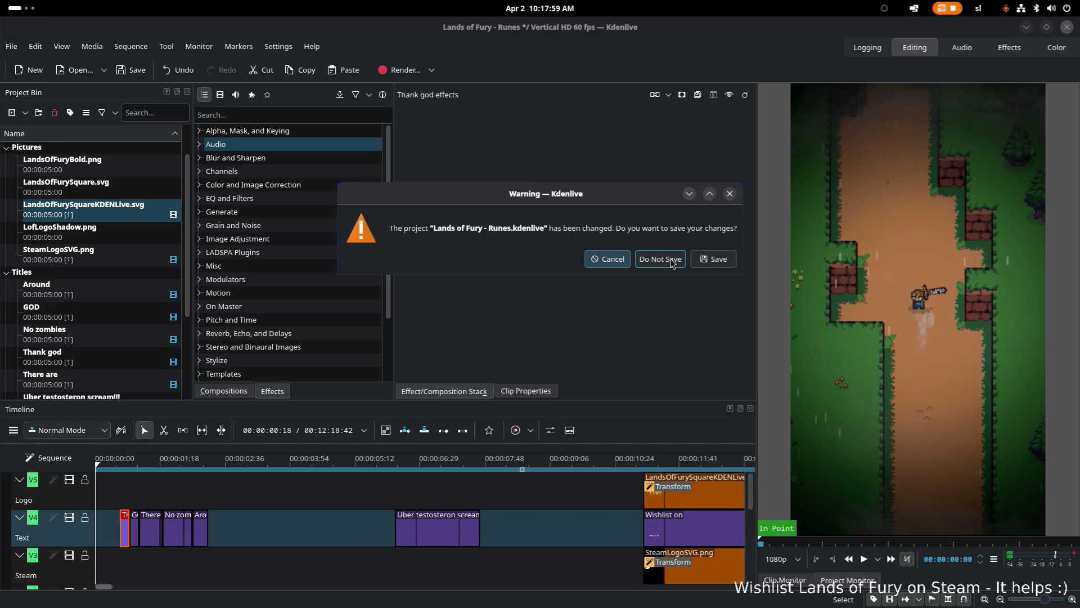
{"action": "left_click", "coordinate": [711, 259]}
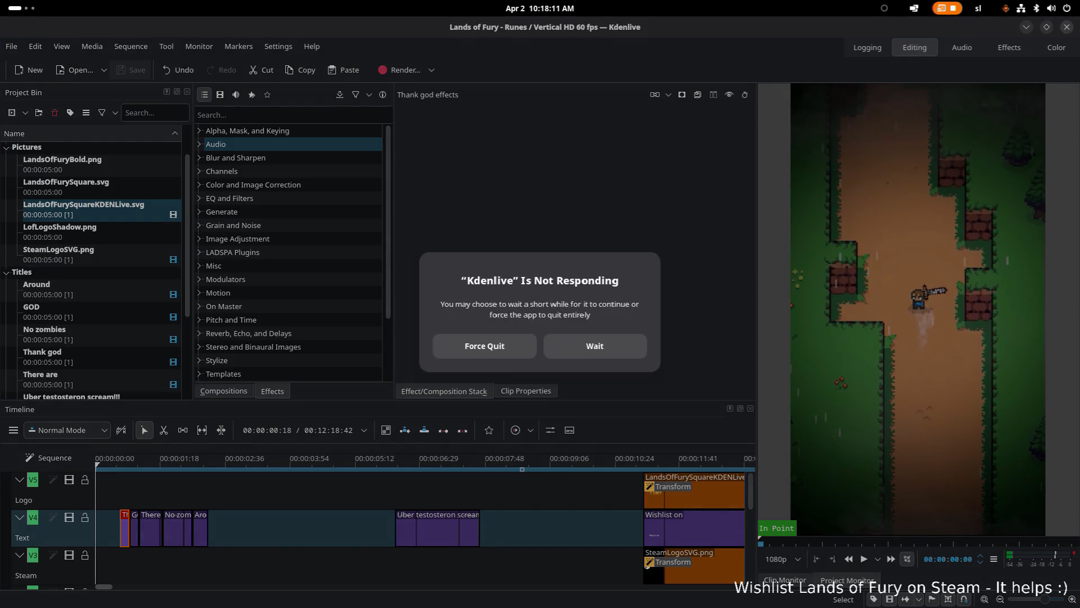
{"action": "left_click", "coordinate": [501, 348]}
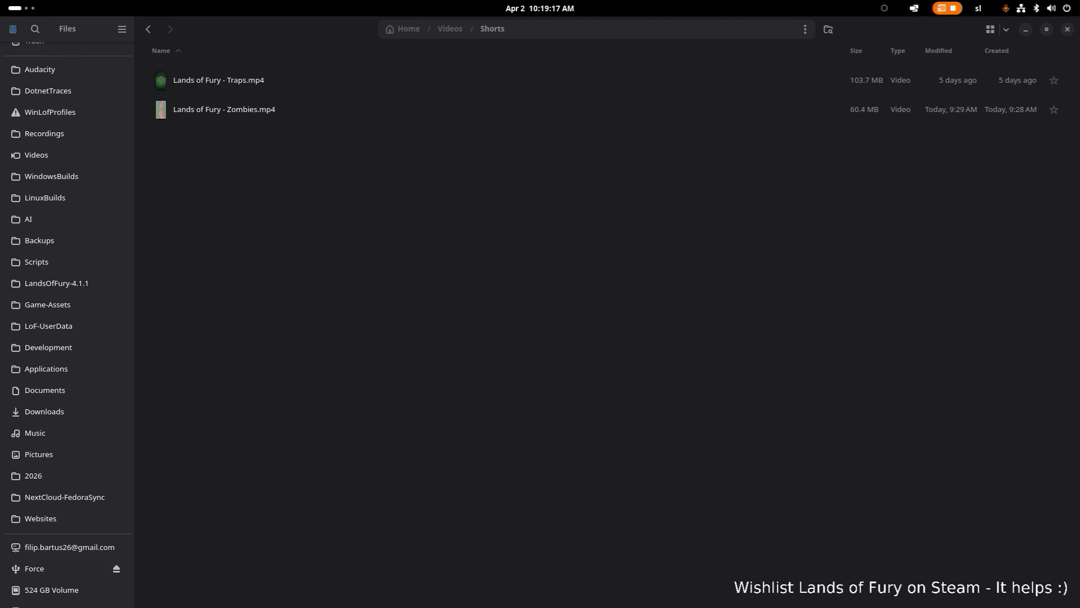
Step: Select Lands of Fury - Zombies.mp4 in the Videos/Shorts folder
{"action": "left_click", "coordinate": [273, 111]}
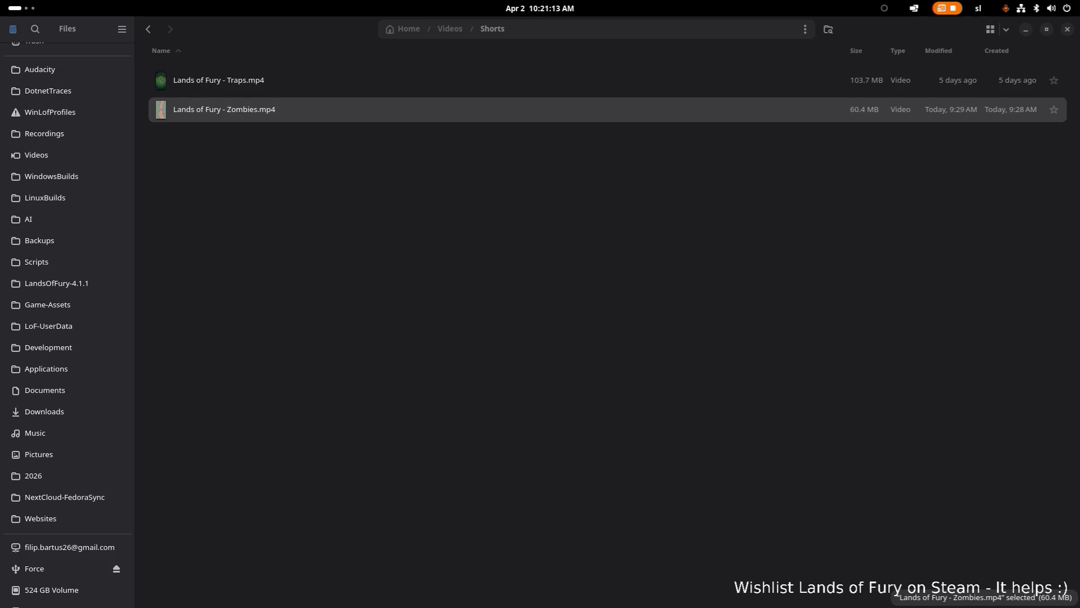
Step: Switch back to the TikTok Studio browser window
{"action": "key", "text": "alt+Tab"}
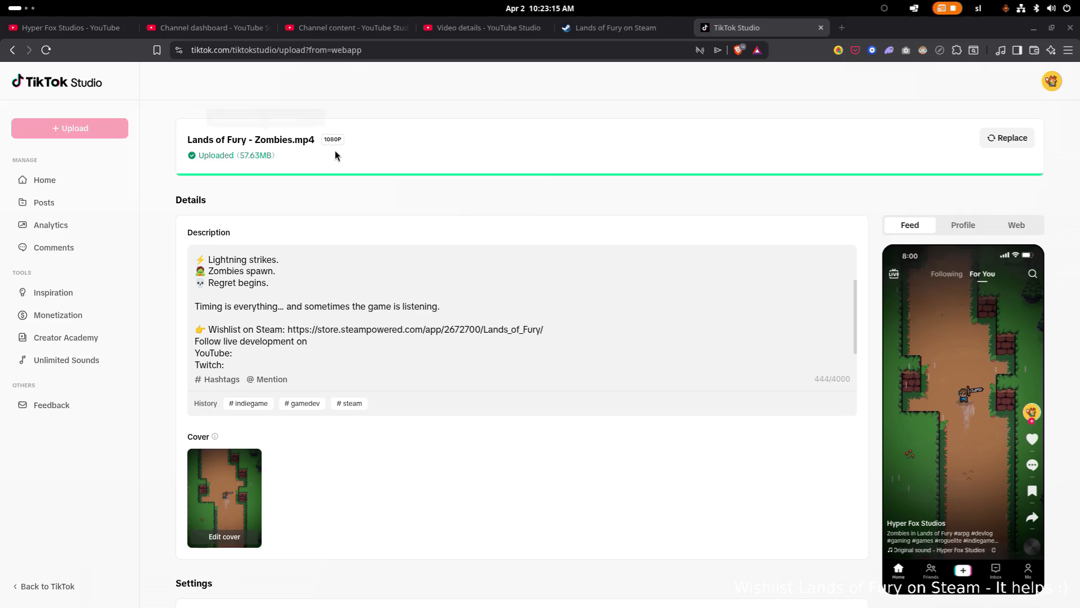
Step: Load the studio's Twitch channel and paste its link after Twitch: in the description
{"action": "left_click", "coordinate": [848, 29]}
{"action": "type", "text": "twit"}
{"action": "key", "text": "Down"}
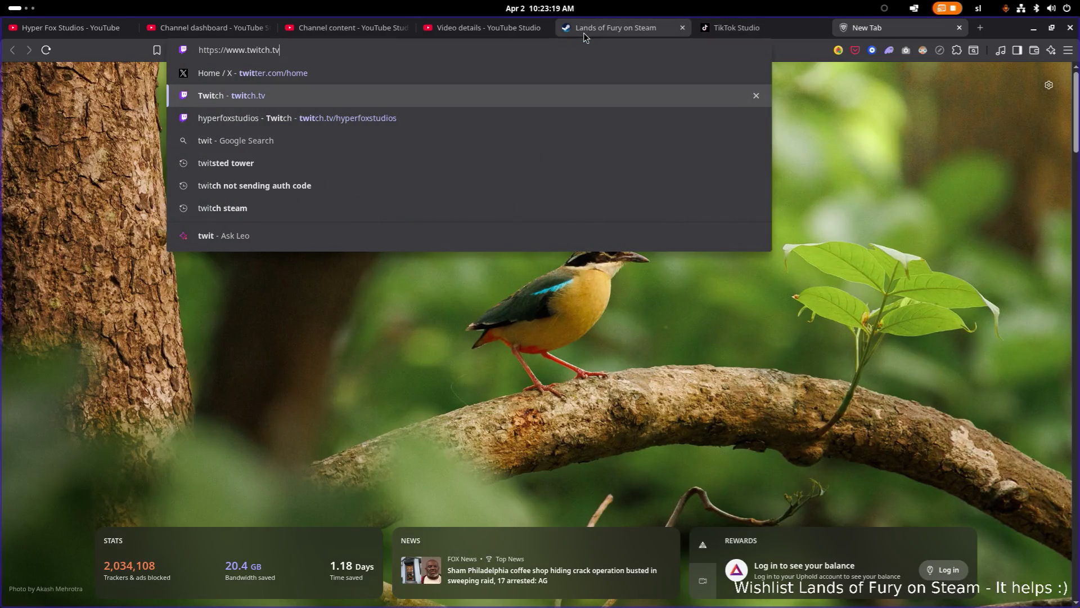
{"action": "key", "text": "Down"}
{"action": "key", "text": "Return"}
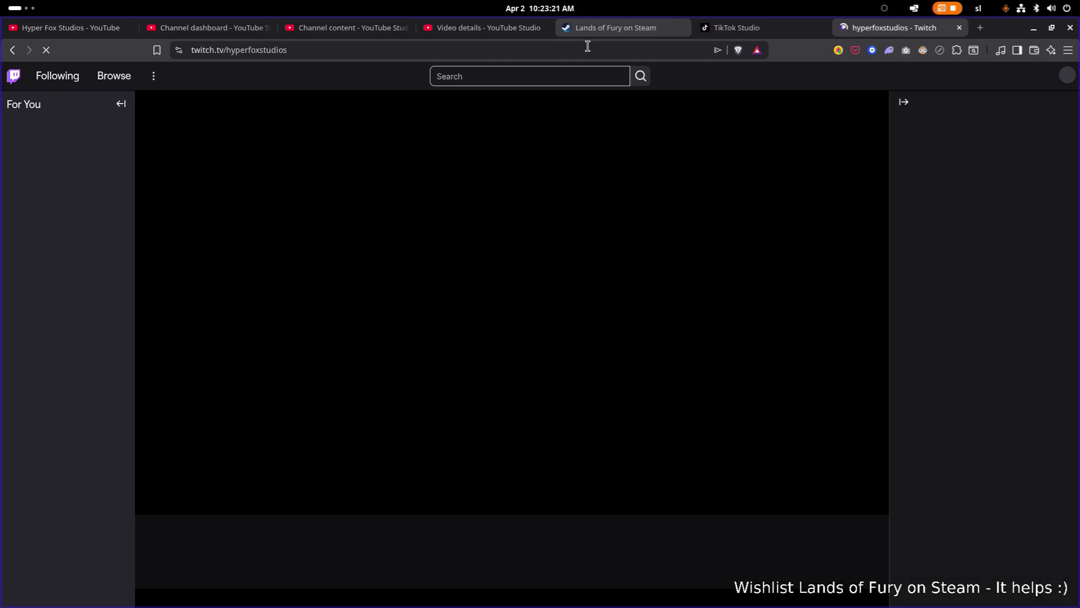
{"action": "middle_click", "coordinate": [900, 27]}
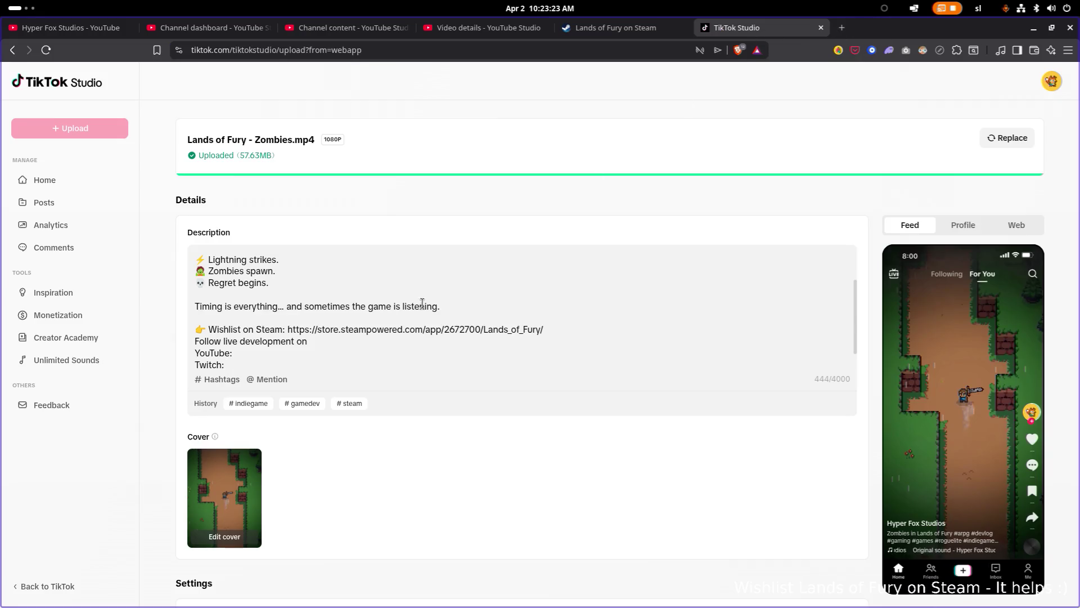
{"action": "left_click", "coordinate": [356, 366]}
{"action": "type", "text": "https://www.twitch.tv/hyperfoxstudios"}
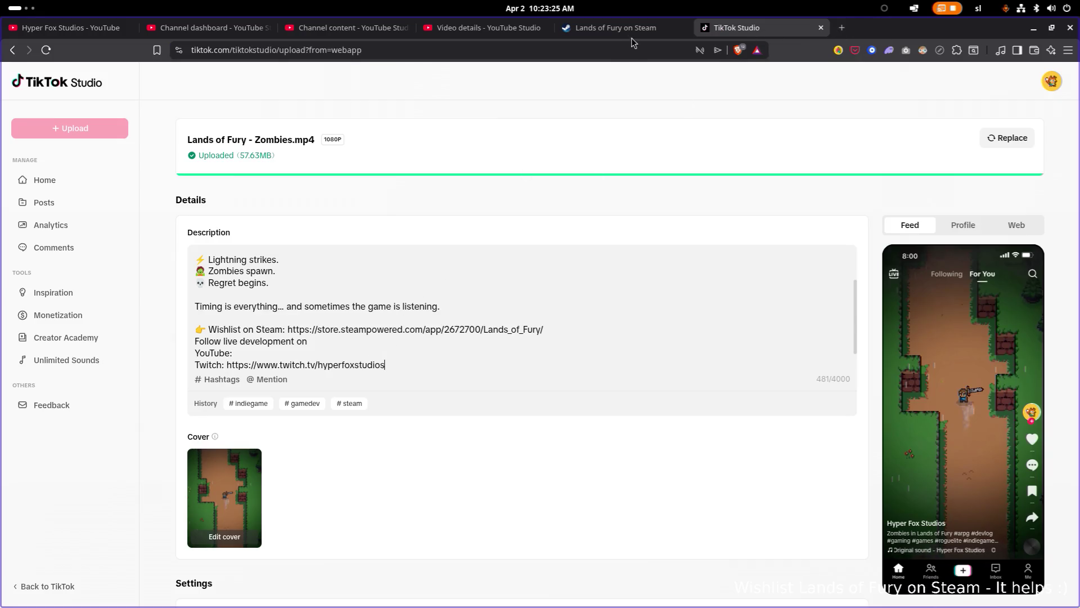
Step: Open the Hyper Fox Studios YouTube channel in a new tab and copy its address
{"action": "left_click", "coordinate": [841, 28]}
{"action": "type", "text": "youtube h"}
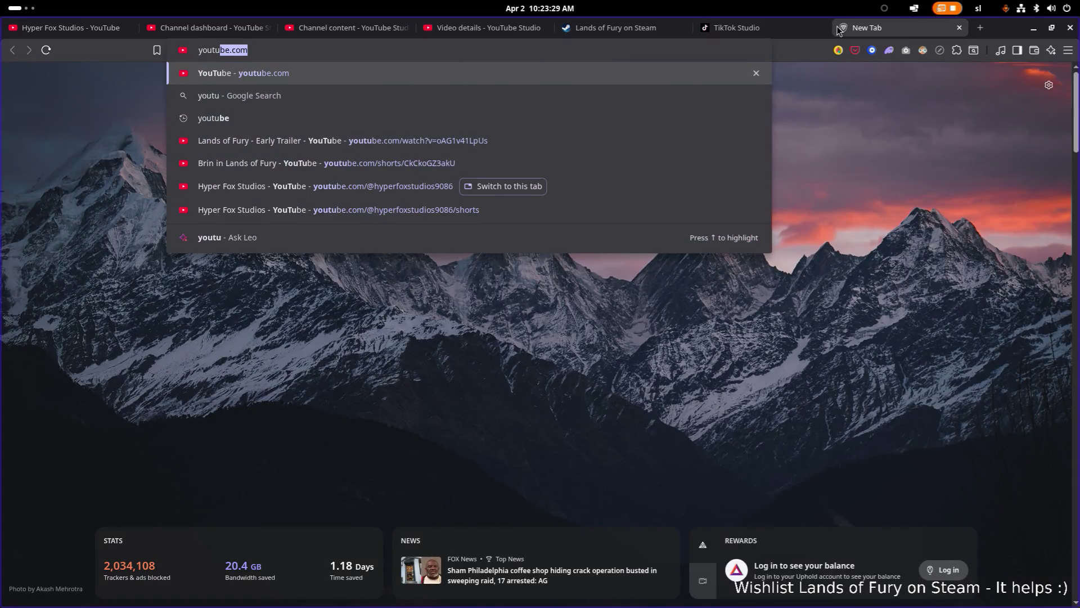
{"action": "type", "text": "yper"}
{"action": "key", "text": "Down"}
{"action": "key", "text": "Return"}
{"action": "left_click", "coordinate": [585, 43]}
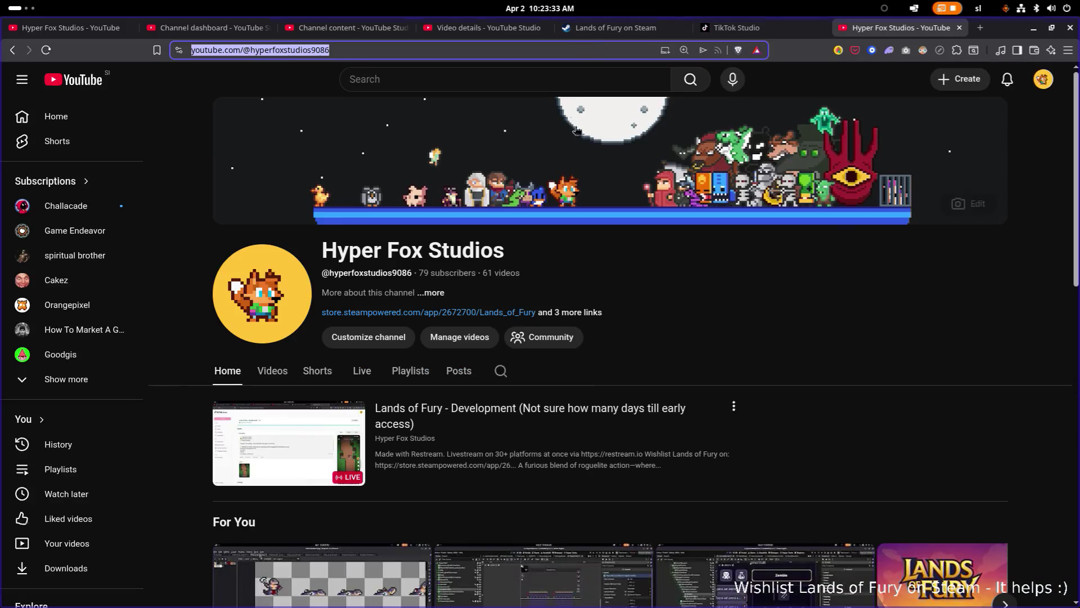
{"action": "left_click", "coordinate": [732, 27]}
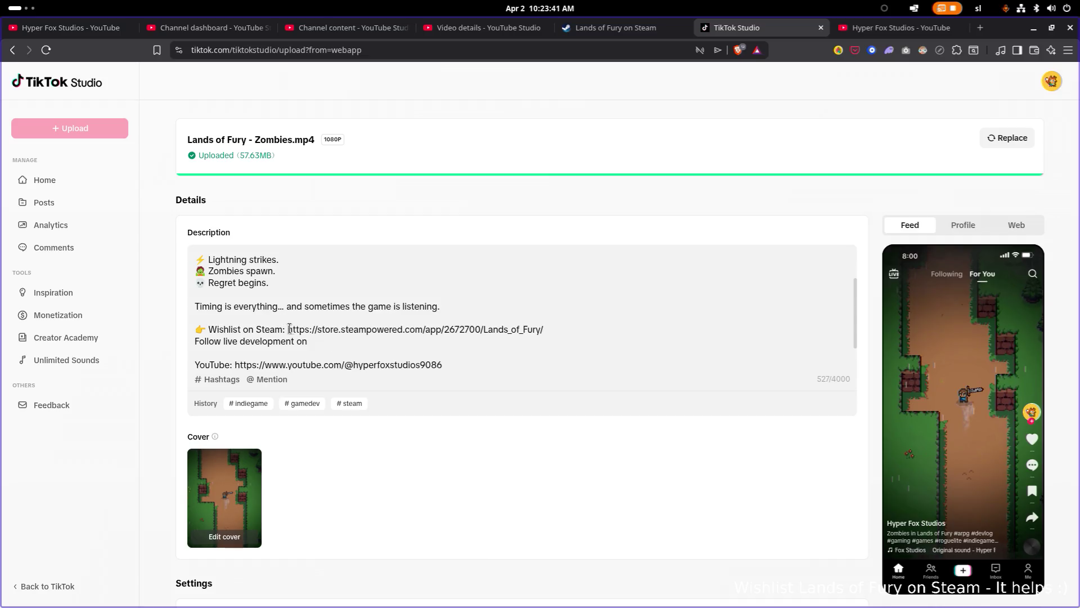
Step: Insert two blank lines above the 'Follow live development' line, then minimize the browser
{"action": "left_click", "coordinate": [253, 331]}
{"action": "key", "text": "Down"}
{"action": "key", "text": "Home"}
{"action": "key", "text": "Return"}
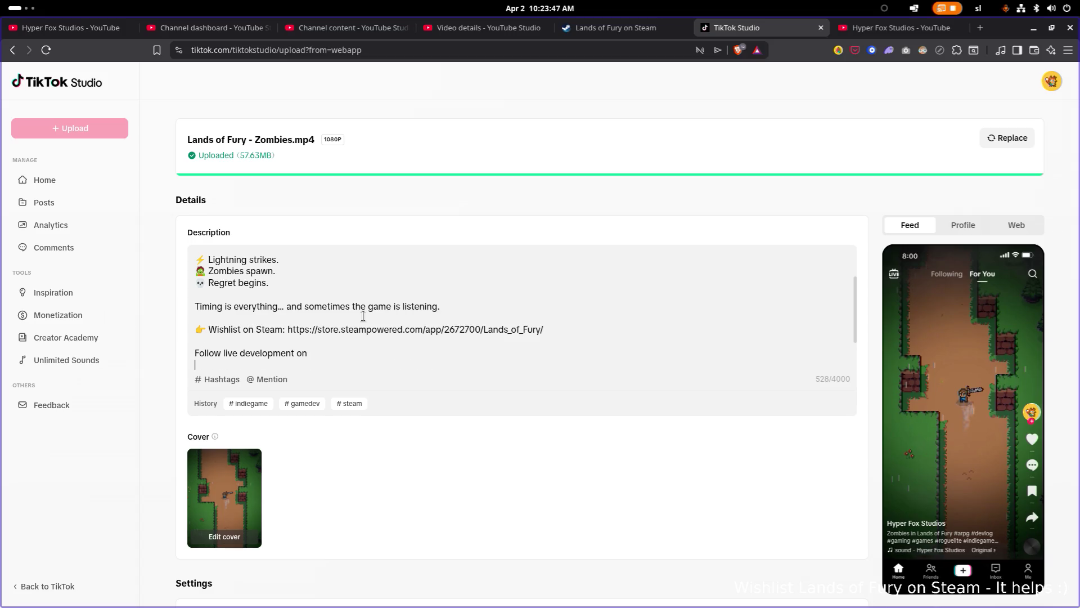
{"action": "key", "text": "Return"}
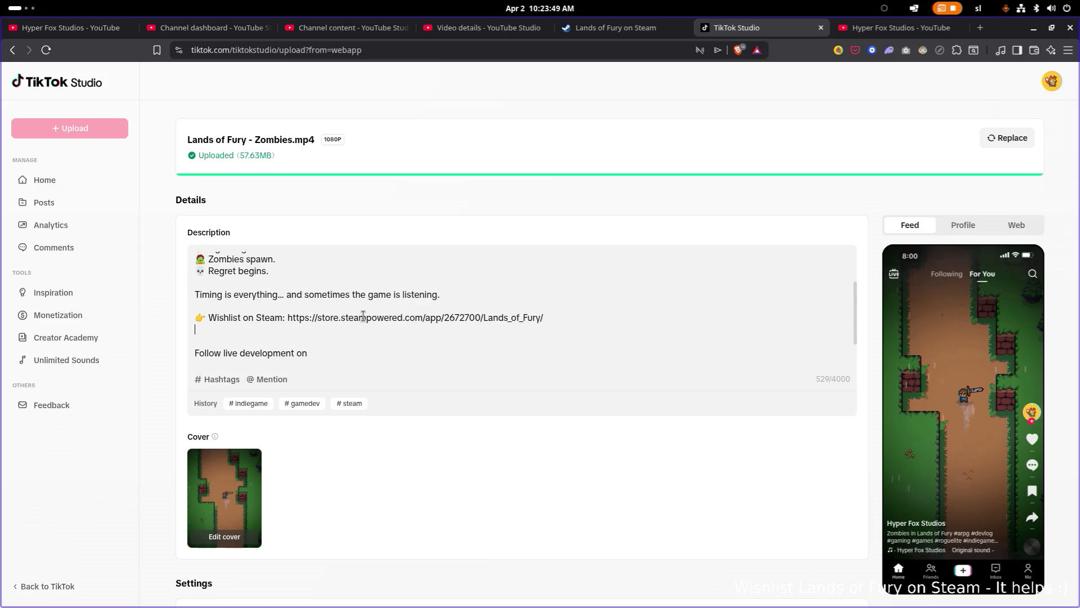
{"action": "scroll", "coordinate": [363, 315], "scroll_direction": "up", "scroll_amount": 3}
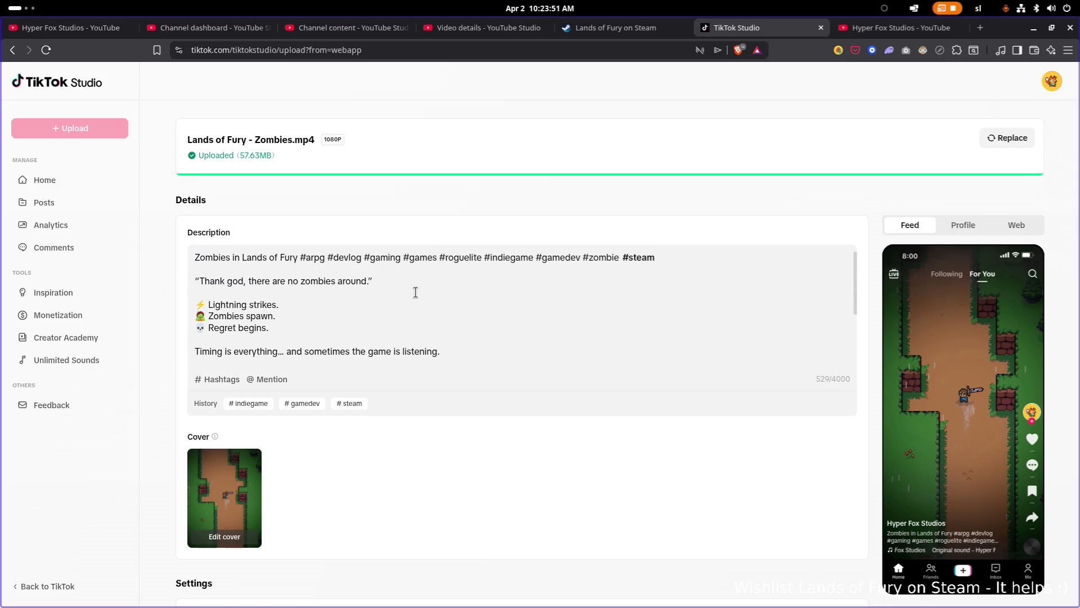
{"action": "scroll", "coordinate": [507, 298], "scroll_direction": "down", "scroll_amount": 3}
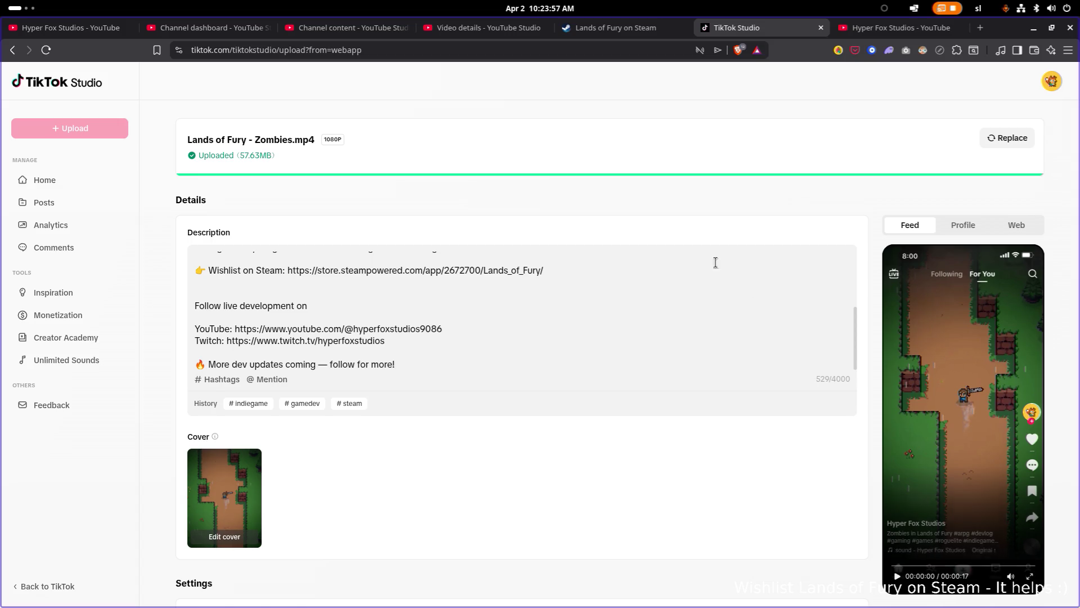
{"action": "left_click", "coordinate": [1033, 27]}
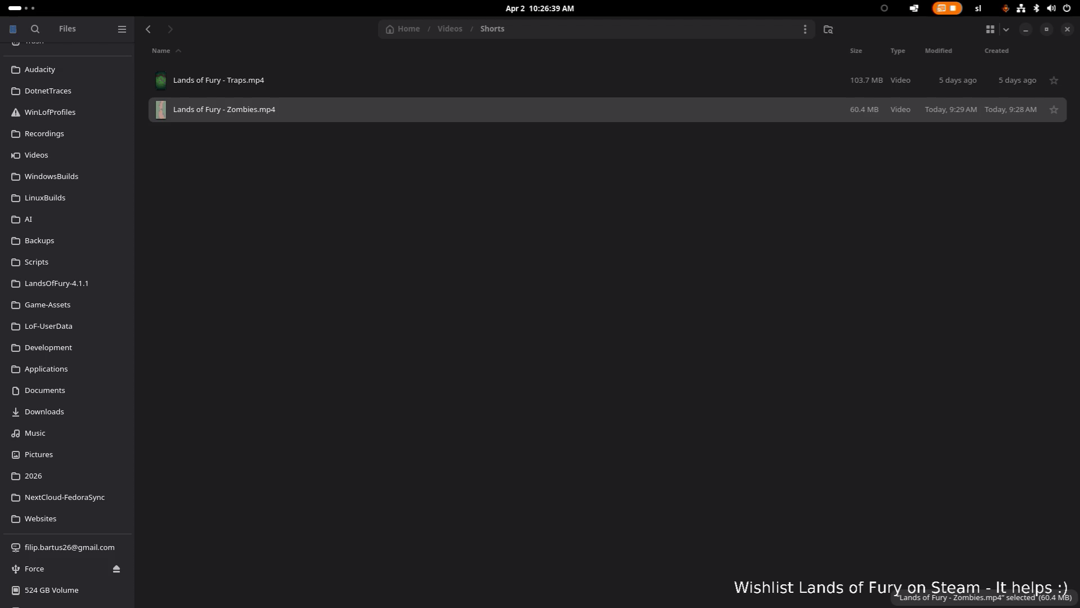
Step: Switch from Files to the browser's TikTok Studio upload page for the Zombies video
{"action": "key", "text": "alt+Tab"}
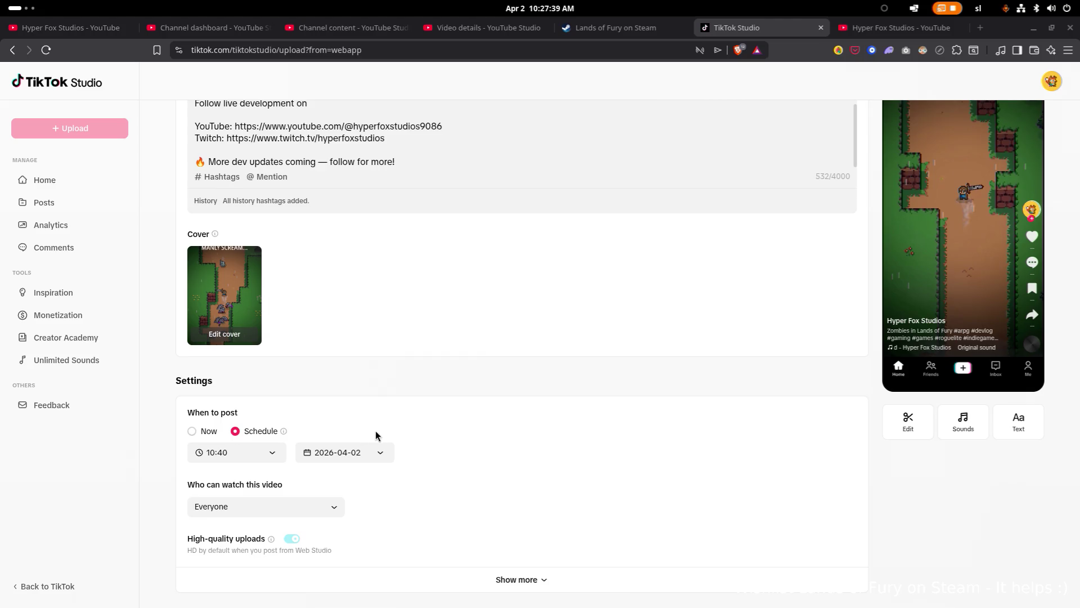
Step: Set the posting time to 19:30, keeping the date at 2026-04-02
{"action": "left_click", "coordinate": [272, 452]}
{"action": "scroll", "coordinate": [263, 360], "scroll_direction": "down", "scroll_amount": 3}
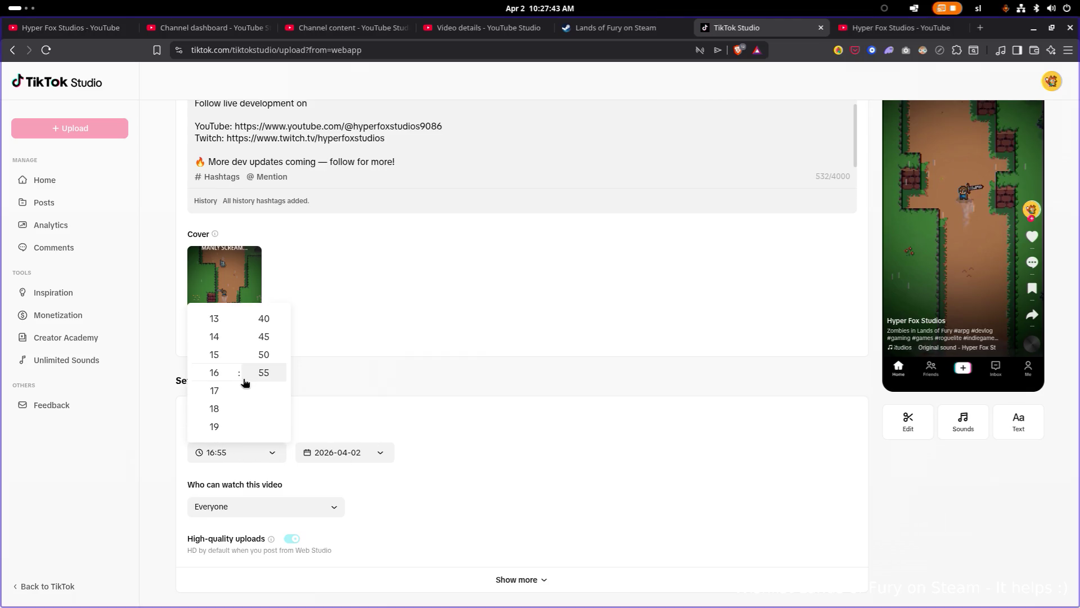
{"action": "left_click", "coordinate": [220, 427]}
{"action": "scroll", "coordinate": [261, 374], "scroll_direction": "up", "scroll_amount": 6}
{"action": "left_click", "coordinate": [264, 390]}
{"action": "left_click", "coordinate": [458, 470]}
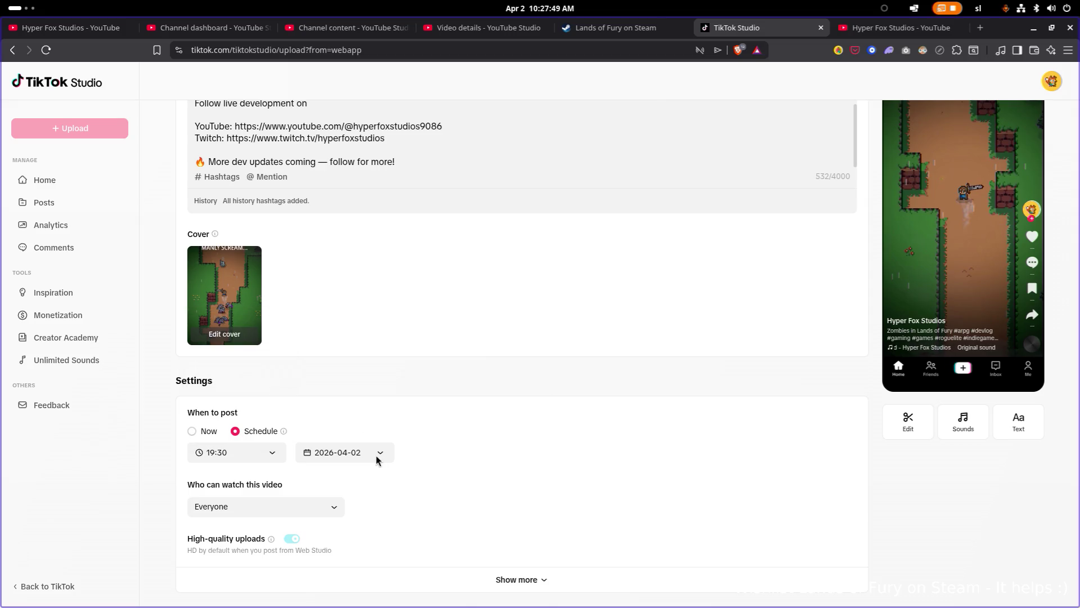
{"action": "left_click", "coordinate": [385, 454]}
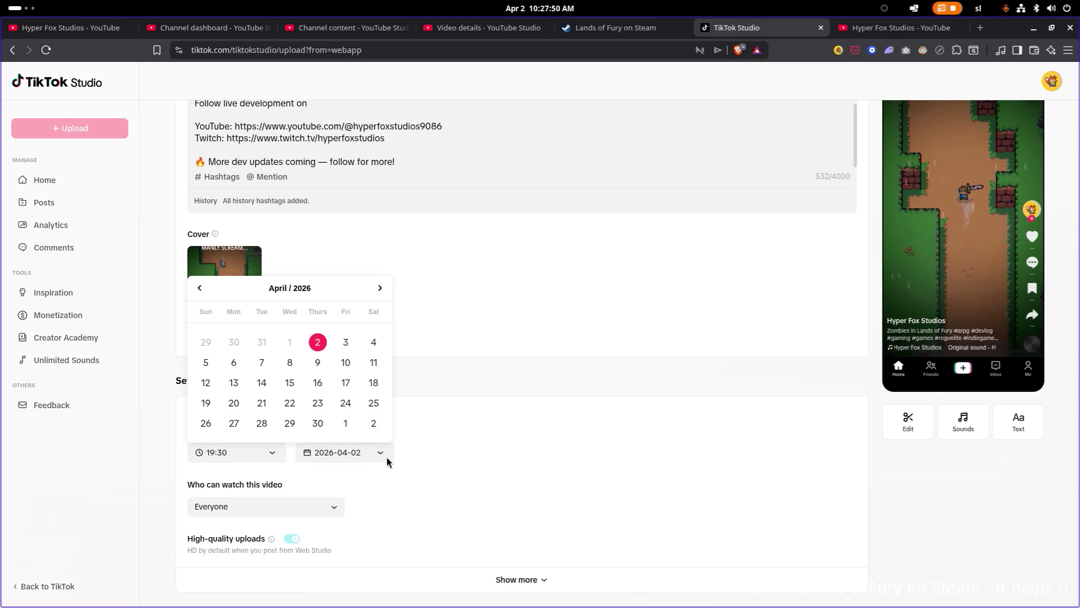
{"action": "left_click", "coordinate": [318, 342]}
Step: Schedule the Zombies video and drag the browser aside to reveal Files
{"action": "scroll", "coordinate": [407, 470], "scroll_direction": "down", "scroll_amount": 3}
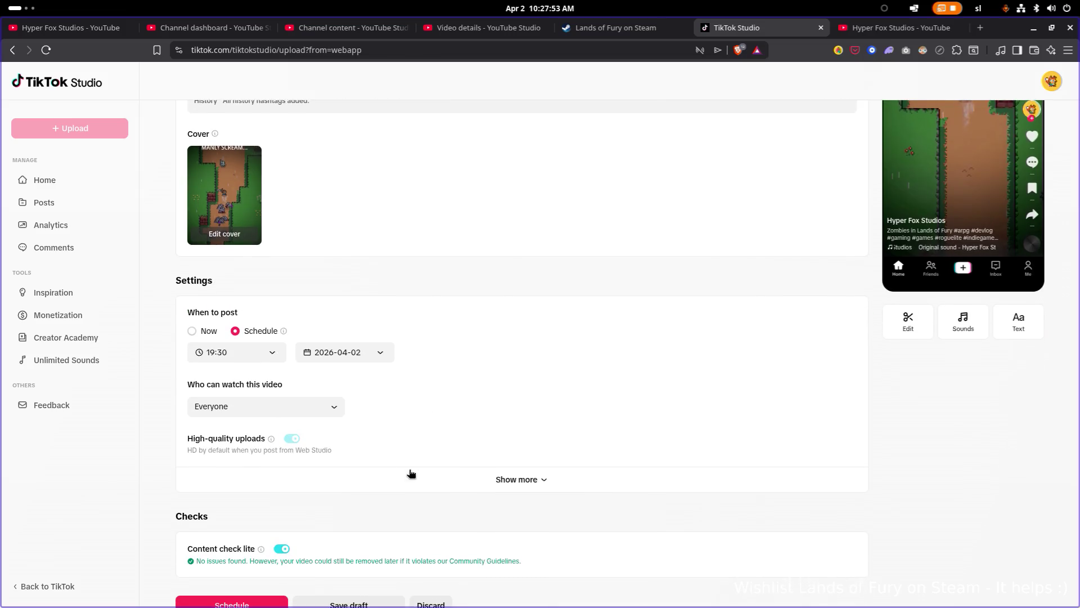
{"action": "scroll", "coordinate": [411, 474], "scroll_direction": "up", "scroll_amount": 7}
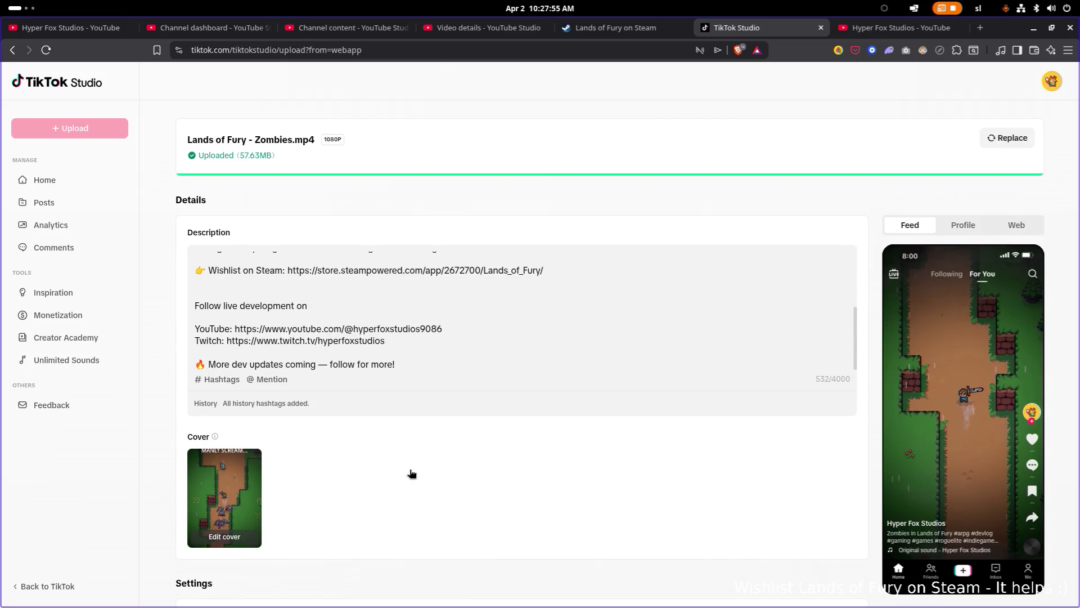
{"action": "scroll", "coordinate": [434, 334], "scroll_direction": "up", "scroll_amount": 3}
{"action": "scroll", "coordinate": [434, 333], "scroll_direction": "down", "scroll_amount": 3}
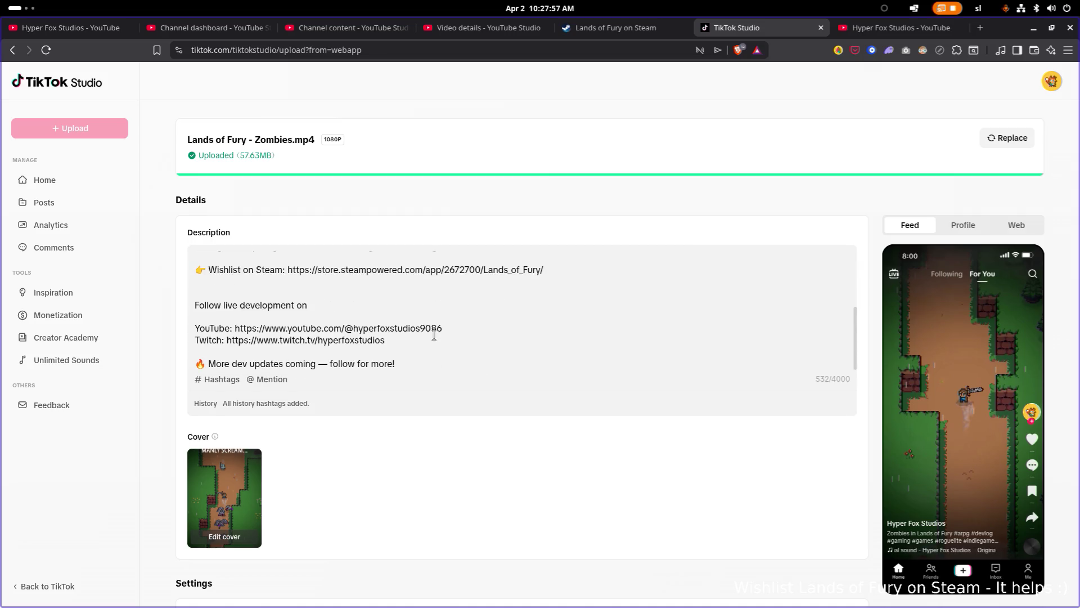
{"action": "scroll", "coordinate": [439, 484], "scroll_direction": "down", "scroll_amount": 5}
{"action": "scroll", "coordinate": [277, 528], "scroll_direction": "down", "scroll_amount": 2}
{"action": "left_click", "coordinate": [249, 551]}
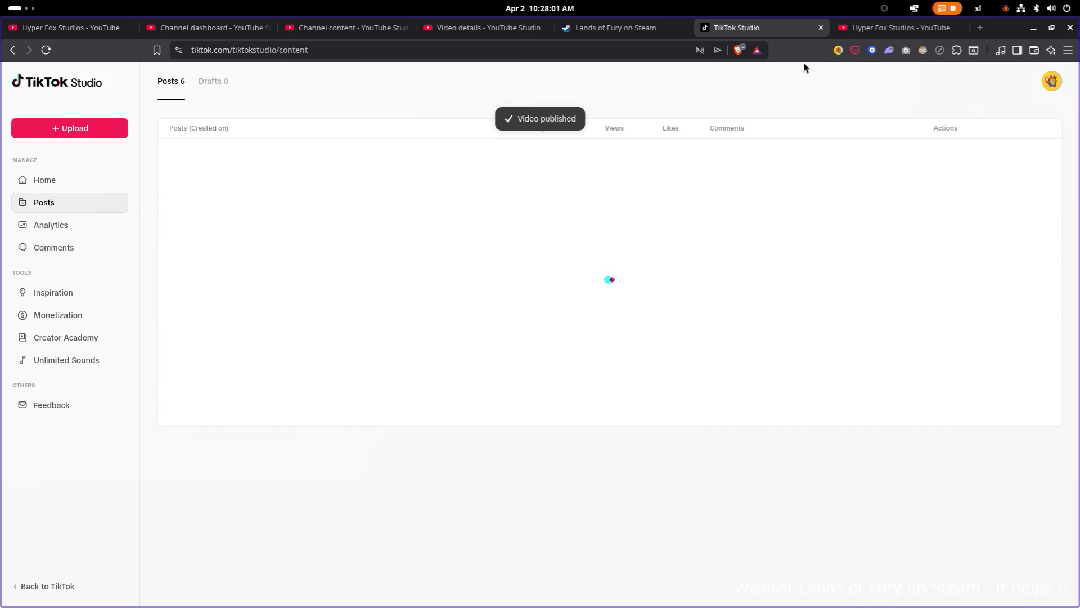
{"action": "mouse_move", "coordinate": [1004, 35]}
{"action": "left_mouse_down"}
{"action": "mouse_move", "coordinate": [833, 99]}
{"action": "mouse_move", "coordinate": [0, 96]}
{"action": "left_mouse_up"}
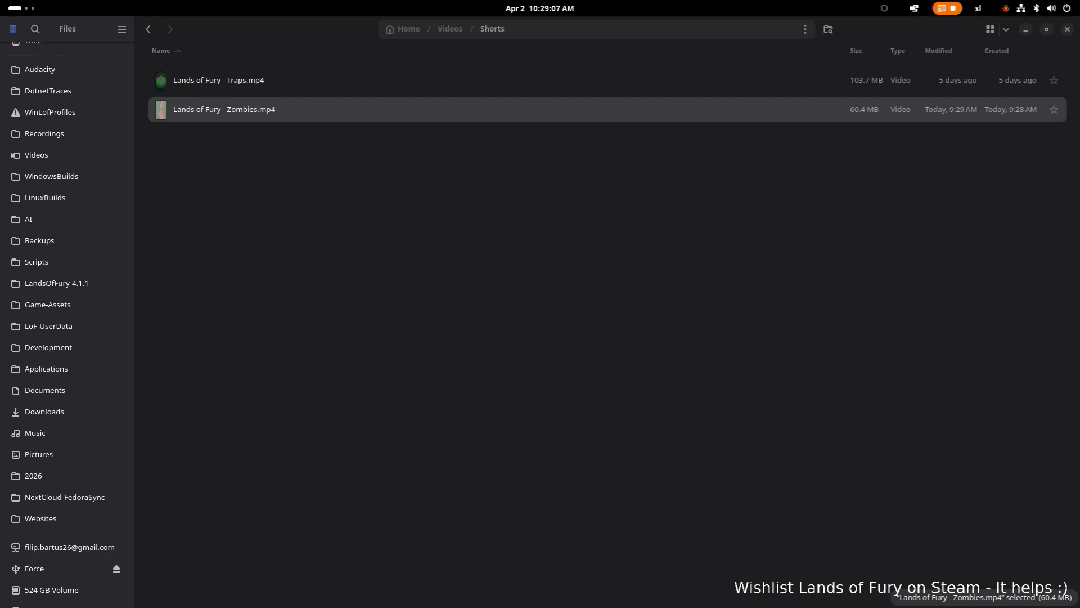
{"action": "key", "text": "alt+Tab"}
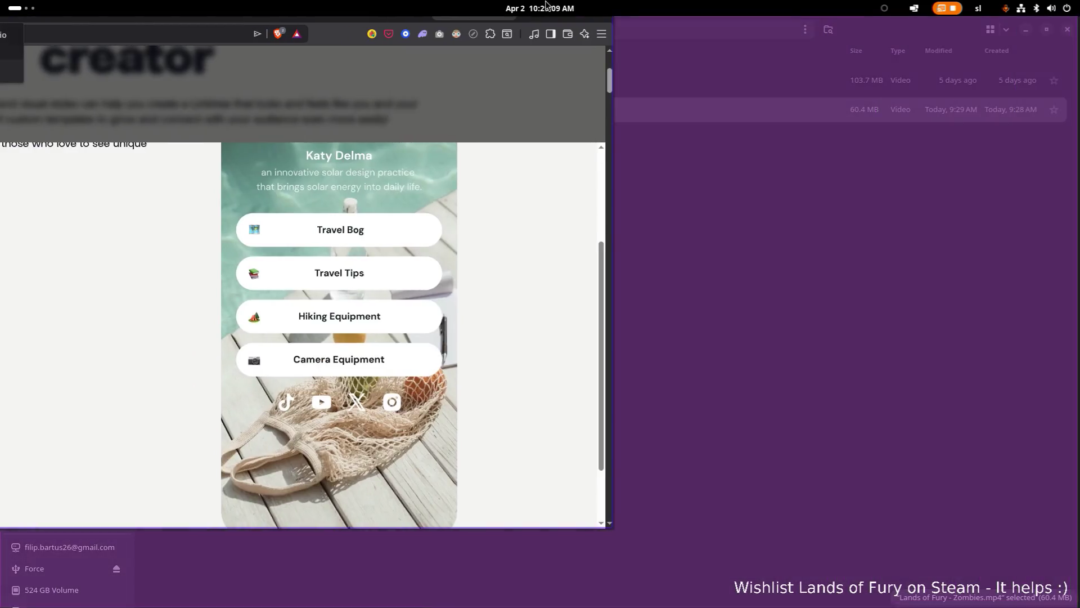
{"action": "scroll", "coordinate": [725, 305], "scroll_direction": "up", "scroll_amount": 2}
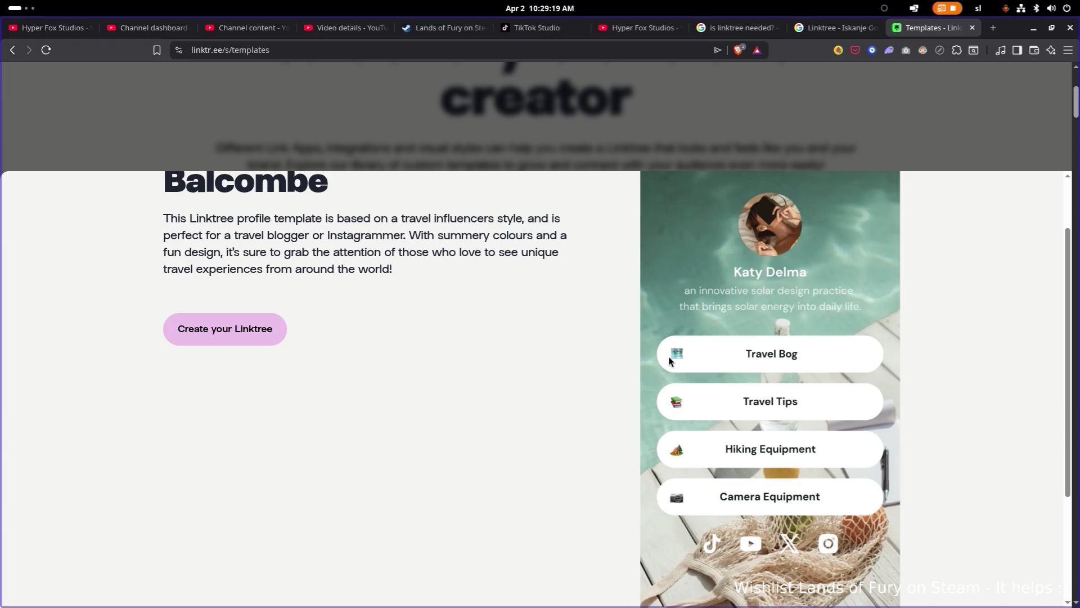
{"action": "scroll", "coordinate": [711, 479], "scroll_direction": "down", "scroll_amount": 3}
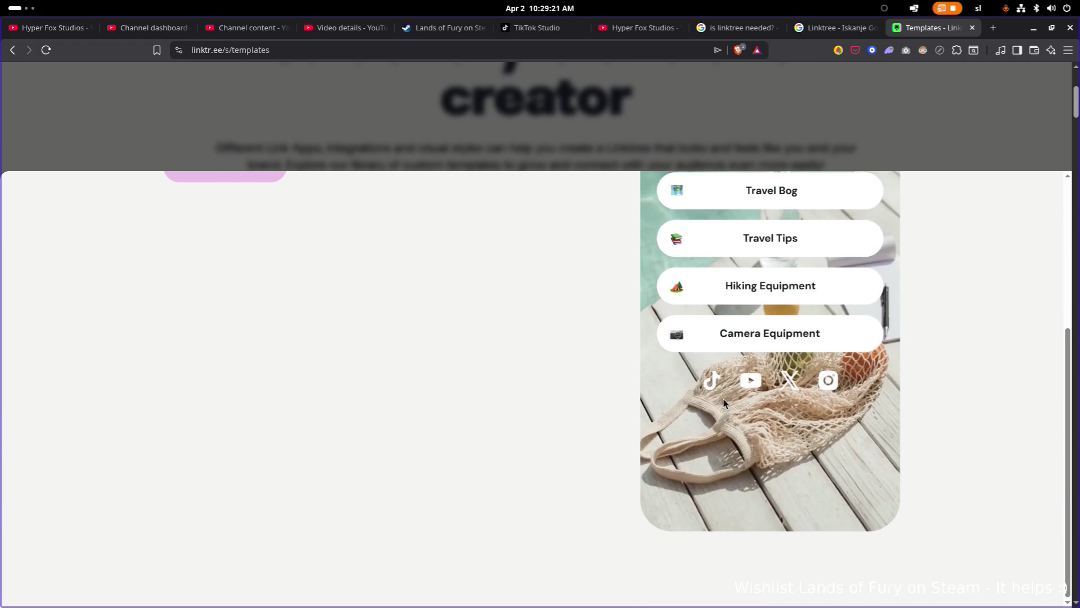
{"action": "scroll", "coordinate": [723, 398], "scroll_direction": "up", "scroll_amount": 2}
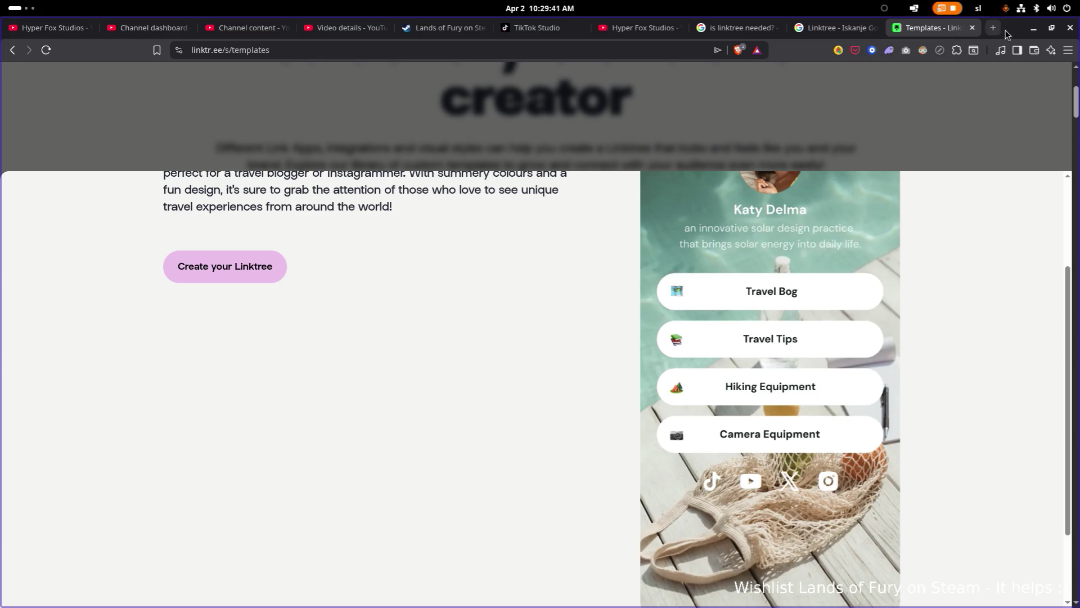
{"action": "mouse_move", "coordinate": [1006, 35]}
{"action": "left_mouse_down"}
{"action": "mouse_move", "coordinate": [190, 136]}
{"action": "mouse_move", "coordinate": [2, 124]}
{"action": "left_mouse_up"}
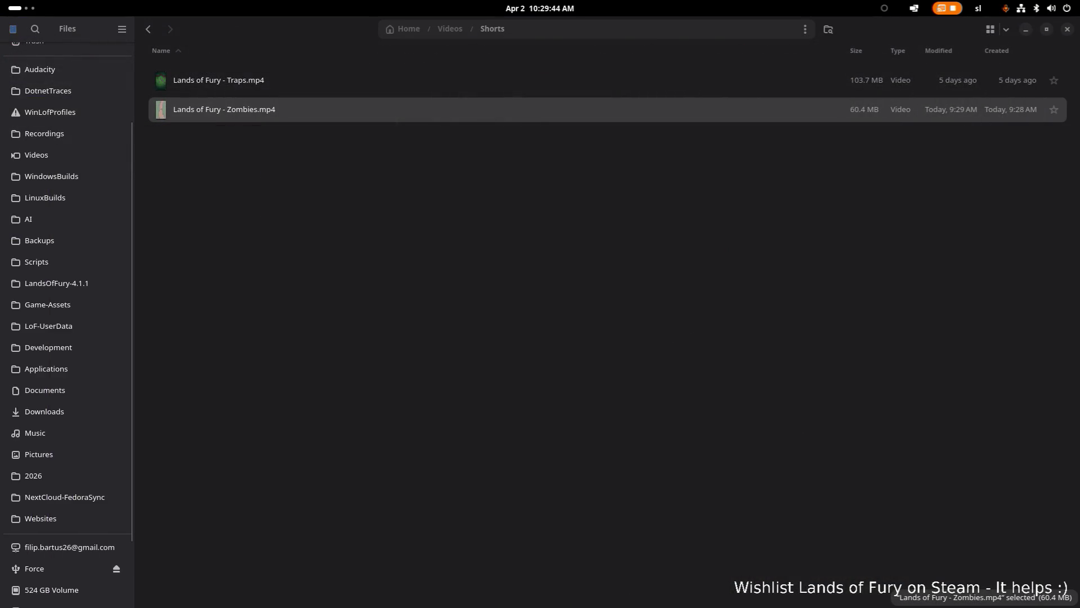
Step: Close the Shorts folder window, then close Inkscape's LandsOfFurySquare.svg document
{"action": "left_click", "coordinate": [538, 213]}
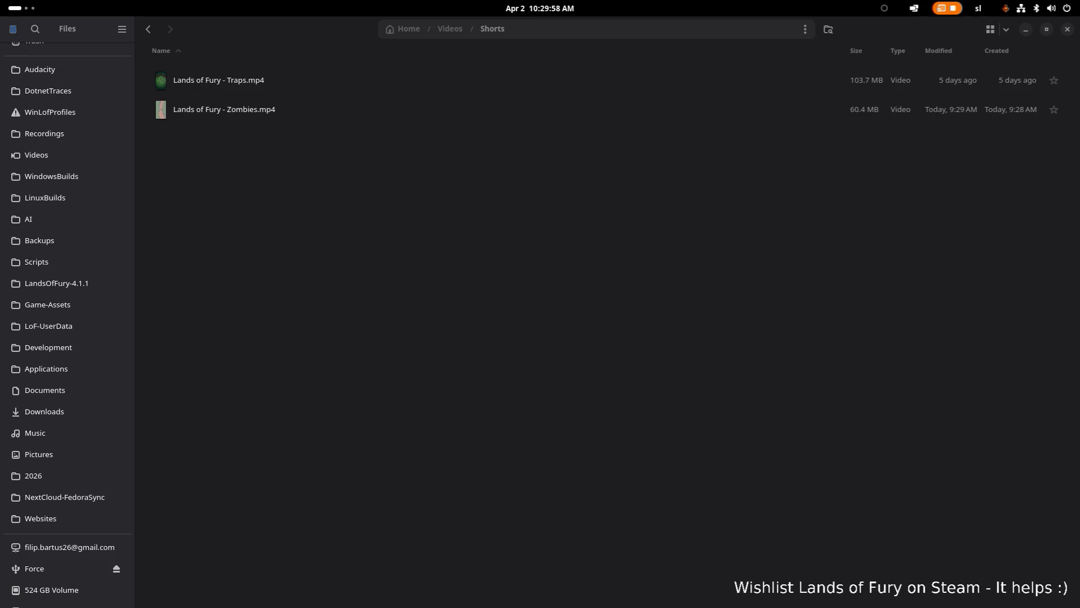
{"action": "left_click", "coordinate": [1067, 29]}
{"action": "left_click", "coordinate": [1070, 26]}
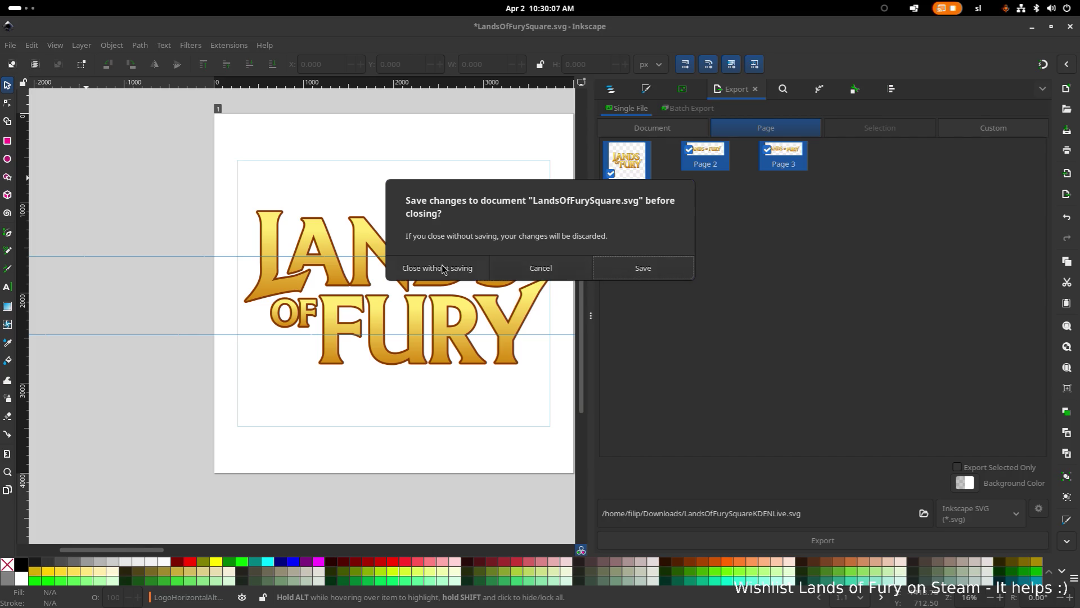
Step: Discard changes to LandsOfFurySquare.svg, close the remaining Inkscape windows, and bring Godot forward
{"action": "left_click", "coordinate": [471, 270]}
{"action": "left_click", "coordinate": [1073, 28]}
{"action": "left_click", "coordinate": [1073, 28]}
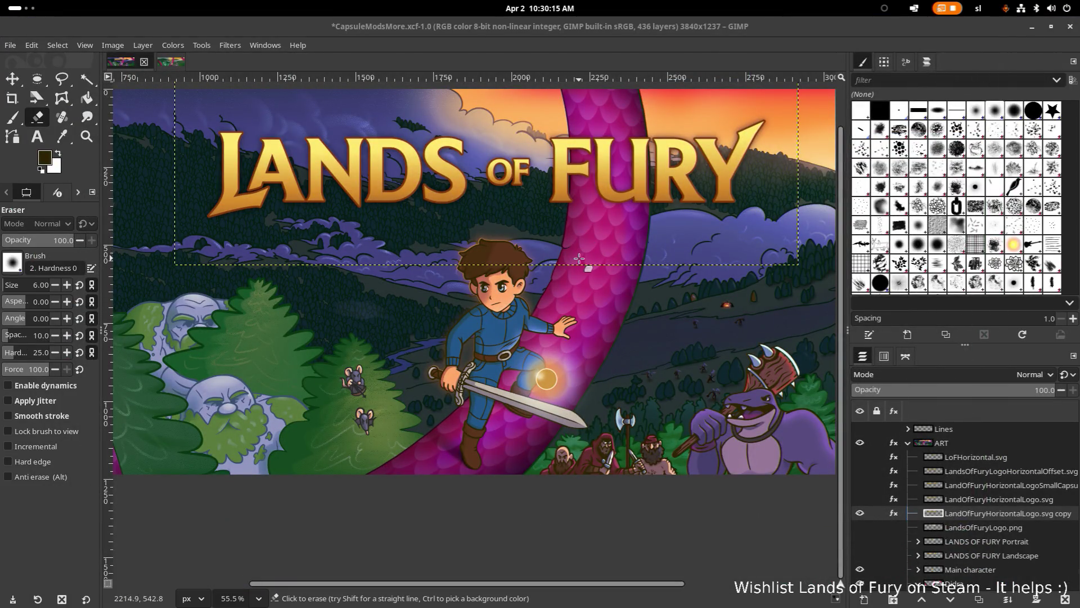
{"action": "key", "text": "alt+Tab"}
{"action": "left_click", "coordinate": [279, 315]}
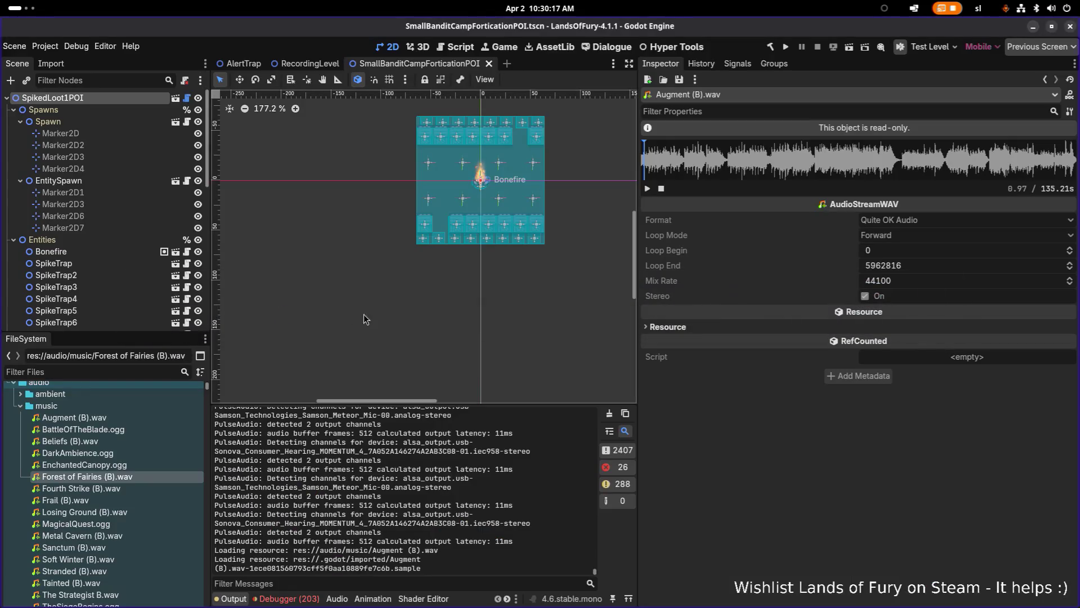
Step: Filter the FileSystem for 'eldegla' and open the Elderglade.tres map resource
{"action": "scroll", "coordinate": [508, 216], "scroll_direction": "up", "scroll_amount": 1}
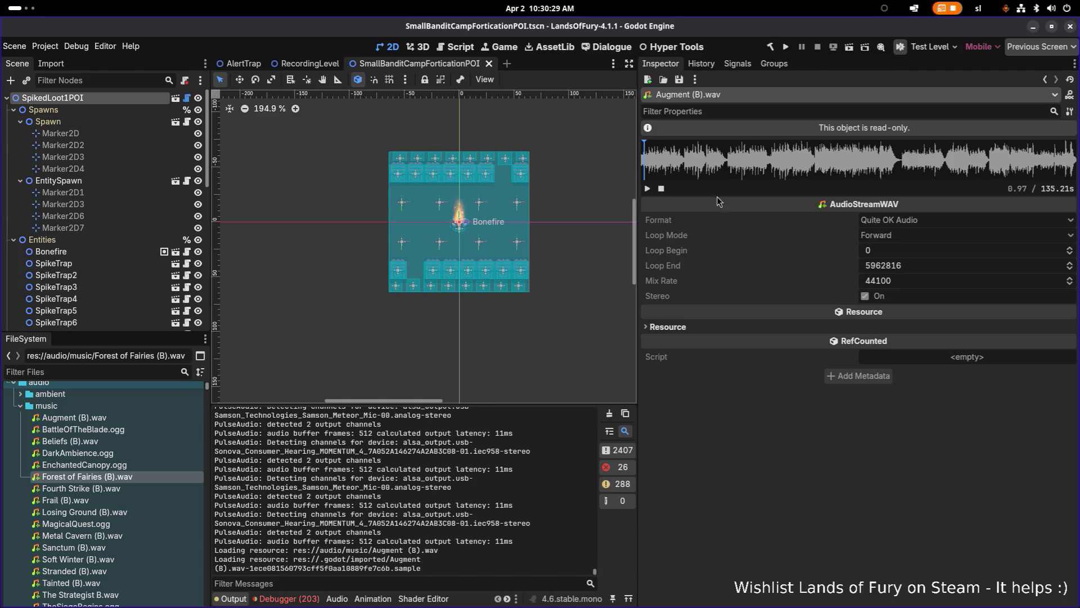
{"action": "left_click", "coordinate": [158, 373]}
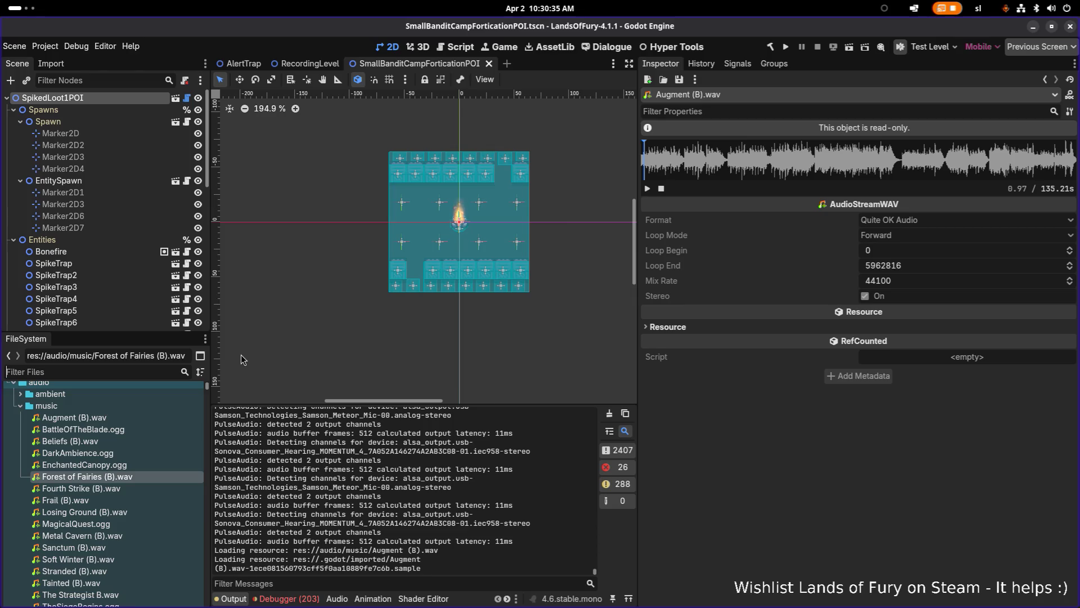
{"action": "type", "text": "el"}
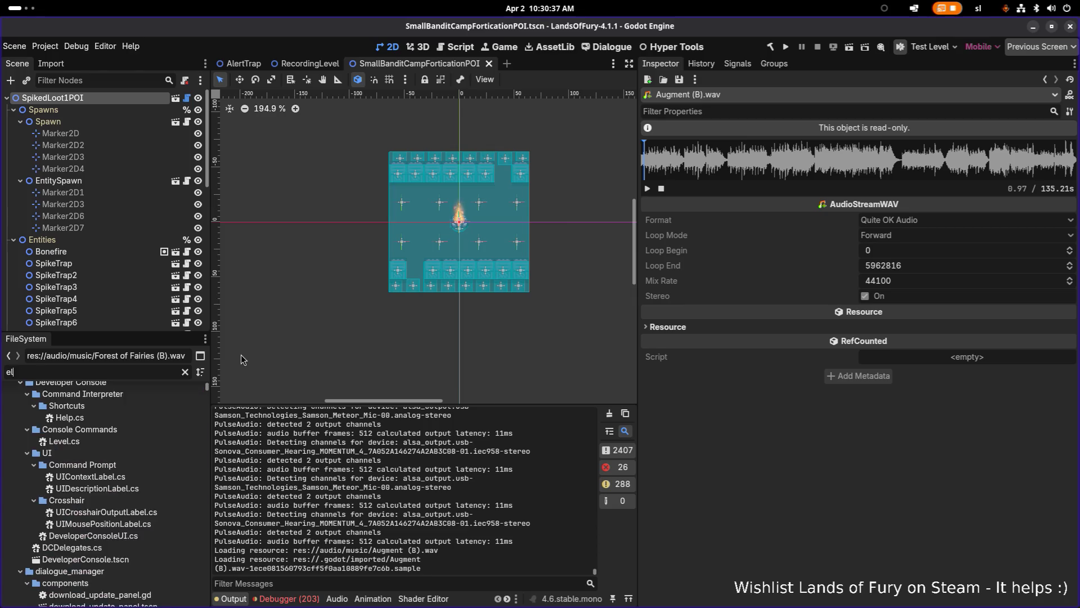
{"action": "type", "text": "degla"}
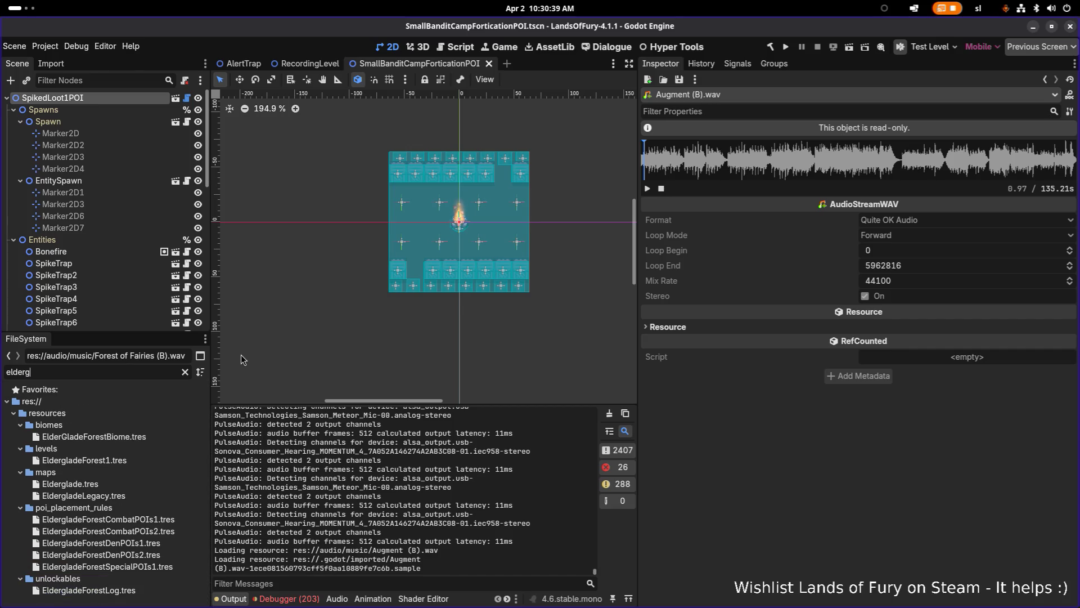
{"action": "left_click", "coordinate": [189, 485]}
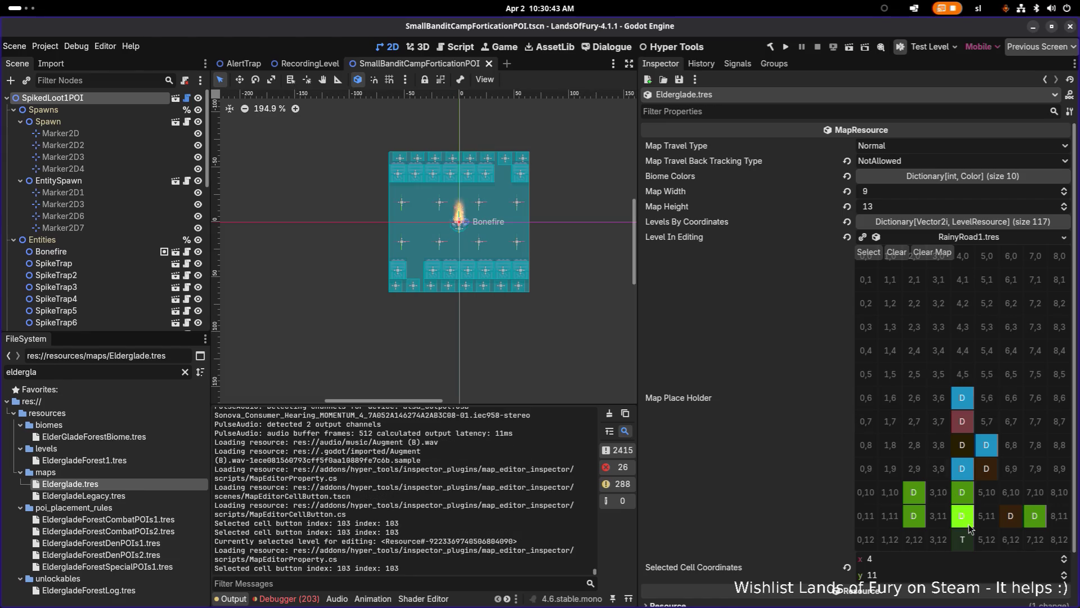
Step: Inspect the map cells and copy the CavernousDepths1 level resource from cell 5,9
{"action": "left_click", "coordinate": [973, 498]}
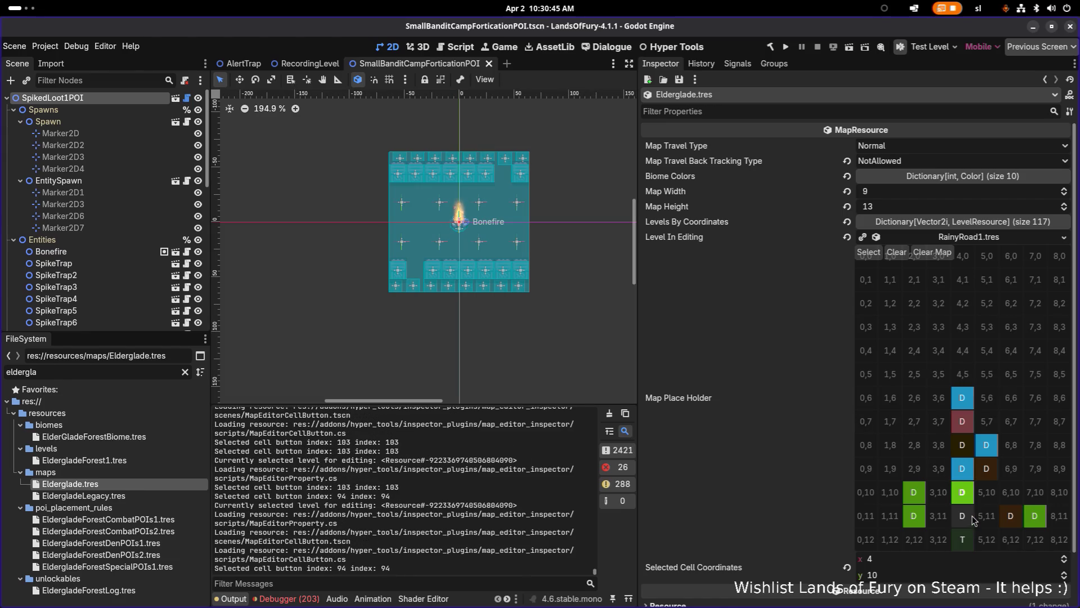
{"action": "left_click", "coordinate": [969, 495]}
{"action": "left_click", "coordinate": [967, 490]}
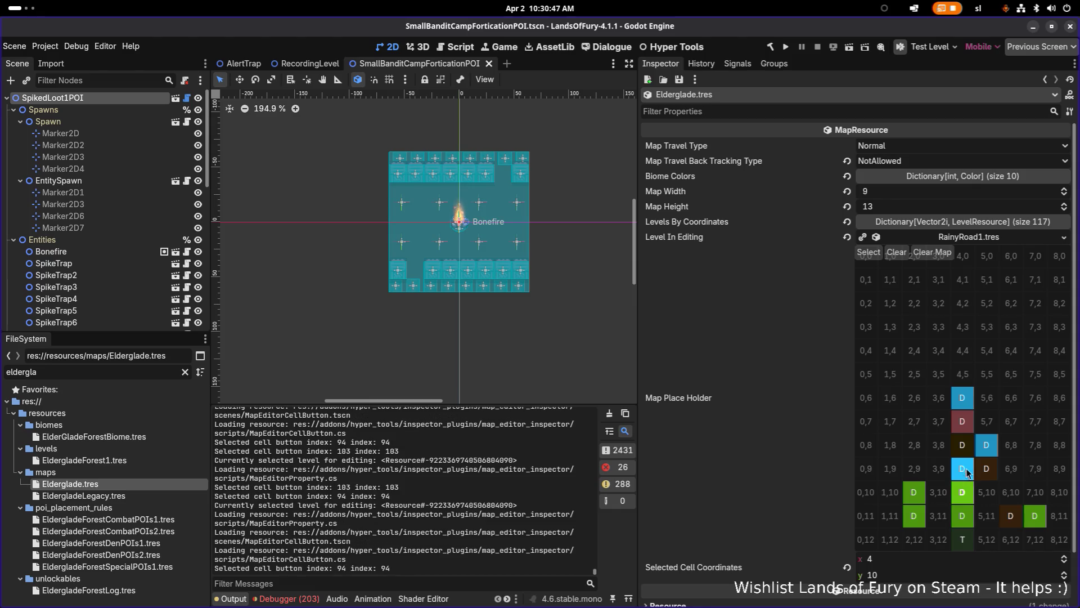
{"action": "left_click", "coordinate": [988, 471]}
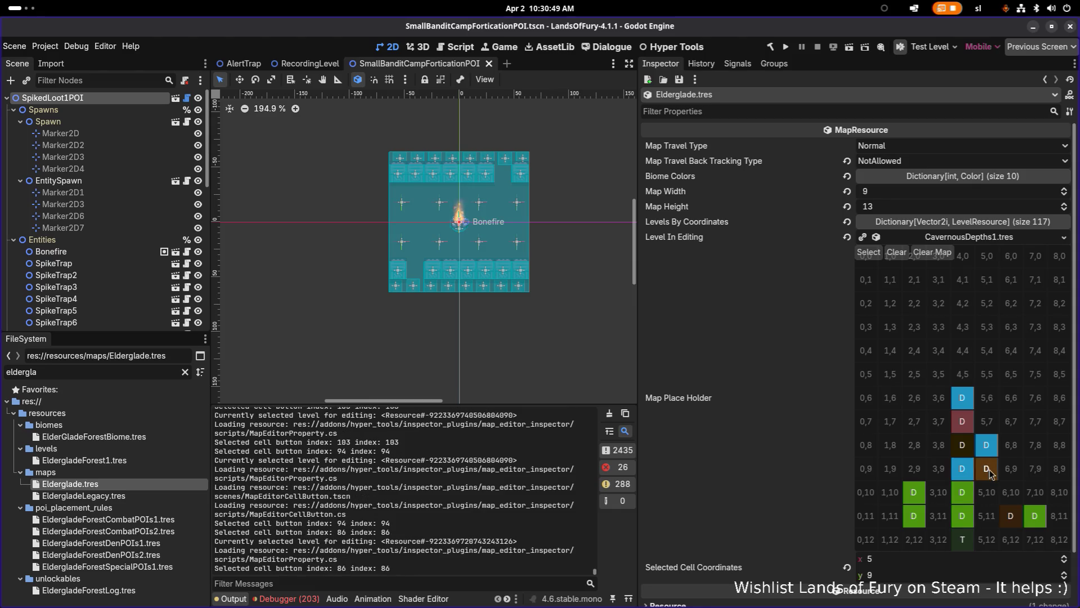
{"action": "left_click", "coordinate": [969, 494]}
{"action": "left_click", "coordinate": [970, 515]}
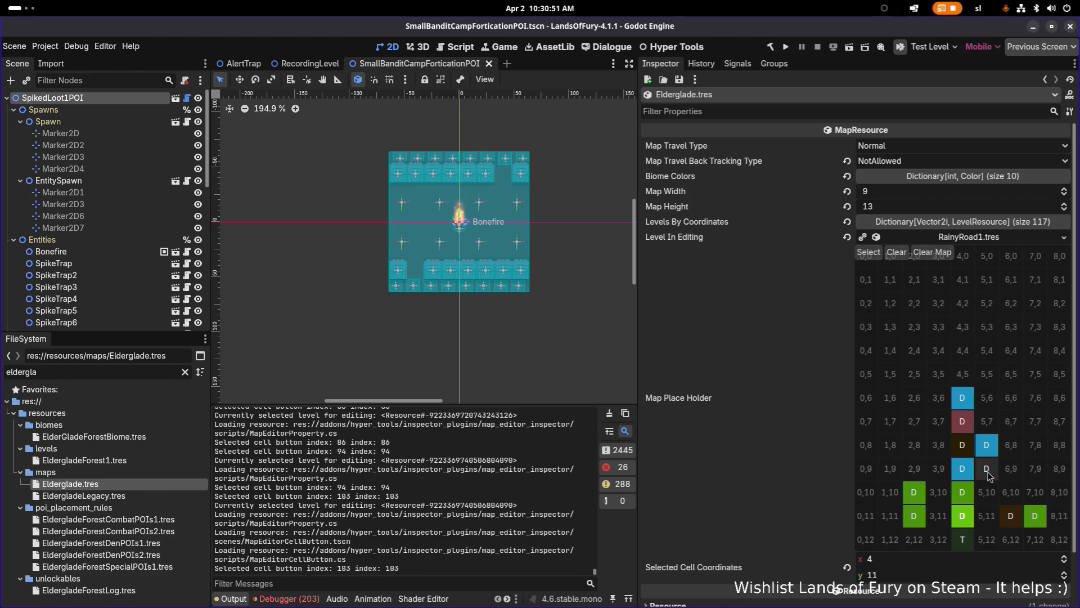
{"action": "left_click", "coordinate": [988, 472]}
{"action": "right_click", "coordinate": [973, 240]}
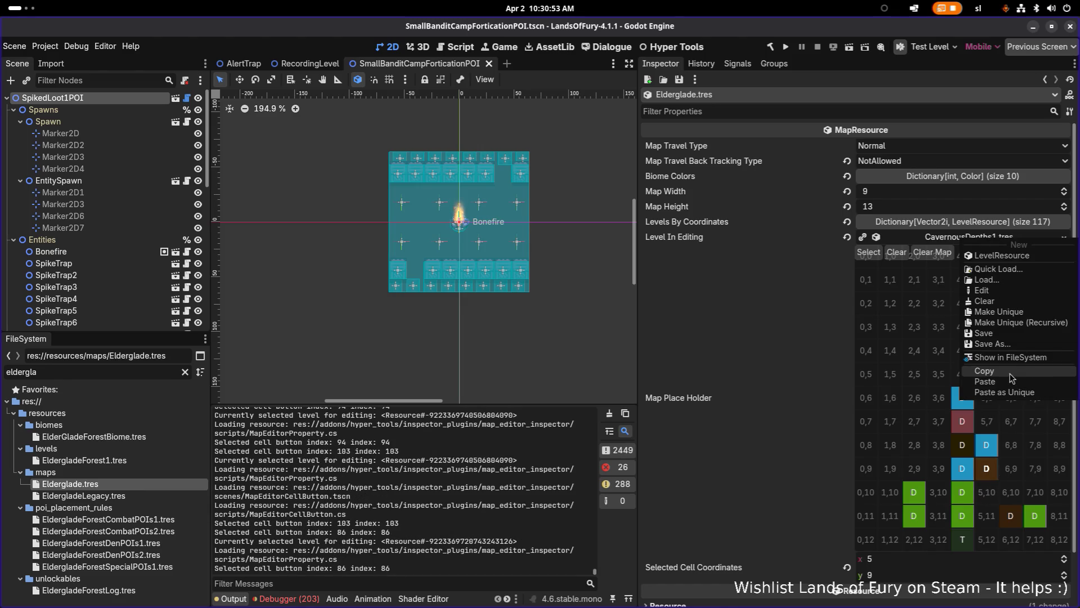
{"action": "left_click", "coordinate": [1011, 370]}
Step: Paste CavernousDepths1 into cell 4,11, save the scene, and switch to Aseprite
{"action": "left_click", "coordinate": [962, 516]}
{"action": "right_click", "coordinate": [956, 239]}
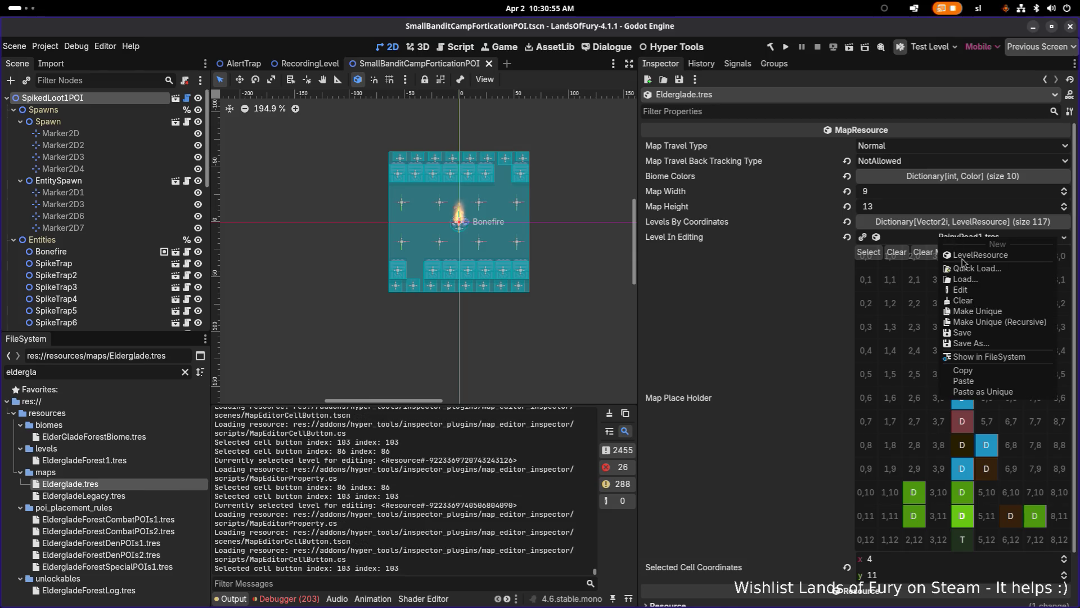
{"action": "left_click", "coordinate": [993, 384]}
{"action": "key", "text": "ctrl+s"}
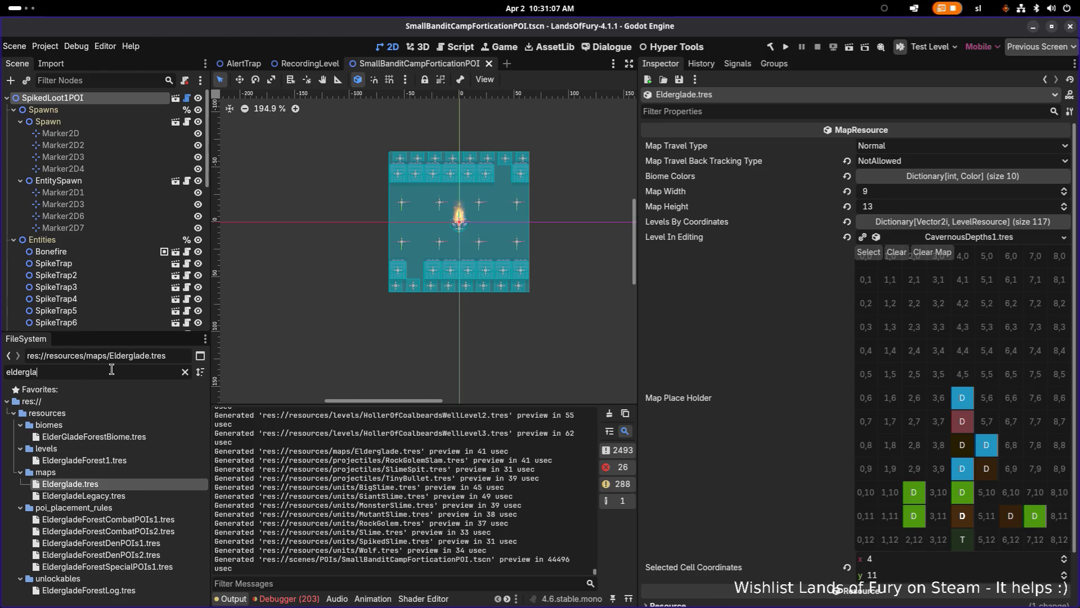
{"action": "key", "text": "alt+Tab"}
{"action": "key", "text": "alt+Tab"}
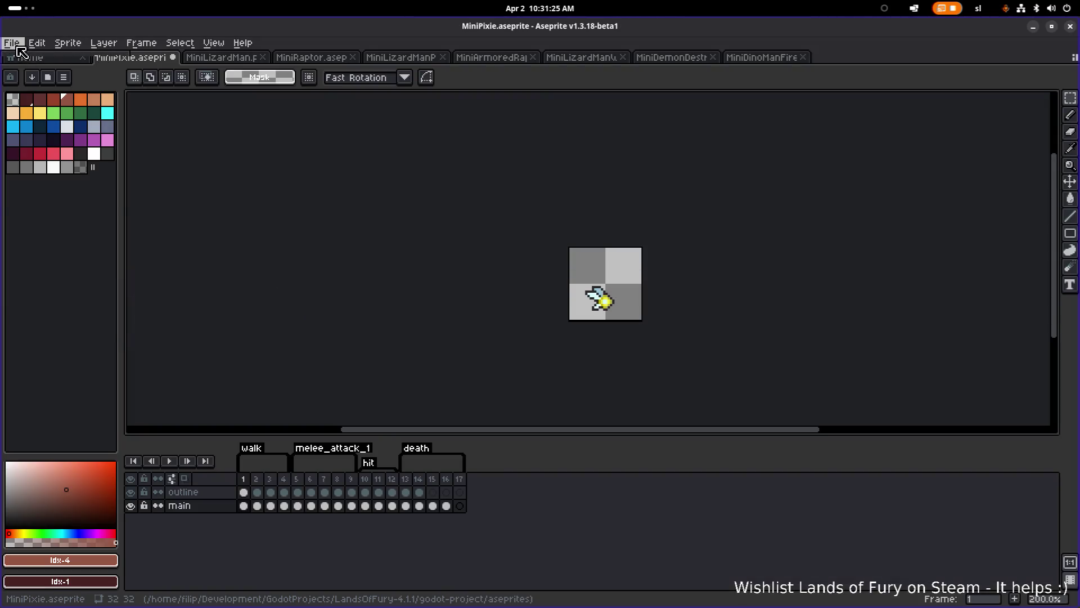
Step: Open Decorations.png from godot-project > sprites > environment and survey its trees and plants
{"action": "left_click", "coordinate": [11, 42]}
{"action": "left_click", "coordinate": [47, 70]}
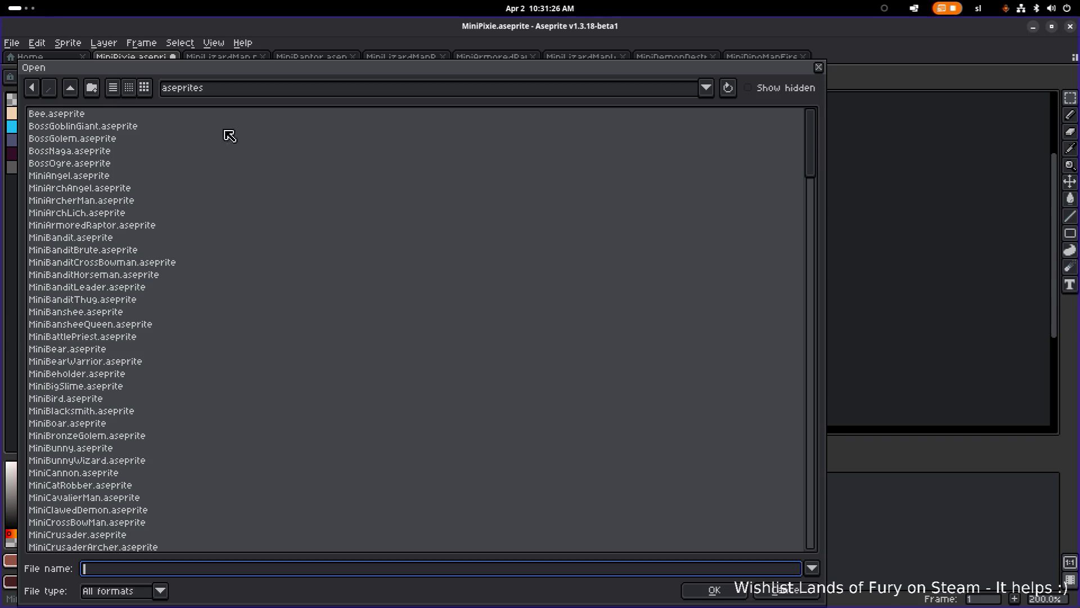
{"action": "left_click", "coordinate": [70, 87]}
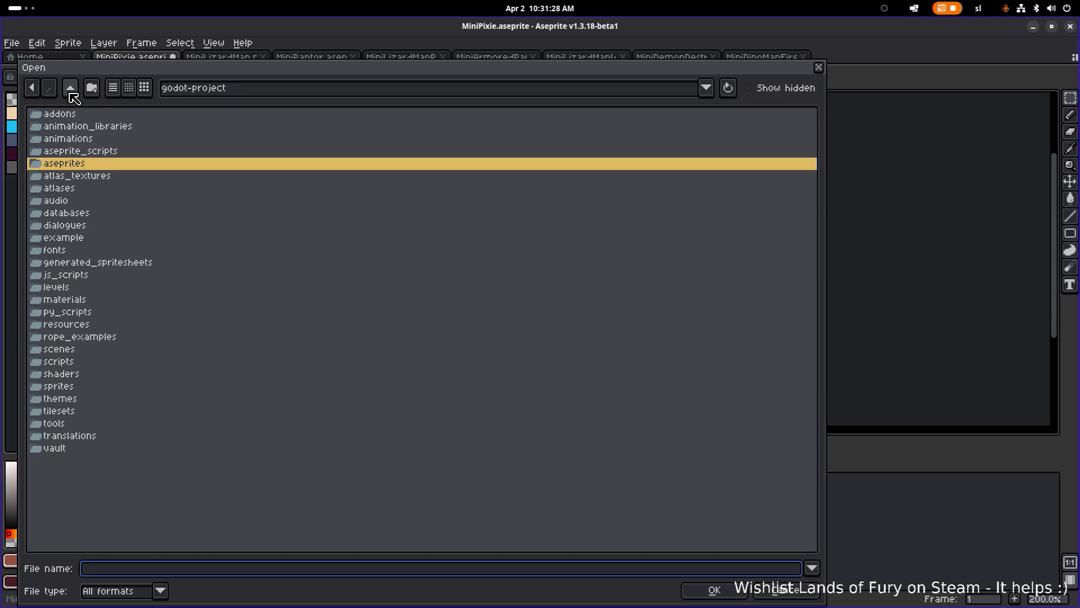
{"action": "double_click", "coordinate": [79, 387]}
{"action": "left_click", "coordinate": [145, 168]}
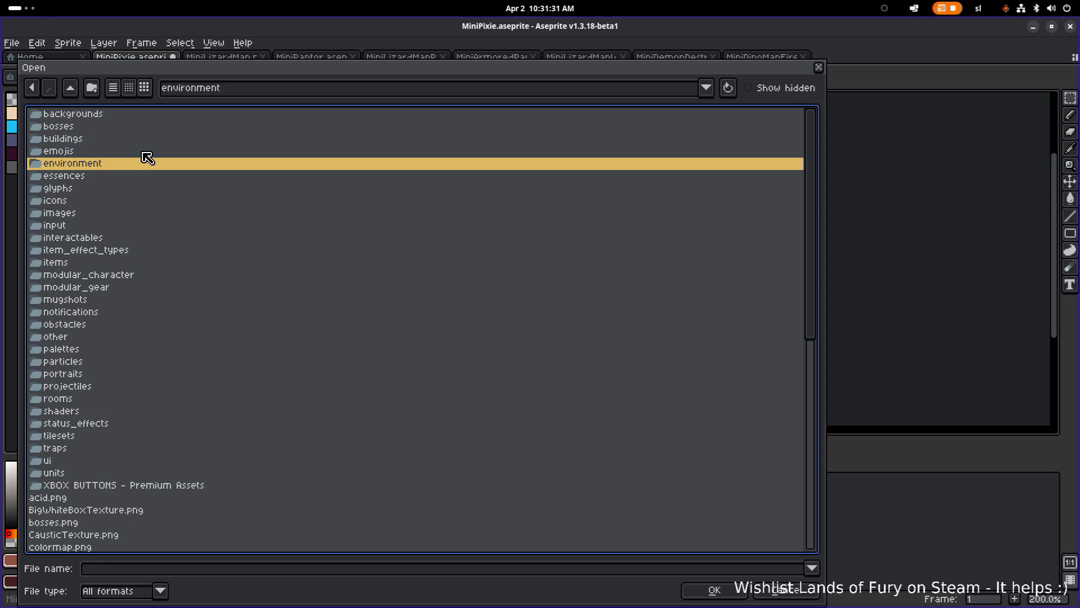
{"action": "double_click", "coordinate": [149, 118]}
{"action": "scroll", "coordinate": [389, 261], "scroll_direction": "down", "scroll_amount": 1}
{"action": "scroll", "coordinate": [388, 262], "scroll_direction": "up", "scroll_amount": 1}
{"action": "scroll", "coordinate": [388, 261], "scroll_direction": "up", "scroll_amount": 1}
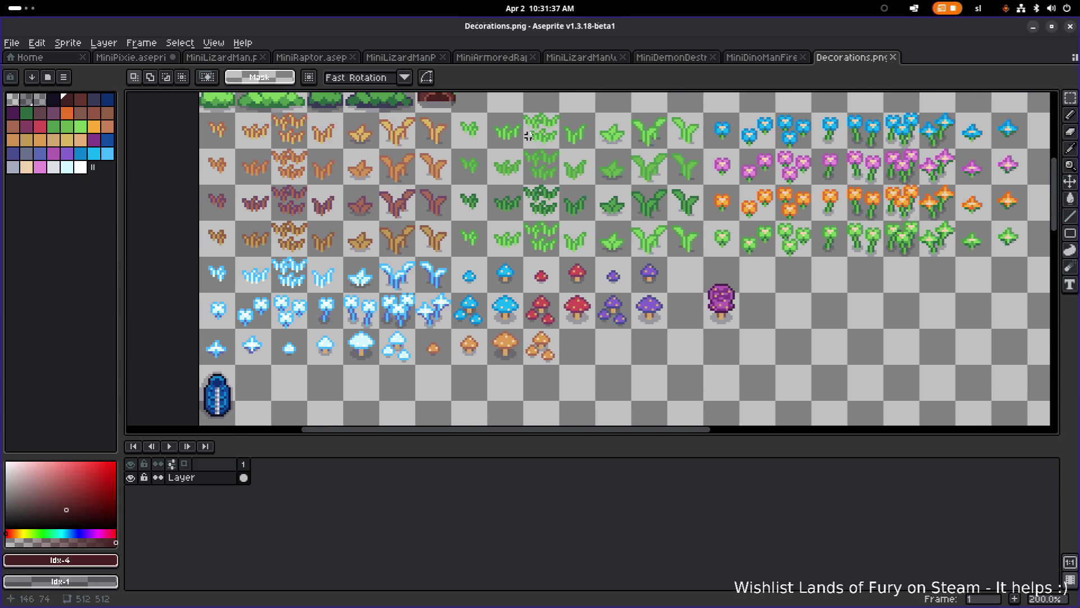
{"action": "scroll", "coordinate": [528, 136], "scroll_direction": "down", "scroll_amount": 1}
{"action": "scroll", "coordinate": [508, 196], "scroll_direction": "up", "scroll_amount": 1}
{"action": "scroll", "coordinate": [509, 197], "scroll_direction": "up", "scroll_amount": 1}
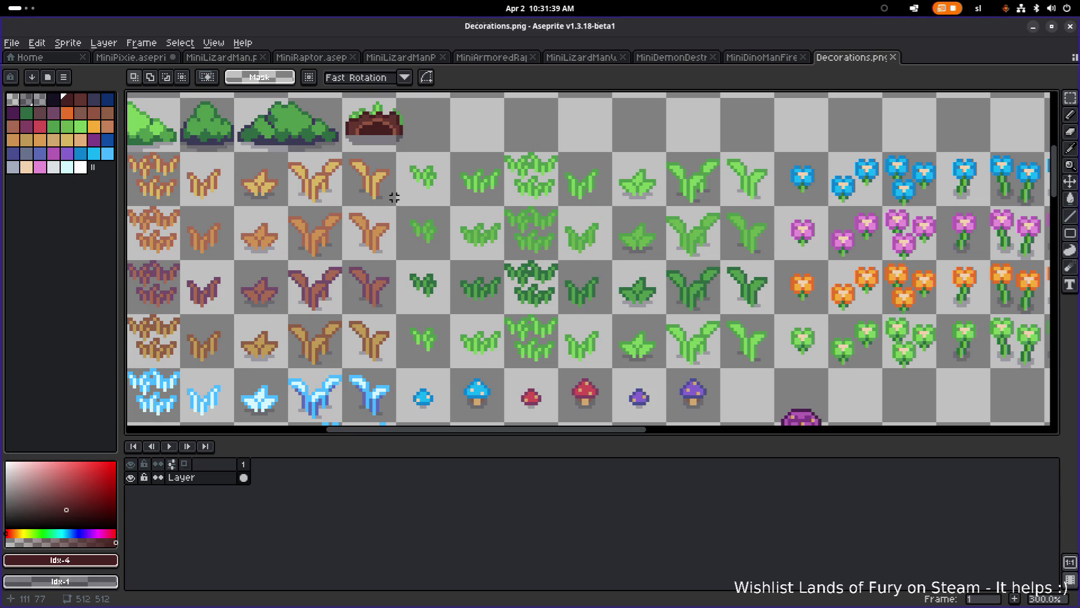
{"action": "left_click_drag", "start_coordinate": [397, 197], "coordinate": [420, 198]}
{"action": "scroll", "coordinate": [473, 184], "scroll_direction": "left", "scroll_amount": 3}
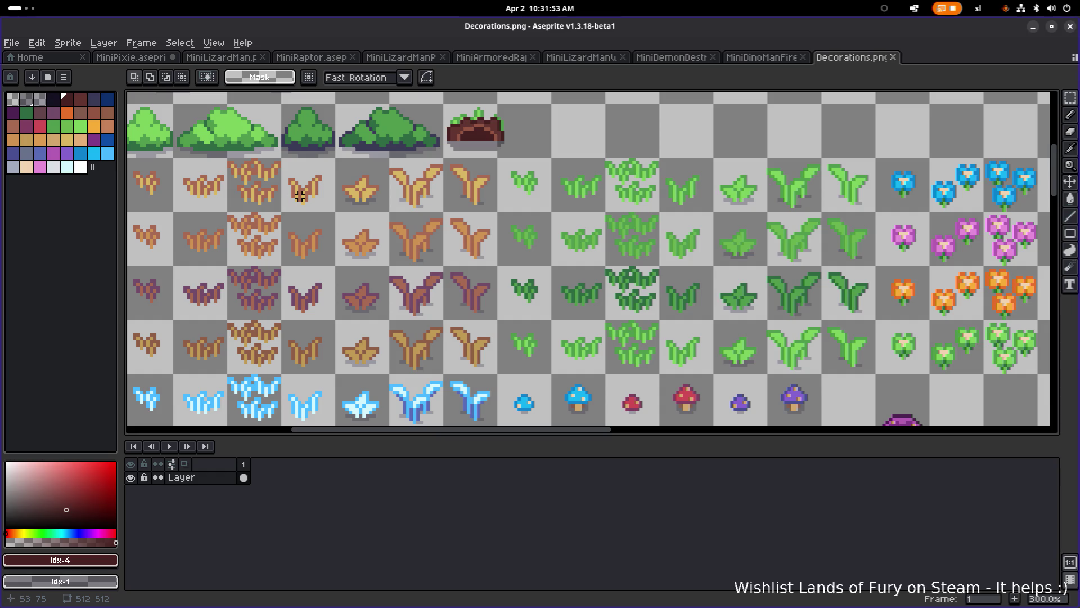
{"action": "scroll", "coordinate": [300, 195], "scroll_direction": "left", "scroll_amount": 3}
{"action": "scroll", "coordinate": [338, 191], "scroll_direction": "up", "scroll_amount": 3}
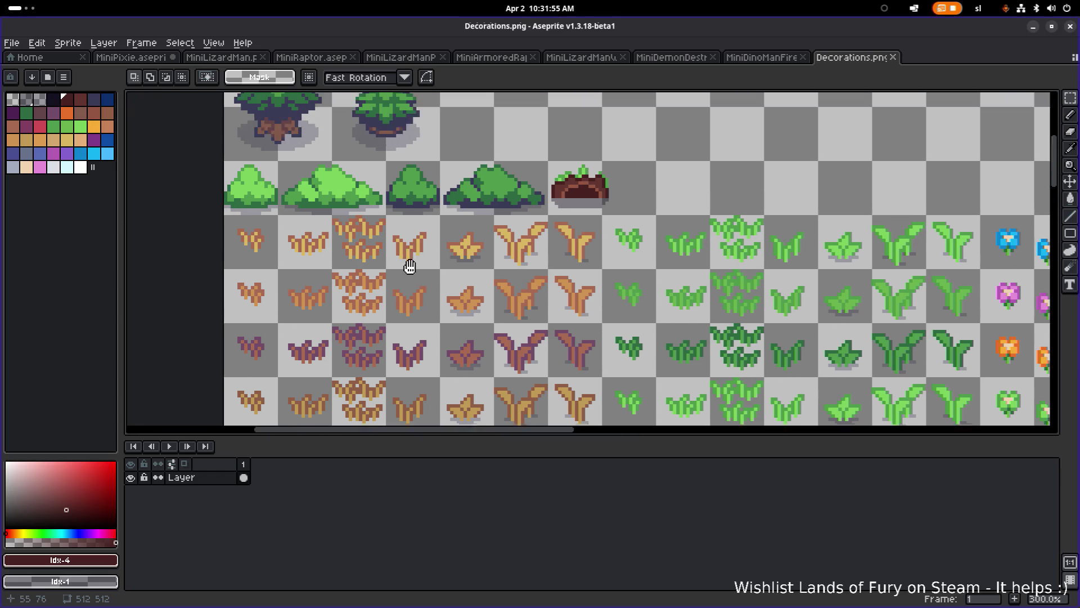
{"action": "scroll", "coordinate": [453, 167], "scroll_direction": "down", "scroll_amount": 5}
{"action": "scroll", "coordinate": [453, 167], "scroll_direction": "down", "scroll_amount": 3}
{"action": "scroll", "coordinate": [426, 157], "scroll_direction": "right", "scroll_amount": 3}
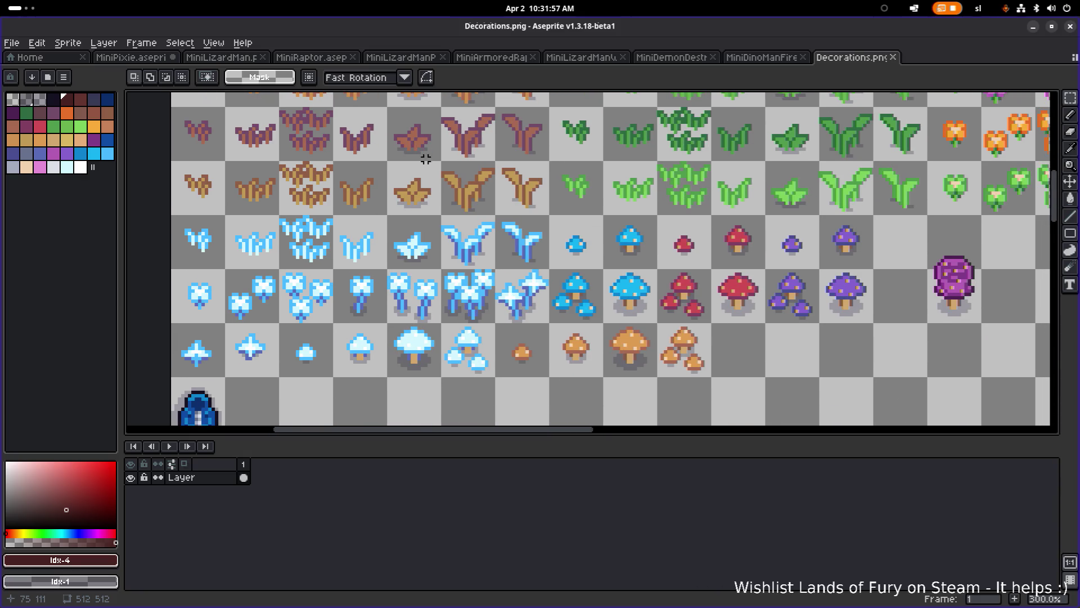
{"action": "scroll", "coordinate": [426, 159], "scroll_direction": "down", "scroll_amount": 1}
{"action": "scroll", "coordinate": [222, 272], "scroll_direction": "up", "scroll_amount": 3}
{"action": "scroll", "coordinate": [222, 272], "scroll_direction": "right", "scroll_amount": 3}
{"action": "scroll", "coordinate": [212, 172], "scroll_direction": "right", "scroll_amount": 3}
{"action": "scroll", "coordinate": [212, 172], "scroll_direction": "down", "scroll_amount": 2}
{"action": "scroll", "coordinate": [212, 171], "scroll_direction": "up", "scroll_amount": 3}
{"action": "scroll", "coordinate": [212, 172], "scroll_direction": "left", "scroll_amount": 6}
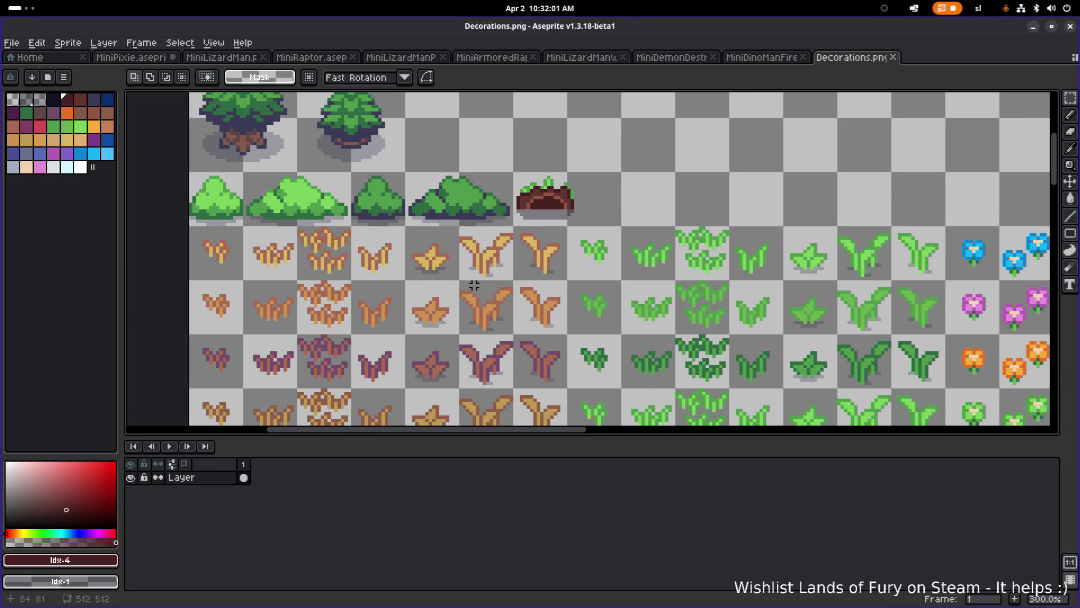
{"action": "left_click_drag", "start_coordinate": [487, 207], "coordinate": [450, 282]}
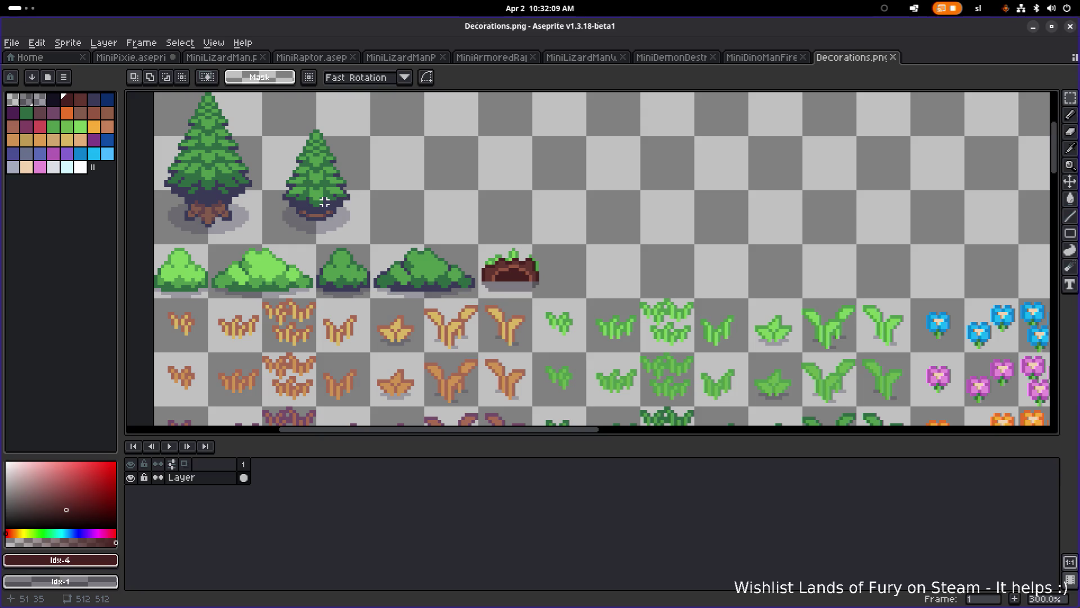
Step: Select the 16×16 purple-brown plant tile and drag a copy into an empty cell
{"action": "scroll", "coordinate": [324, 201], "scroll_direction": "down", "scroll_amount": 5}
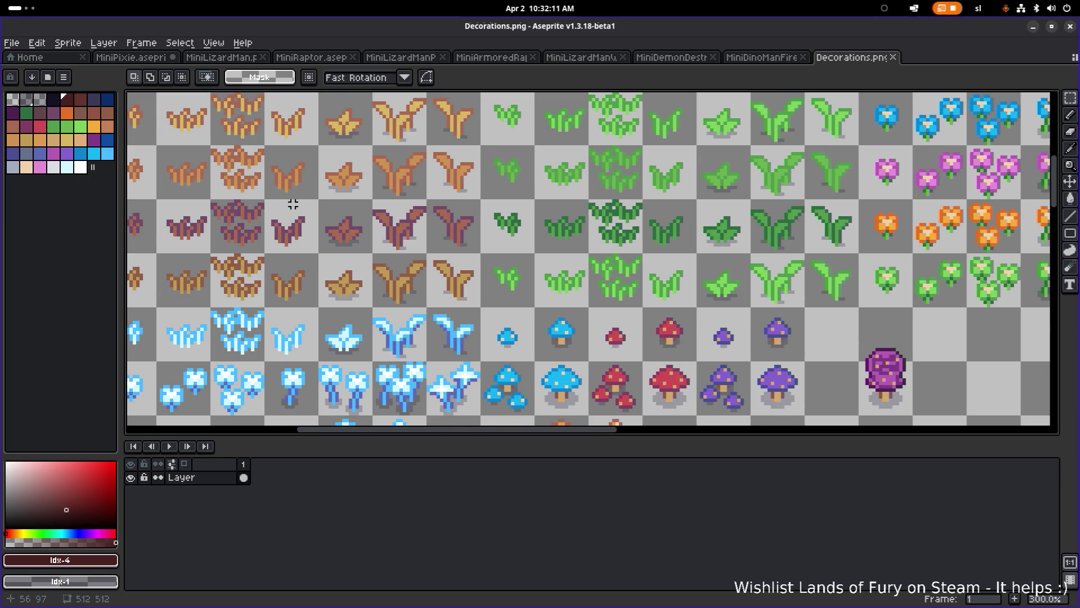
{"action": "mouse_move", "coordinate": [350, 194]}
{"action": "left_mouse_down"}
{"action": "mouse_move", "coordinate": [385, 261]}
{"action": "mouse_move", "coordinate": [394, 203]}
{"action": "left_mouse_up"}
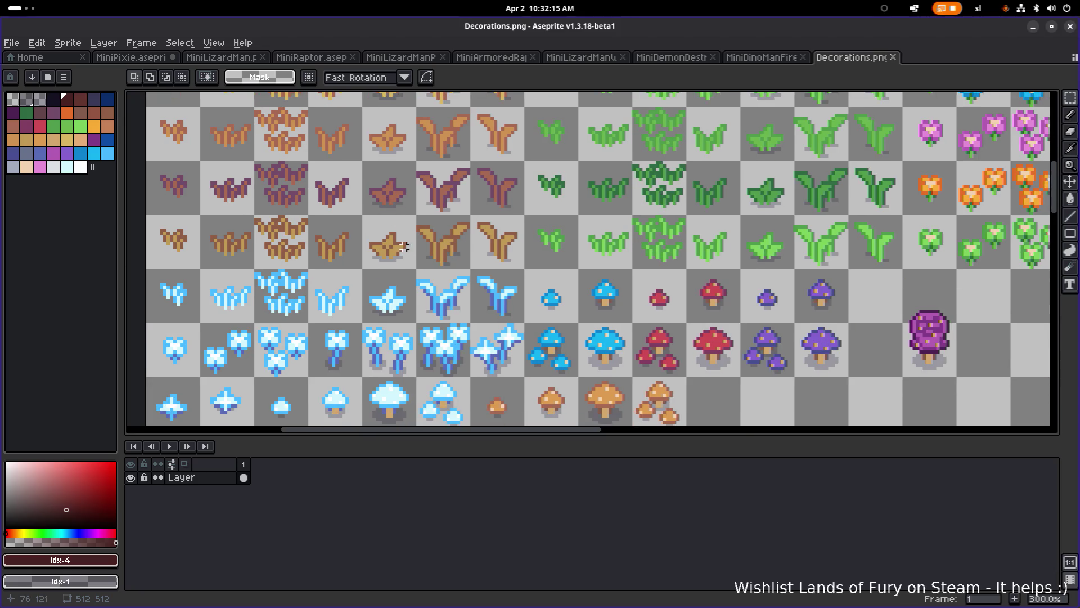
{"action": "scroll", "coordinate": [350, 243], "scroll_direction": "up", "scroll_amount": 3}
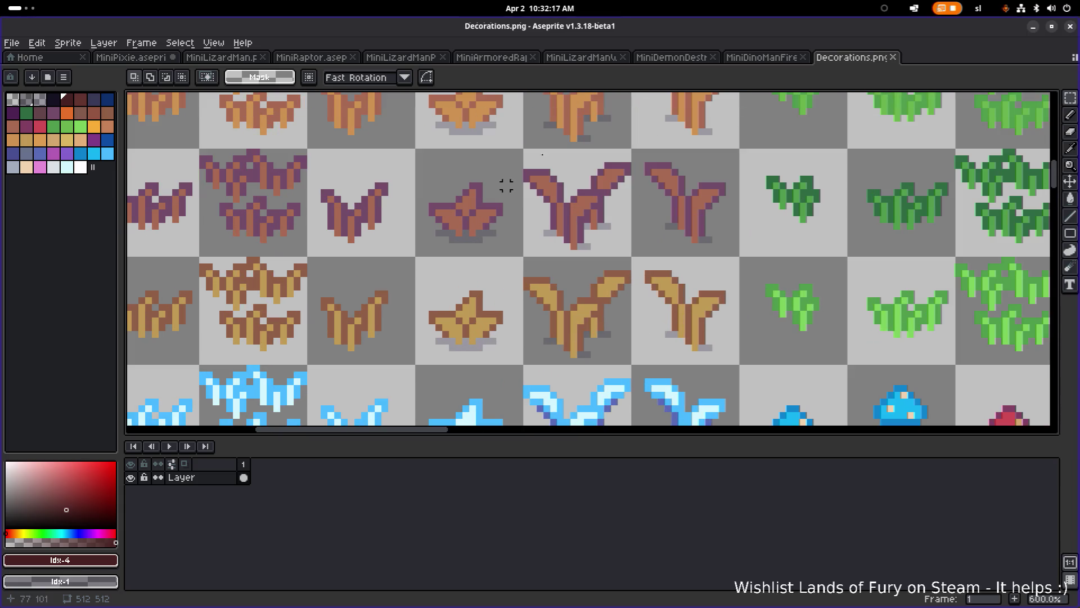
{"action": "scroll", "coordinate": [479, 205], "scroll_direction": "left", "scroll_amount": 5}
{"action": "scroll", "coordinate": [479, 206], "scroll_direction": "up", "scroll_amount": 2}
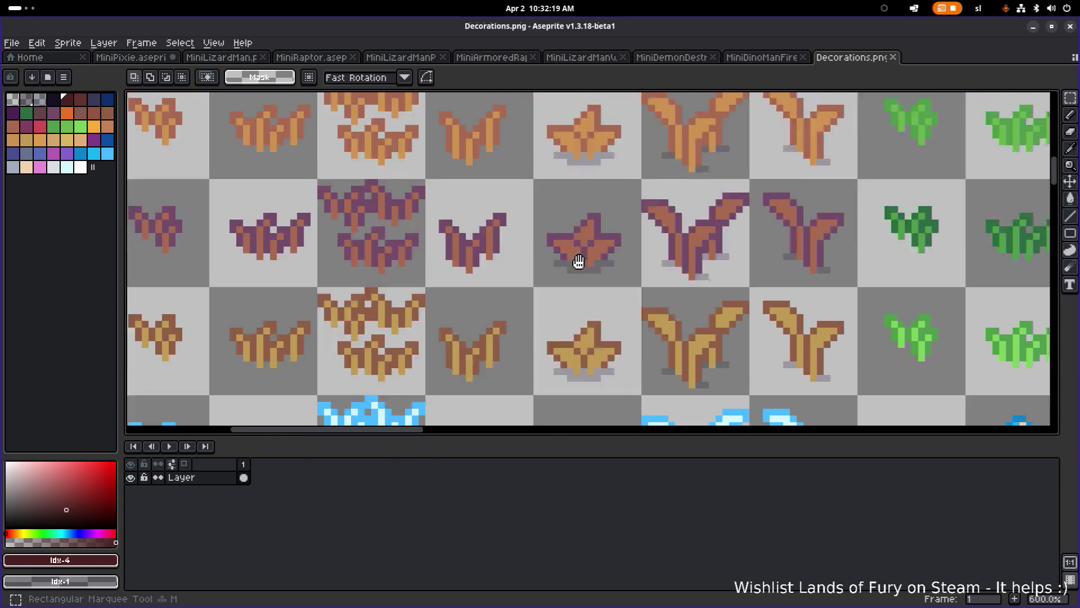
{"action": "left_click", "coordinate": [265, 281]}
{"action": "scroll", "coordinate": [292, 253], "scroll_direction": "down", "scroll_amount": 4}
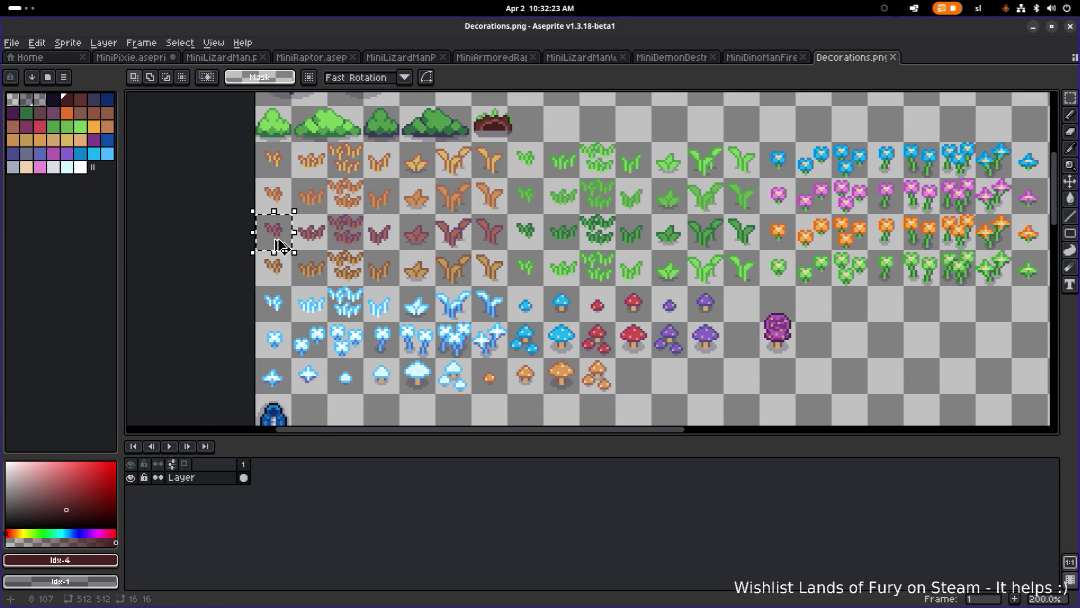
{"action": "mouse_move", "coordinate": [272, 241]}
{"action": "left_mouse_down"}
{"action": "mouse_move", "coordinate": [730, 412]}
{"action": "mouse_move", "coordinate": [677, 386]}
{"action": "mouse_move", "coordinate": [793, 254]}
{"action": "mouse_move", "coordinate": [656, 285]}
{"action": "mouse_move", "coordinate": [400, 294]}
{"action": "mouse_move", "coordinate": [441, 293]}
{"action": "left_mouse_up"}
Step: Drop the plant copy and paint a widened brown base with the Pencil
{"action": "scroll", "coordinate": [505, 293], "scroll_direction": "up", "scroll_amount": 2}
{"action": "scroll", "coordinate": [505, 294], "scroll_direction": "up", "scroll_amount": 1}
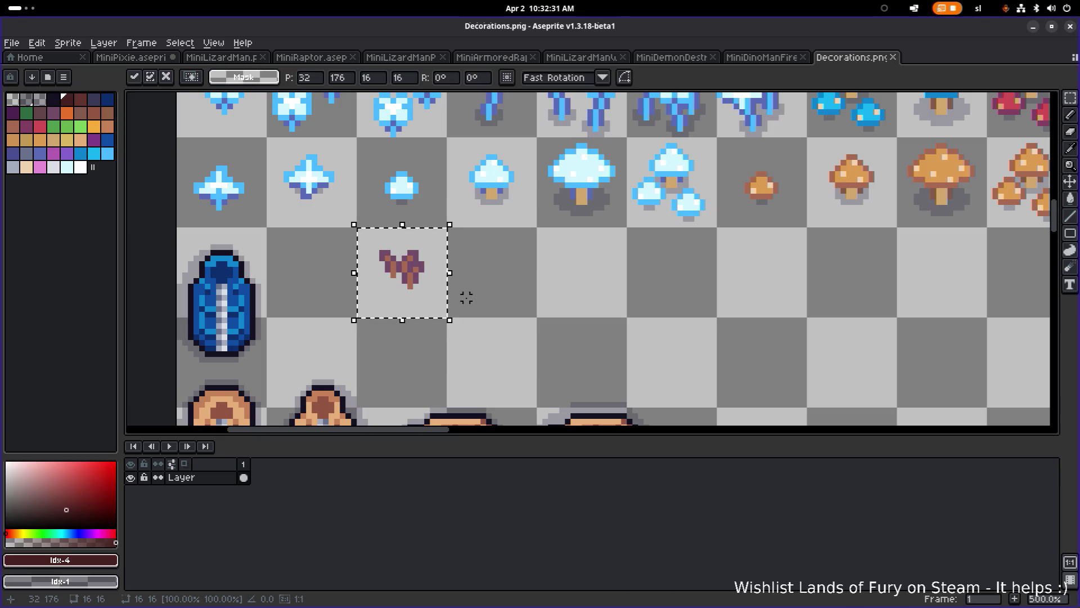
{"action": "scroll", "coordinate": [465, 299], "scroll_direction": "up", "scroll_amount": 7}
{"action": "left_click", "coordinate": [656, 274]}
{"action": "scroll", "coordinate": [709, 248], "scroll_direction": "down", "scroll_amount": 5}
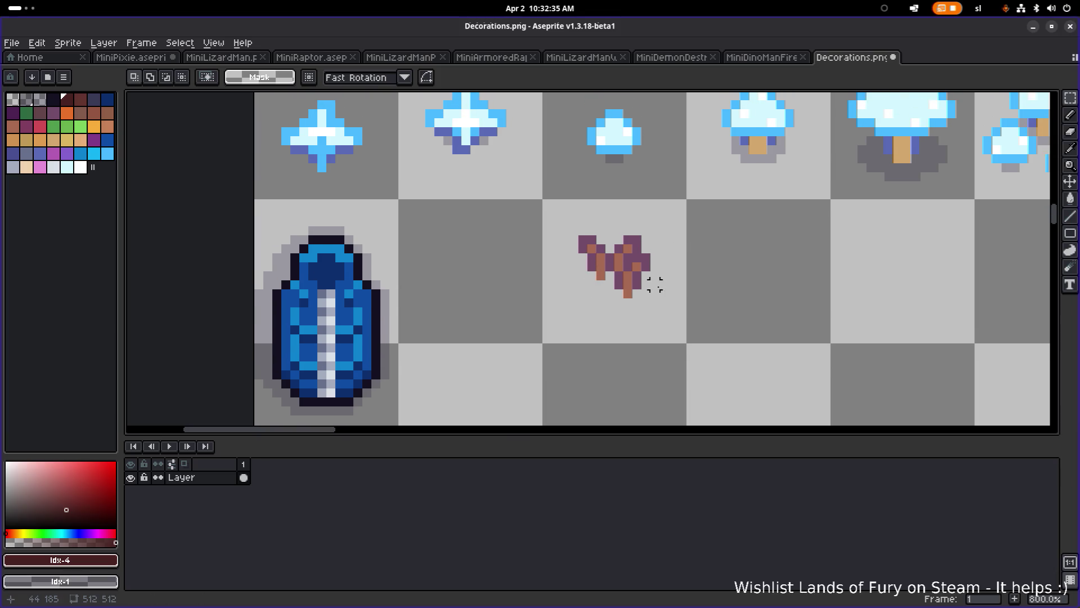
{"action": "scroll", "coordinate": [654, 284], "scroll_direction": "up", "scroll_amount": 5}
{"action": "key", "text": "b"}
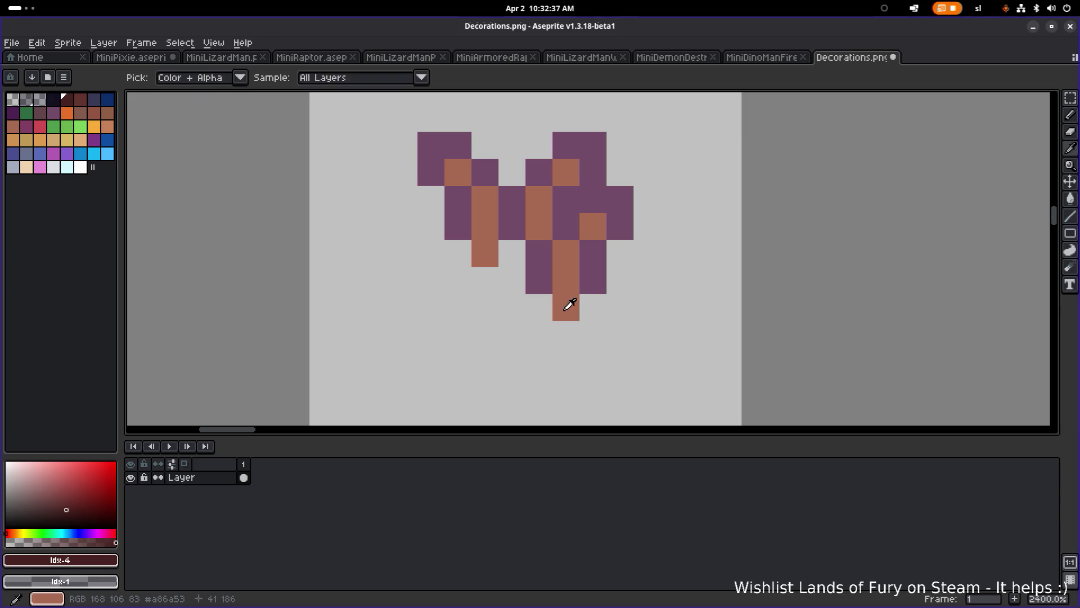
{"action": "left_click", "coordinate": [564, 306], "text": "alt"}
{"action": "left_click", "coordinate": [528, 306]}
{"action": "left_click_drag", "start_coordinate": [512, 281], "coordinate": [525, 282]}
{"action": "left_click", "coordinate": [484, 307]}
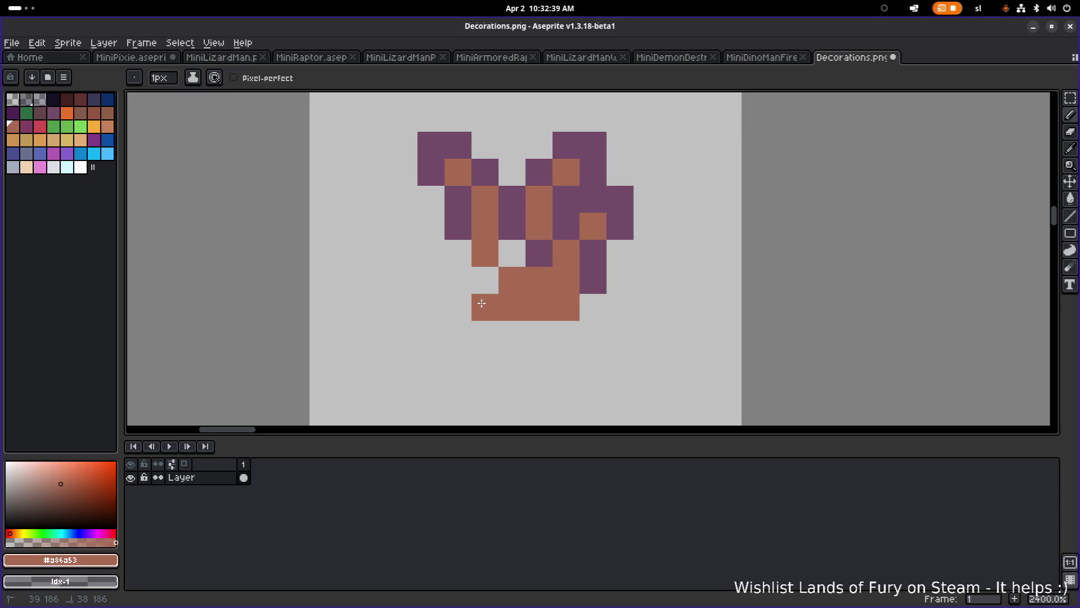
{"action": "left_click", "coordinate": [592, 306]}
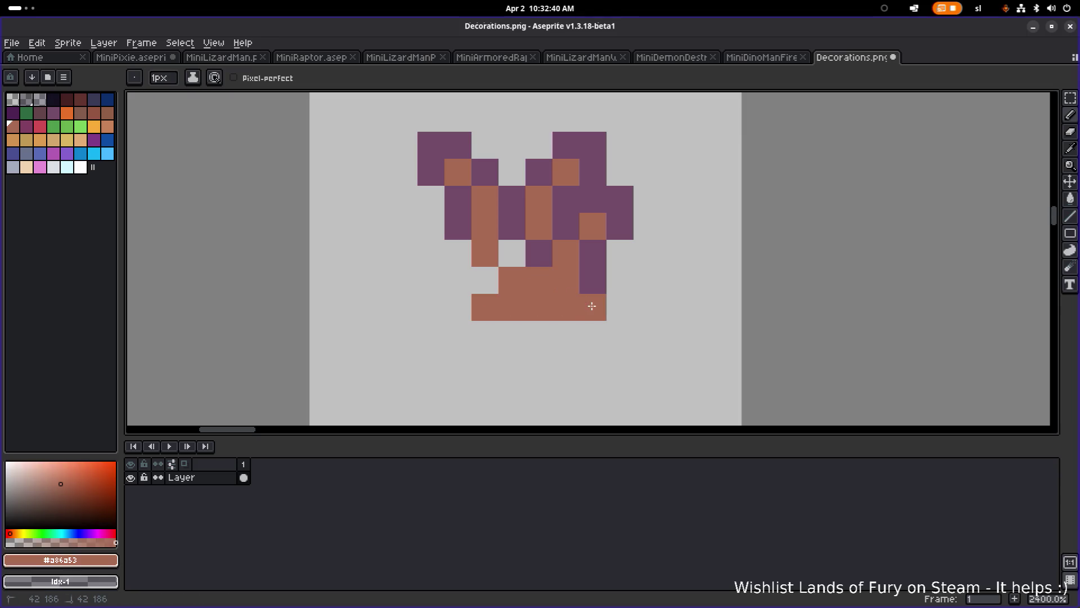
Step: Add a purple outline around the base and erase the leaves above the mound
{"action": "left_click", "coordinate": [548, 251], "text": "alt"}
{"action": "left_click", "coordinate": [512, 253]}
{"action": "left_click", "coordinate": [491, 277]}
{"action": "left_click", "coordinate": [485, 307]}
{"action": "left_click", "coordinate": [458, 303]}
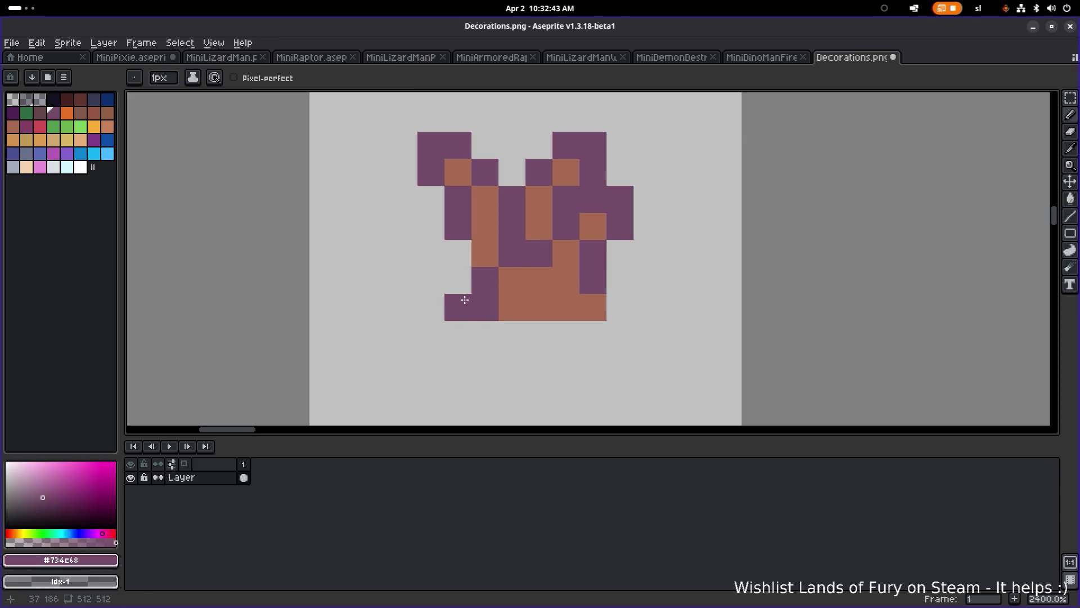
{"action": "left_click", "coordinate": [567, 253]}
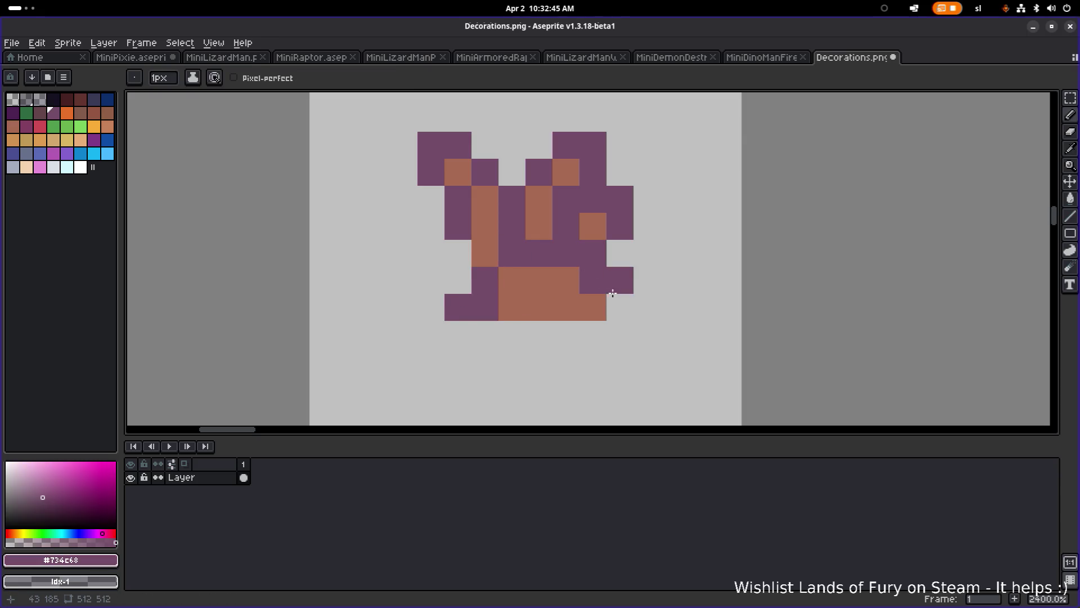
{"action": "left_click", "coordinate": [619, 307]}
{"action": "key", "text": "e"}
{"action": "mouse_move", "coordinate": [482, 217]}
{"action": "left_mouse_down"}
{"action": "mouse_move", "coordinate": [593, 248]}
{"action": "mouse_move", "coordinate": [619, 197]}
{"action": "mouse_move", "coordinate": [566, 146]}
{"action": "mouse_move", "coordinate": [619, 145]}
{"action": "mouse_move", "coordinate": [458, 145]}
{"action": "left_mouse_up"}
{"action": "scroll", "coordinate": [621, 225], "scroll_direction": "down", "scroll_amount": 9}
Step: Move to the green grass plants and pick up the existing grey shadow colour
{"action": "scroll", "coordinate": [632, 214], "scroll_direction": "up", "scroll_amount": 8}
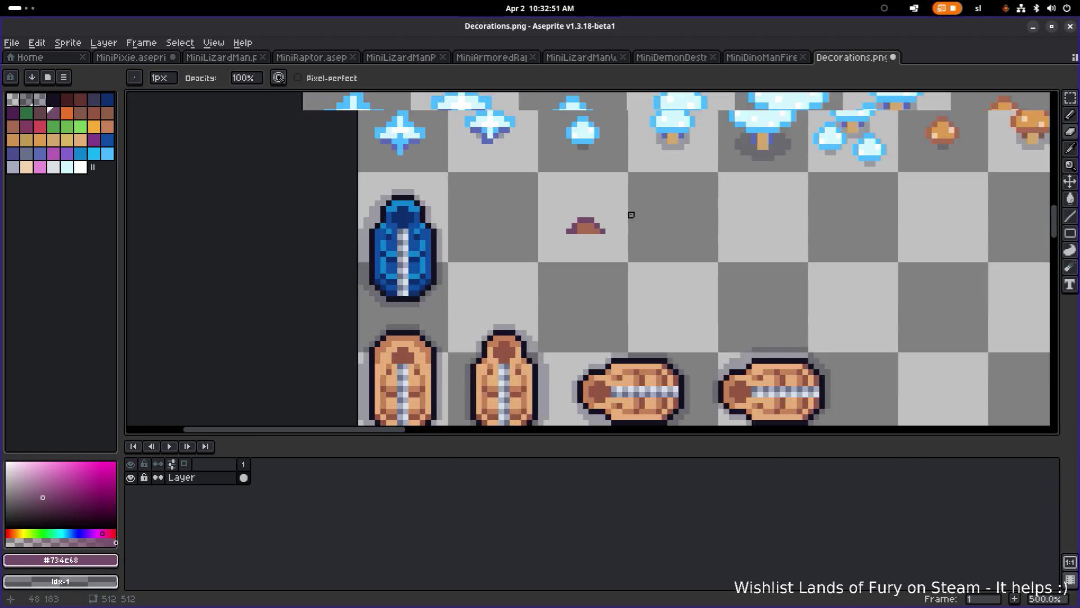
{"action": "scroll", "coordinate": [561, 276], "scroll_direction": "down", "scroll_amount": 9}
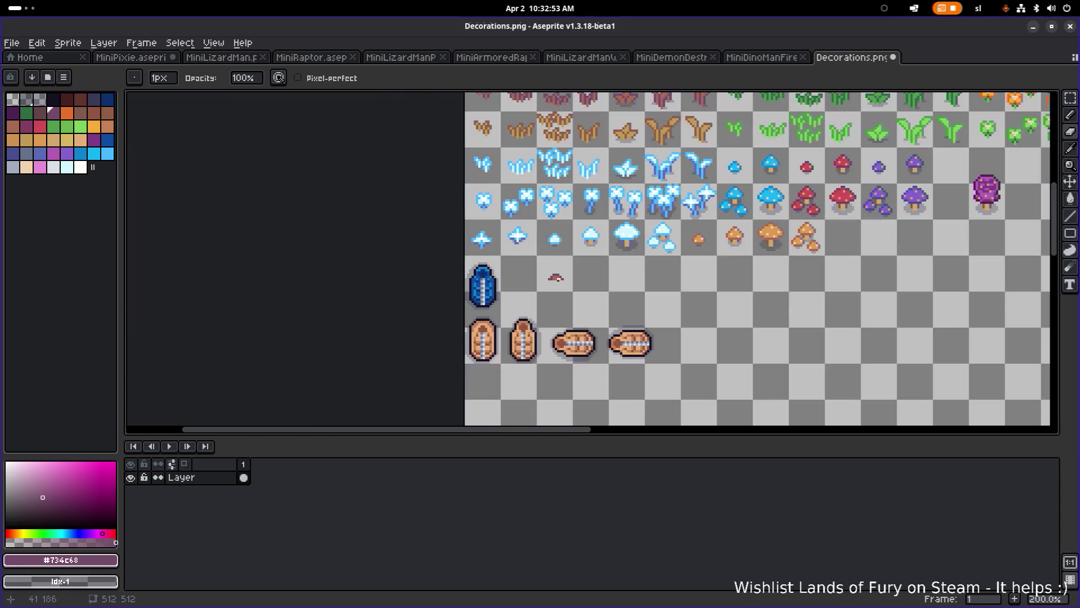
{"action": "scroll", "coordinate": [572, 239], "scroll_direction": "up", "scroll_amount": 3}
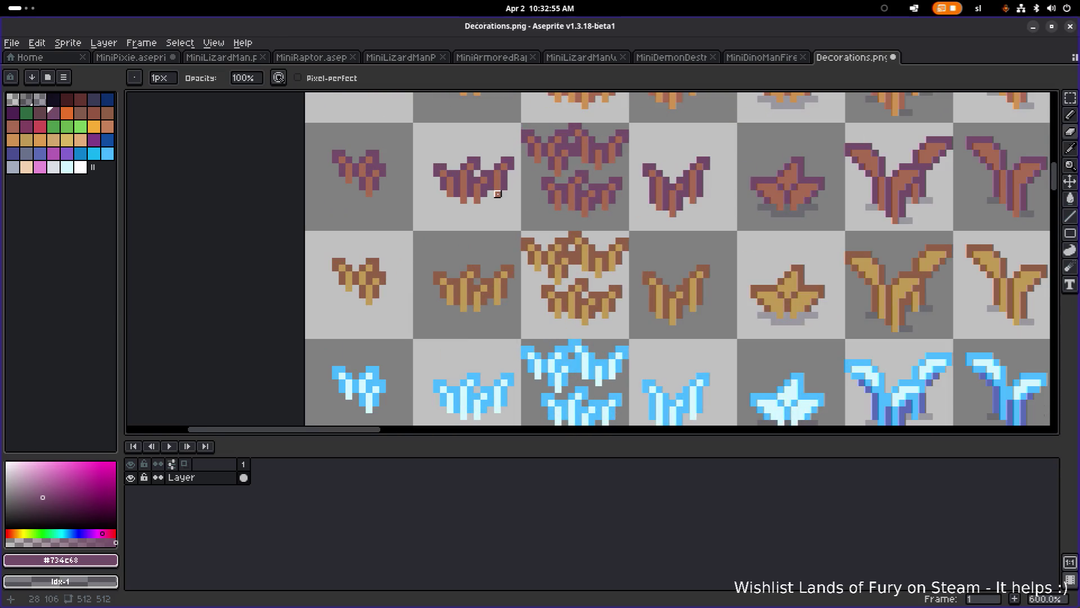
{"action": "left_click_drag", "start_coordinate": [618, 201], "coordinate": [449, 344]}
{"action": "mouse_move", "coordinate": [591, 306]}
{"action": "left_mouse_down"}
{"action": "mouse_move", "coordinate": [468, 304]}
{"action": "mouse_move", "coordinate": [381, 338]}
{"action": "left_mouse_up"}
{"action": "left_click_drag", "start_coordinate": [627, 285], "coordinate": [348, 214]}
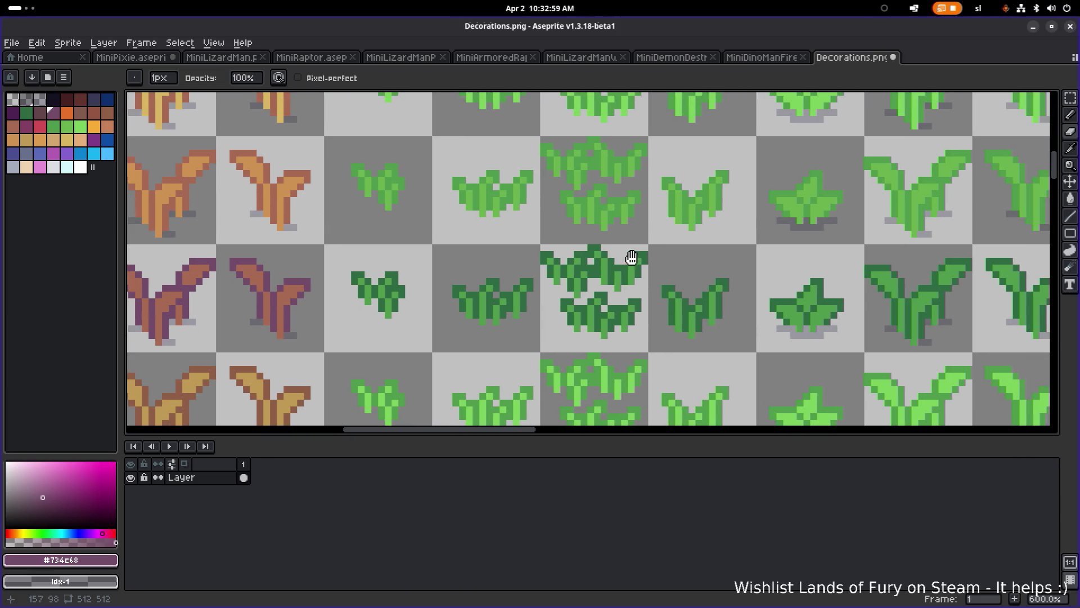
{"action": "left_click_drag", "start_coordinate": [632, 262], "coordinate": [461, 230]}
{"action": "scroll", "coordinate": [461, 230], "scroll_direction": "down", "scroll_amount": 3}
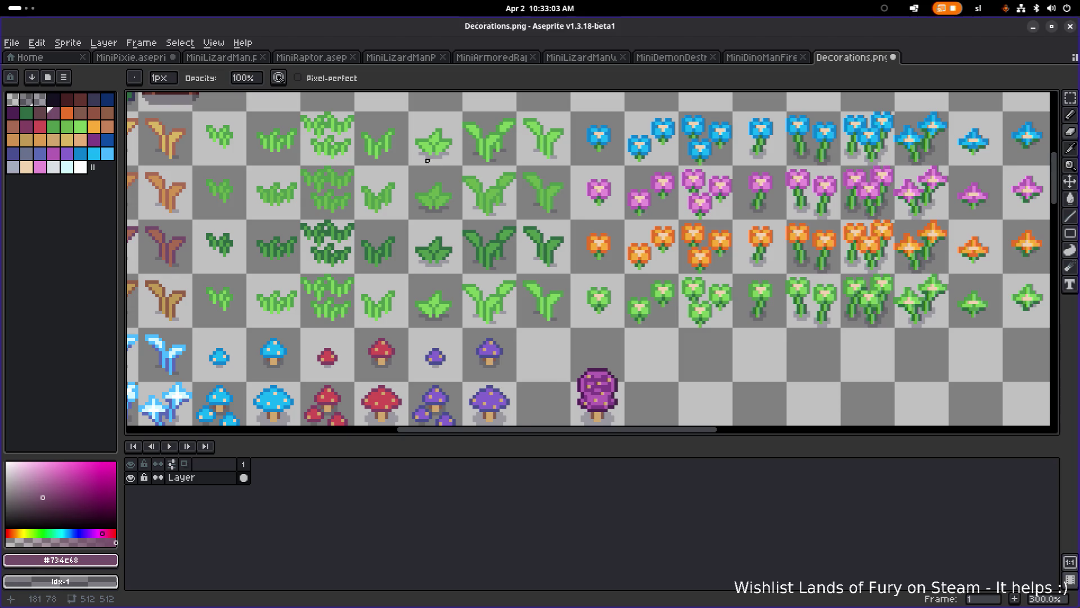
{"action": "left_click_drag", "start_coordinate": [427, 161], "coordinate": [508, 196]}
{"action": "scroll", "coordinate": [499, 186], "scroll_direction": "up", "scroll_amount": 7}
{"action": "scroll", "coordinate": [533, 203], "scroll_direction": "down", "scroll_amount": 9}
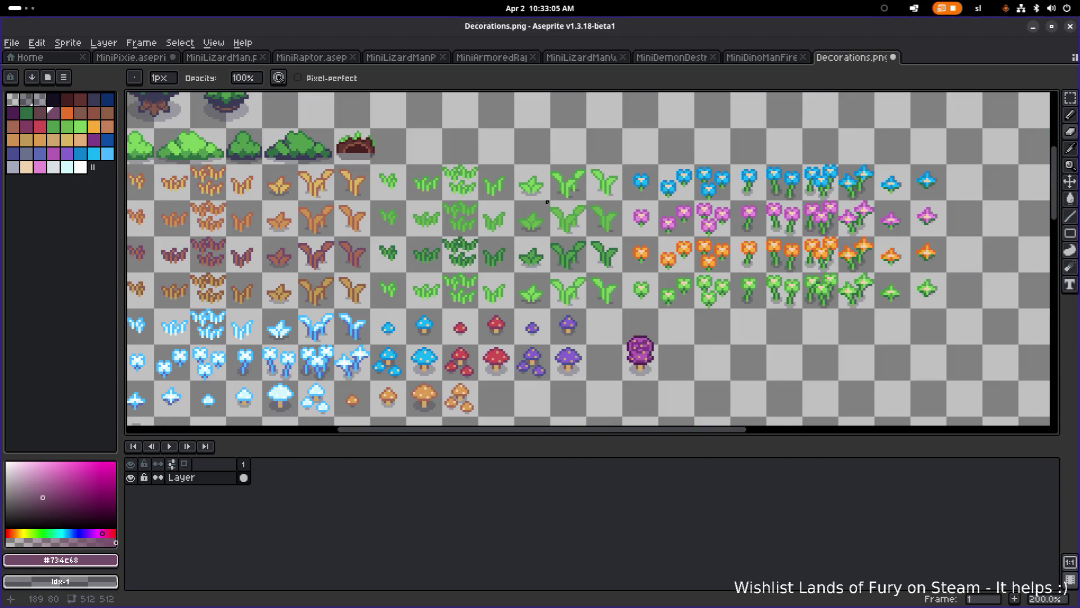
{"action": "scroll", "coordinate": [530, 186], "scroll_direction": "up", "scroll_amount": 8}
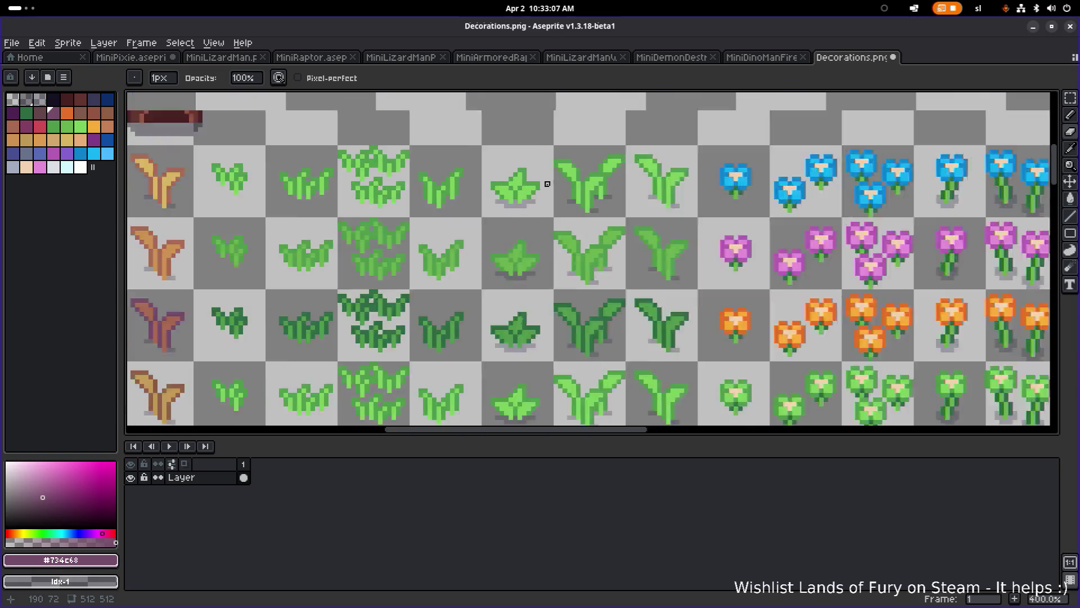
{"action": "left_click", "coordinate": [466, 216], "text": "alt"}
{"action": "left_click_drag", "start_coordinate": [465, 216], "coordinate": [878, 228]}
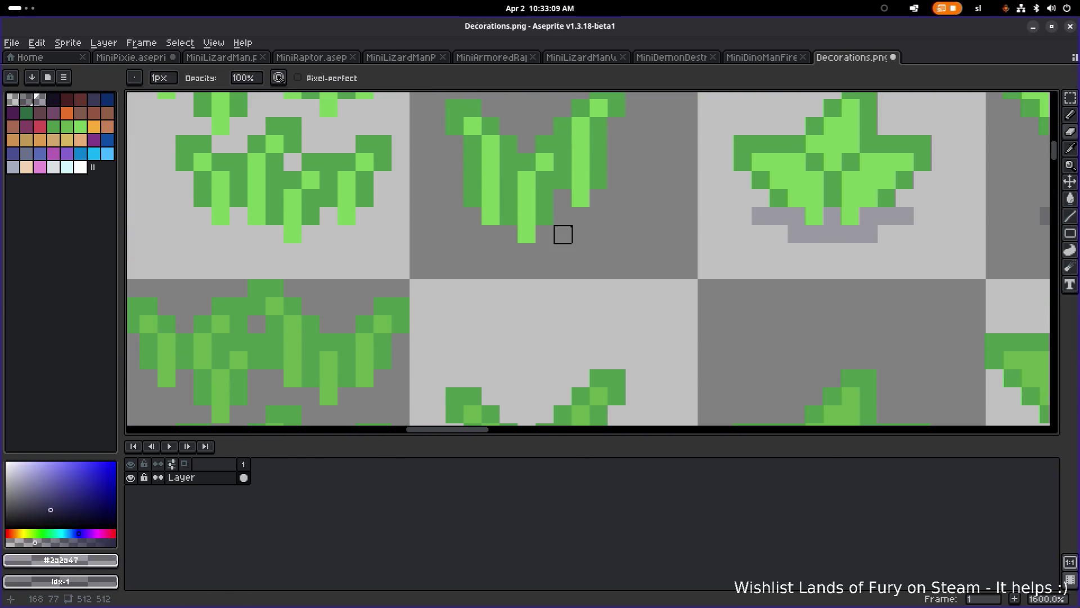
Step: Paint grey shadow pixels beneath and beside the grass plant's base
{"action": "left_click", "coordinate": [472, 216]}
{"action": "left_click", "coordinate": [491, 231]}
{"action": "left_click", "coordinate": [544, 234]}
{"action": "left_click", "coordinate": [599, 198]}
{"action": "left_click", "coordinate": [523, 252]}
{"action": "scroll", "coordinate": [583, 256], "scroll_direction": "down", "scroll_amount": 5}
{"action": "left_click_drag", "start_coordinate": [557, 256], "coordinate": [723, 264]}
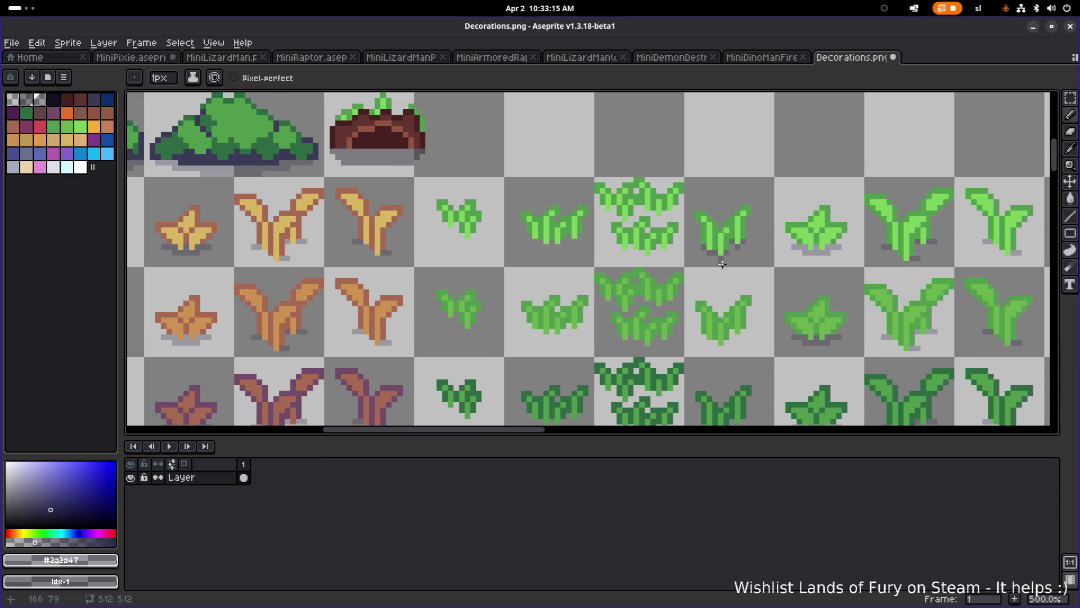
{"action": "scroll", "coordinate": [647, 252], "scroll_direction": "up", "scroll_amount": 5}
Step: Paint grey shadow pixels beneath and to the right of the first grass plant
{"action": "left_click", "coordinate": [573, 260]}
{"action": "left_click", "coordinate": [591, 277]}
{"action": "left_click", "coordinate": [610, 259]}
{"action": "left_click", "coordinate": [627, 278]}
{"action": "left_click", "coordinate": [645, 278]}
{"action": "left_click", "coordinate": [663, 295]}
{"action": "left_click", "coordinate": [681, 278]}
{"action": "left_click", "coordinate": [717, 278]}
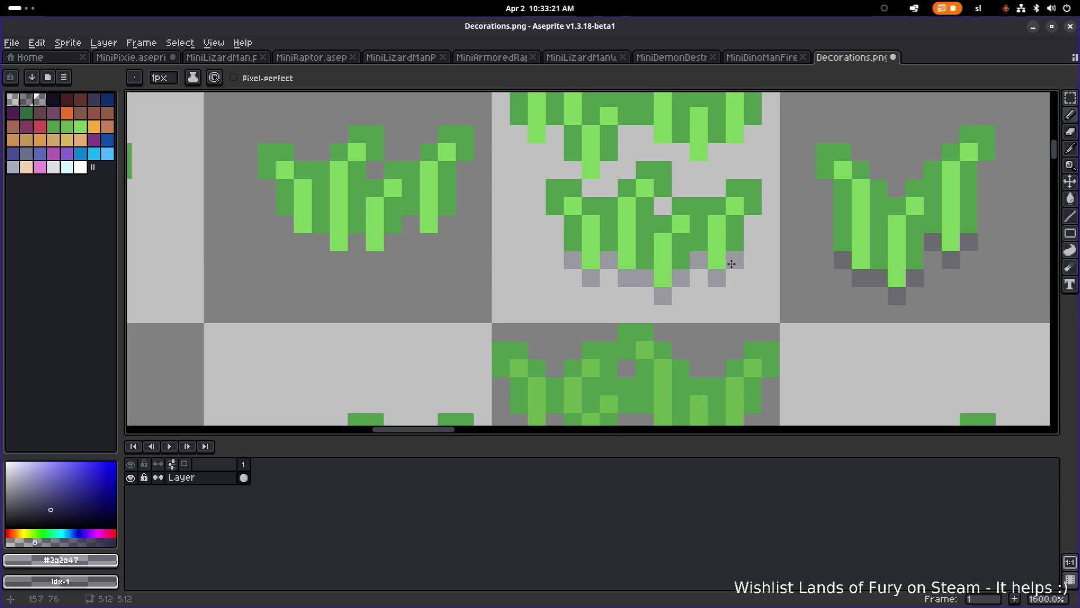
{"action": "left_click", "coordinate": [735, 260]}
{"action": "scroll", "coordinate": [721, 224], "scroll_direction": "down", "scroll_amount": 5}
{"action": "scroll", "coordinate": [722, 223], "scroll_direction": "up", "scroll_amount": 6}
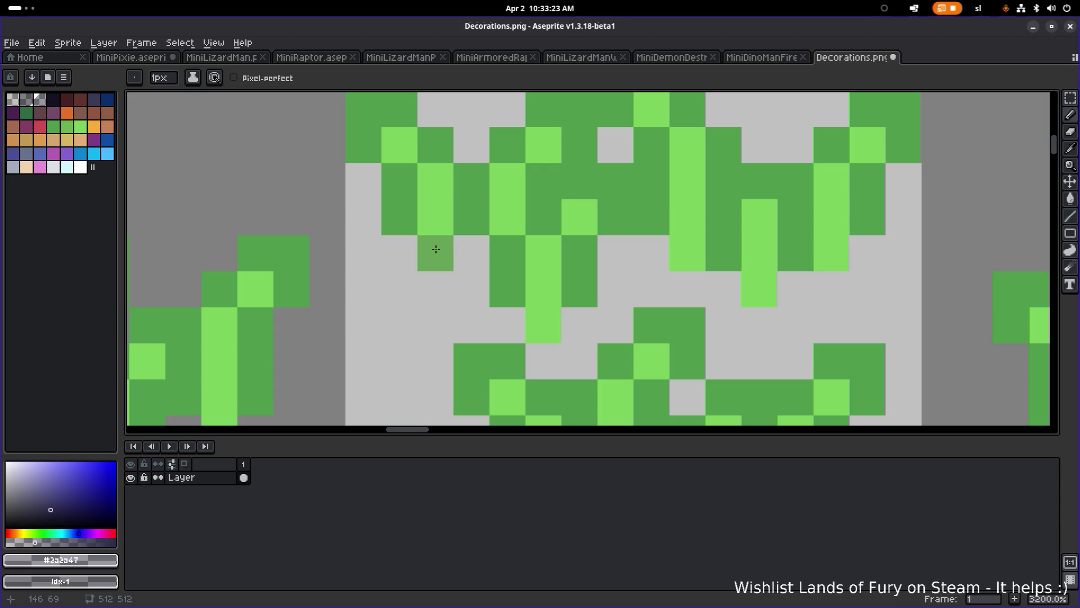
Step: Shade beneath the double grass clump with a run of grey pixels
{"action": "left_click", "coordinate": [405, 251]}
{"action": "left_click", "coordinate": [472, 254]}
{"action": "left_click", "coordinate": [472, 289]}
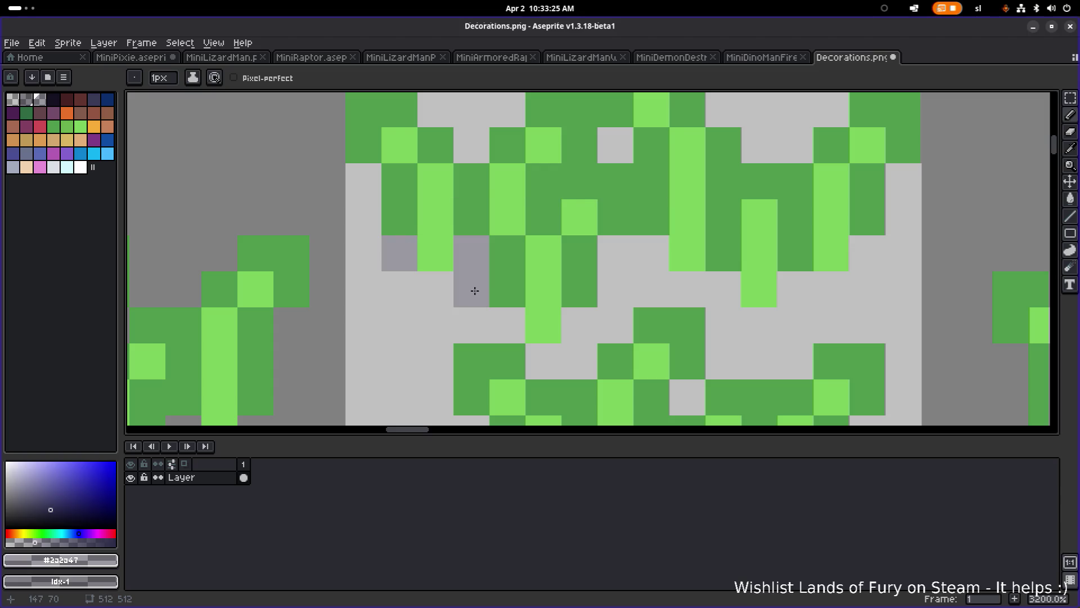
{"action": "left_click", "coordinate": [503, 317]}
{"action": "left_click", "coordinate": [545, 349]}
{"action": "left_click", "coordinate": [573, 321]}
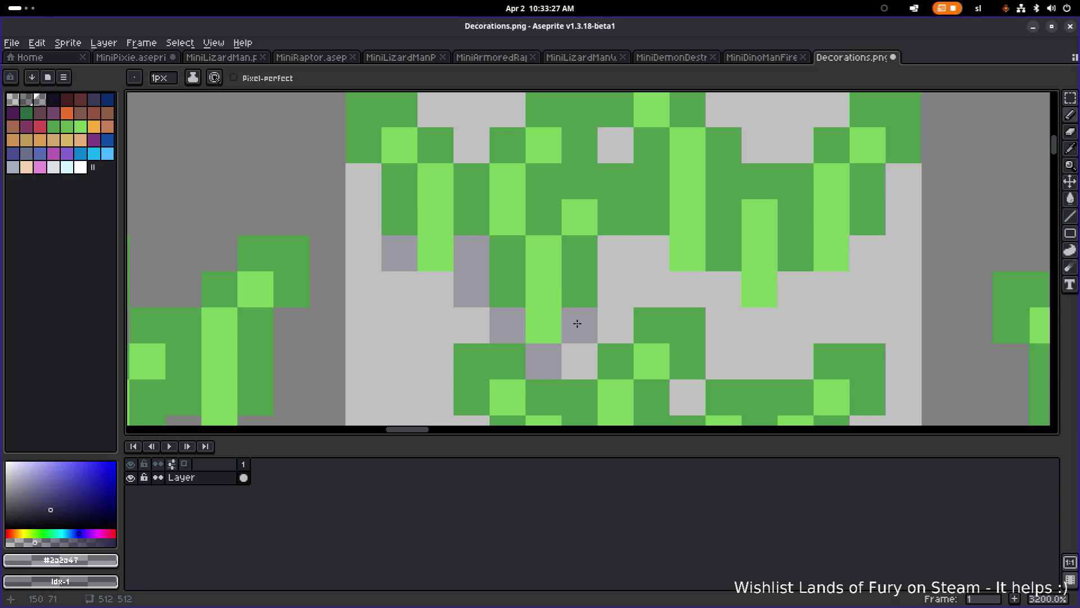
{"action": "left_click", "coordinate": [644, 253]}
{"action": "left_click", "coordinate": [681, 285]}
{"action": "left_click", "coordinate": [719, 284]}
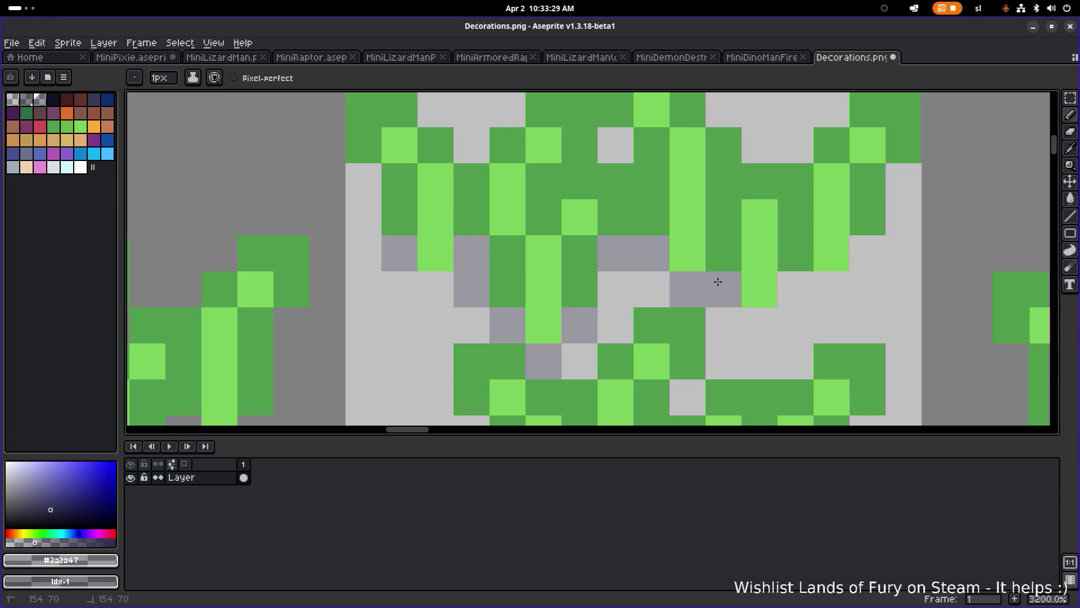
{"action": "left_click", "coordinate": [759, 321]}
{"action": "left_click", "coordinate": [796, 290]}
{"action": "left_click", "coordinate": [832, 289]}
{"action": "left_click", "coordinate": [868, 254]}
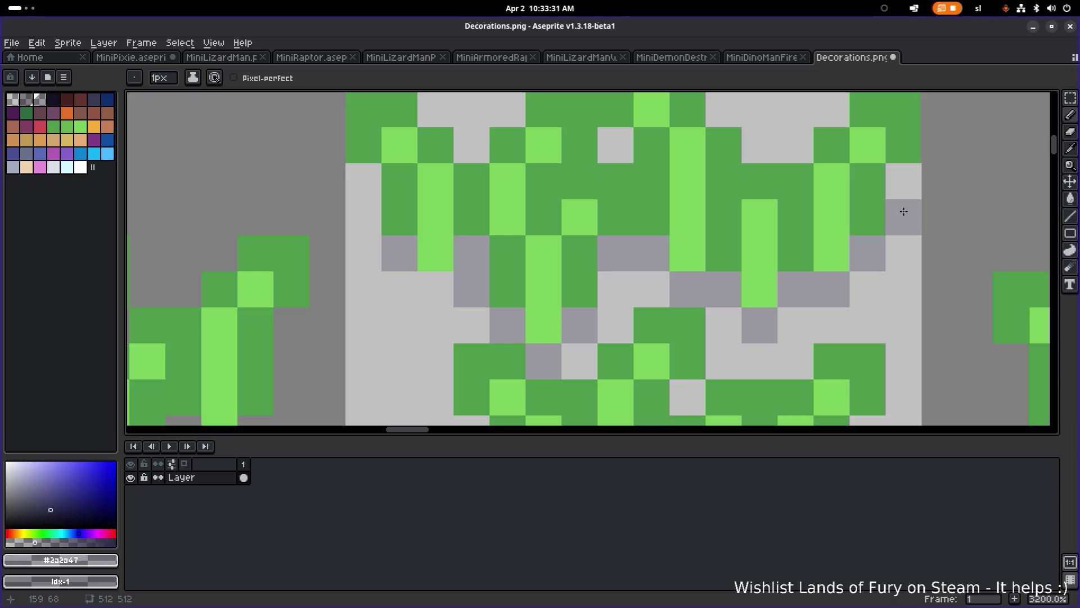
{"action": "scroll", "coordinate": [903, 176], "scroll_direction": "down", "scroll_amount": 5}
{"action": "scroll", "coordinate": [905, 185], "scroll_direction": "up", "scroll_amount": 3}
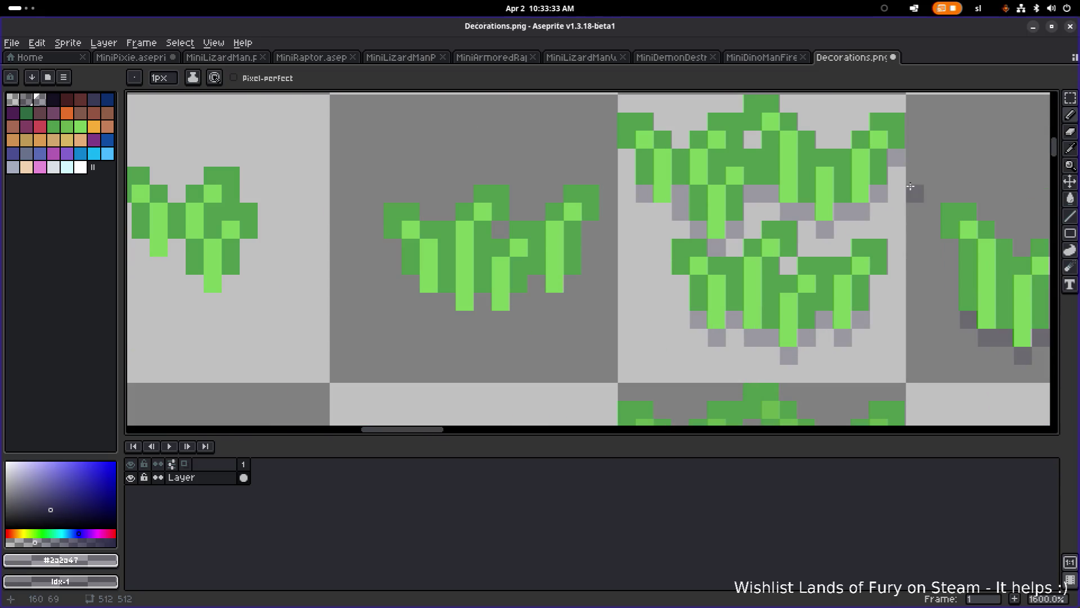
Step: Add a grey shadow fringe of pixels beneath the grass tips
{"action": "key", "text": "e"}
{"action": "scroll", "coordinate": [769, 198], "scroll_direction": "down", "scroll_amount": 3}
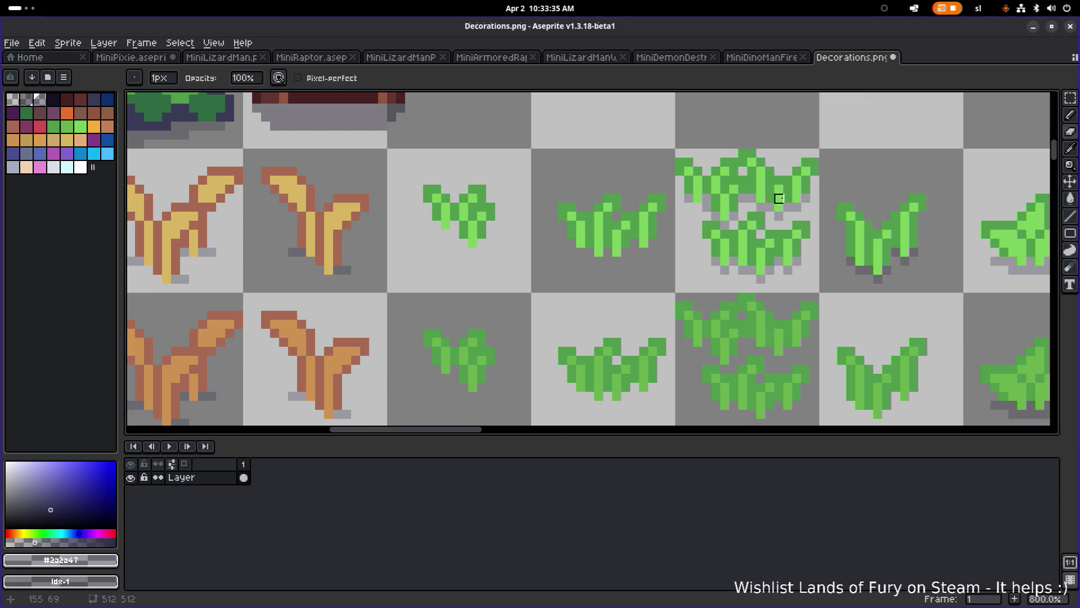
{"action": "scroll", "coordinate": [791, 198], "scroll_direction": "right", "scroll_amount": 2}
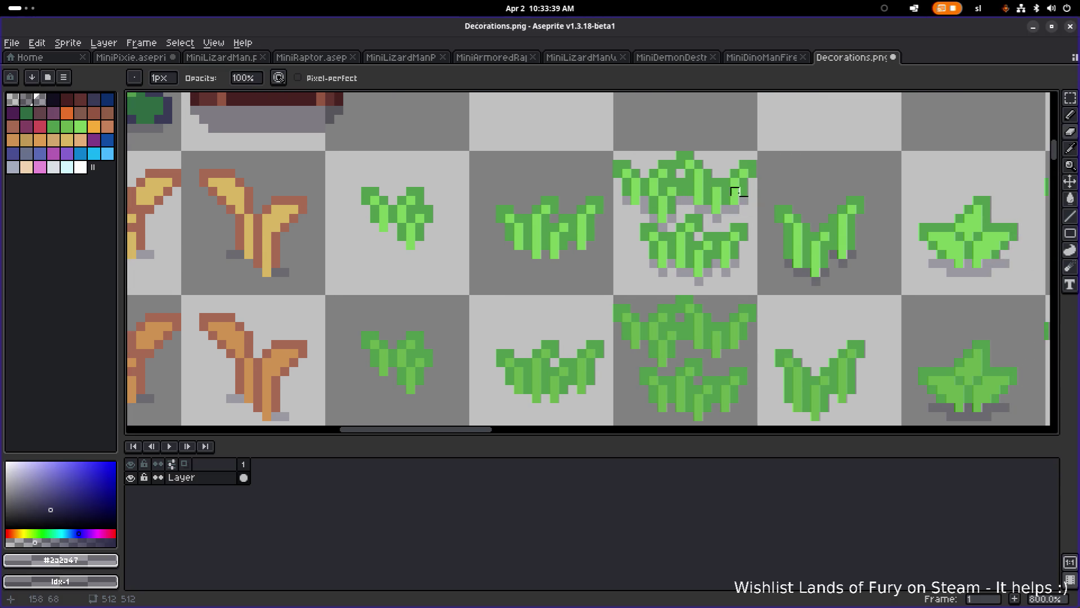
{"action": "scroll", "coordinate": [563, 245], "scroll_direction": "up", "scroll_amount": 5}
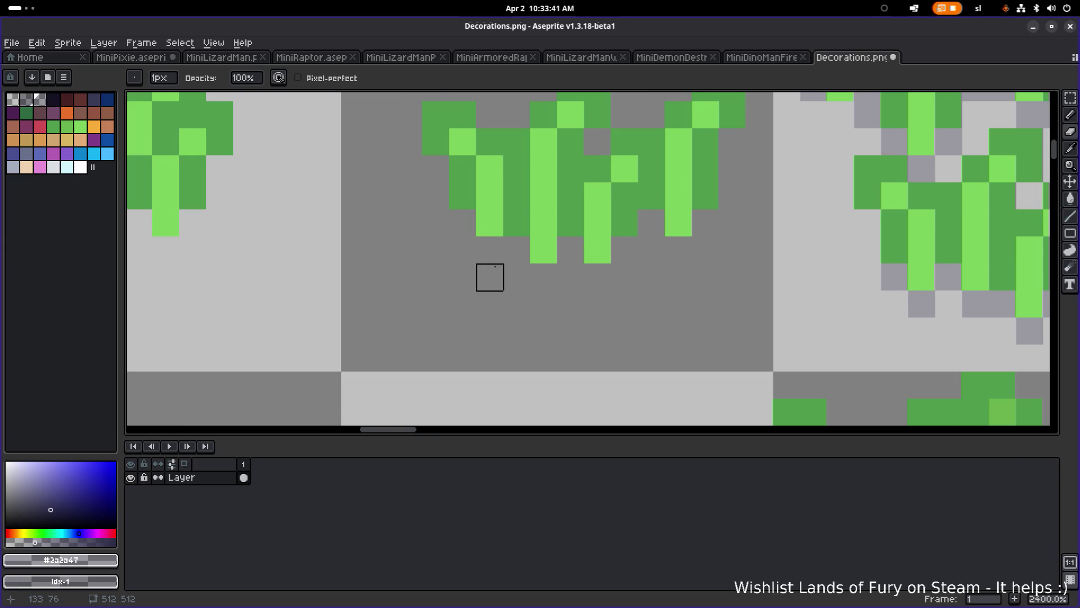
{"action": "key", "text": "b"}
{"action": "left_click_drag", "start_coordinate": [489, 245], "coordinate": [506, 248]}
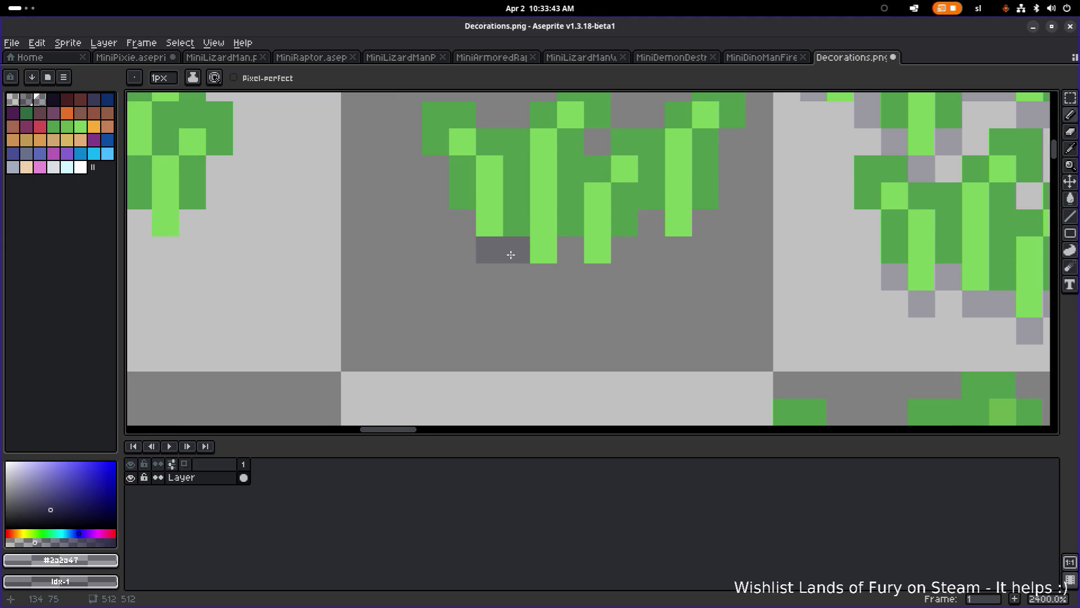
{"action": "left_click", "coordinate": [462, 223]}
{"action": "left_click", "coordinate": [543, 277]}
{"action": "left_click", "coordinate": [570, 250]}
{"action": "left_click", "coordinate": [589, 270]}
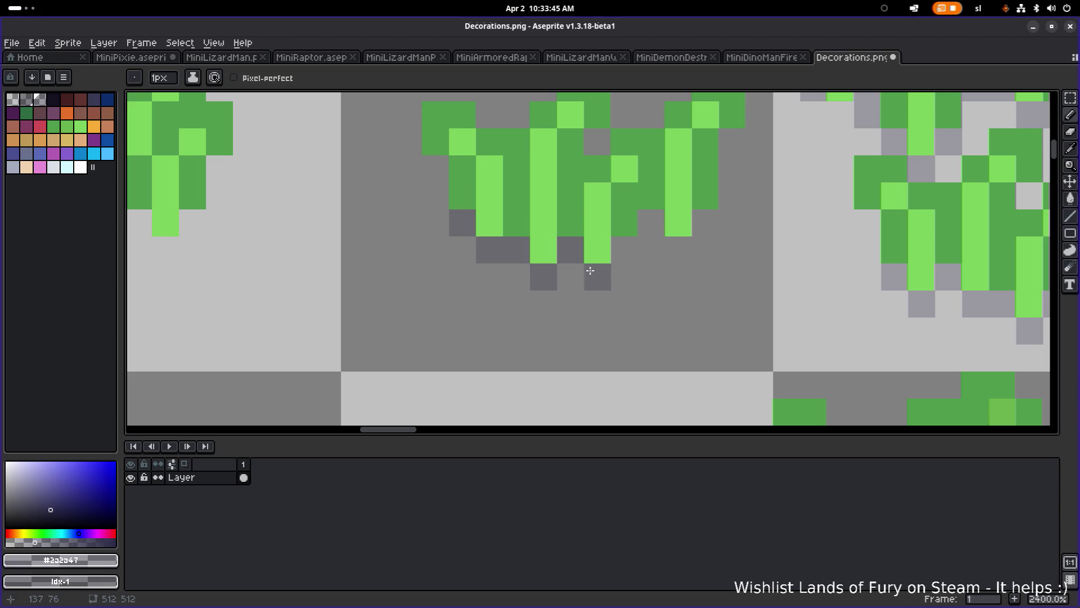
{"action": "left_click", "coordinate": [622, 248]}
{"action": "left_click", "coordinate": [651, 226]}
{"action": "left_click", "coordinate": [672, 245]}
{"action": "left_click", "coordinate": [703, 221]}
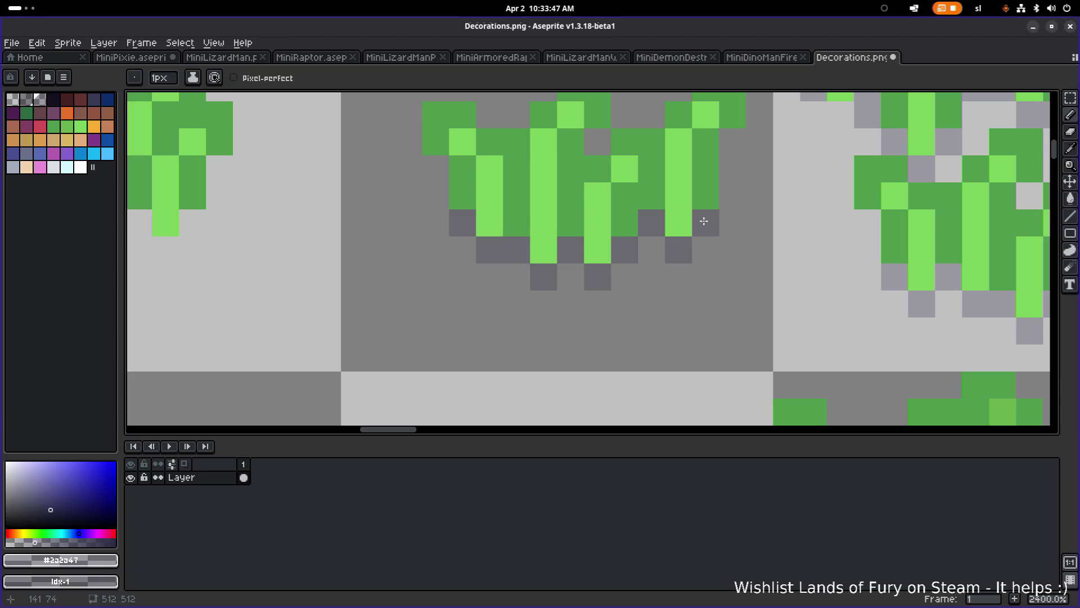
{"action": "scroll", "coordinate": [704, 221], "scroll_direction": "down", "scroll_amount": 3}
{"action": "scroll", "coordinate": [427, 205], "scroll_direction": "up", "scroll_amount": 4}
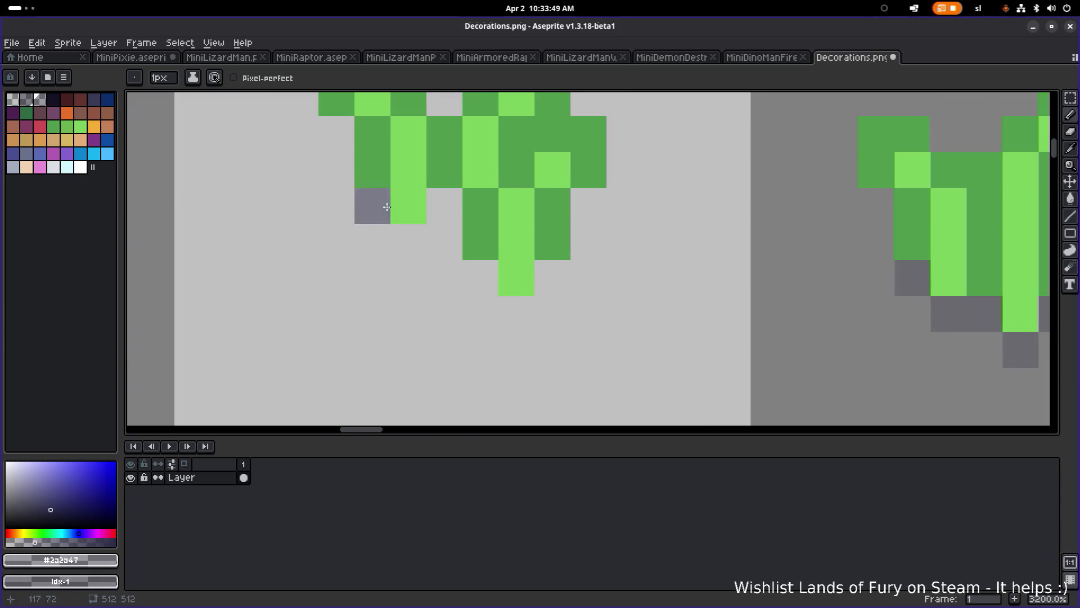
Step: Place four more grey shadow pixels below the remaining grass tips
{"action": "left_click", "coordinate": [372, 206]}
{"action": "left_click", "coordinate": [409, 242]}
{"action": "left_click", "coordinate": [445, 205]}
{"action": "left_click", "coordinate": [480, 278]}
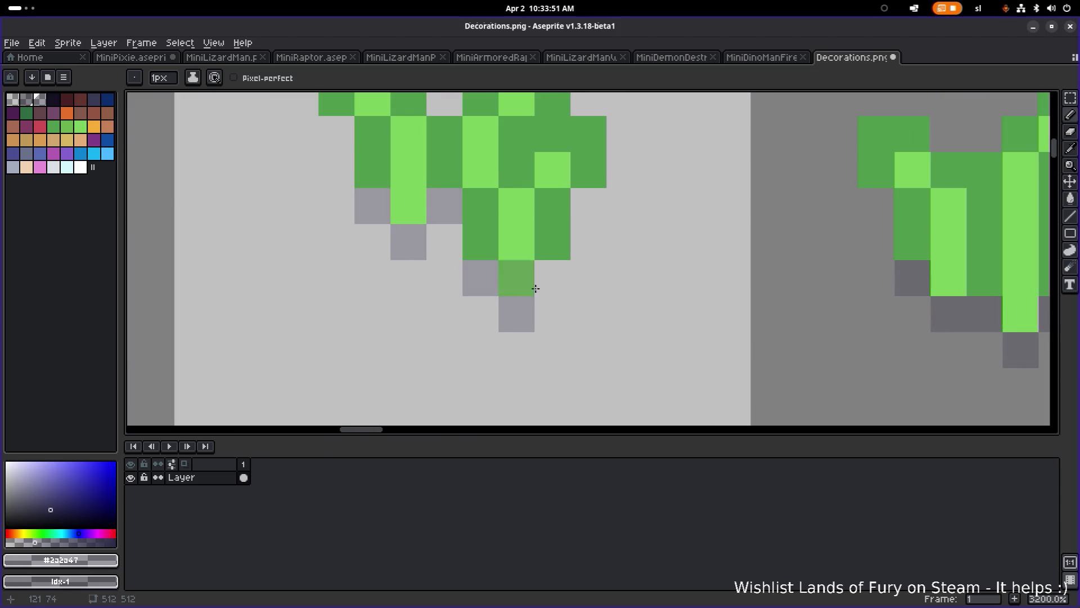
{"action": "scroll", "coordinate": [524, 300], "scroll_direction": "down", "scroll_amount": 6}
Step: Bring the flower columns into view and shade beside and under the first flower stem
{"action": "left_click_drag", "start_coordinate": [585, 280], "coordinate": [403, 275]}
{"action": "scroll", "coordinate": [421, 293], "scroll_direction": "up", "scroll_amount": 7}
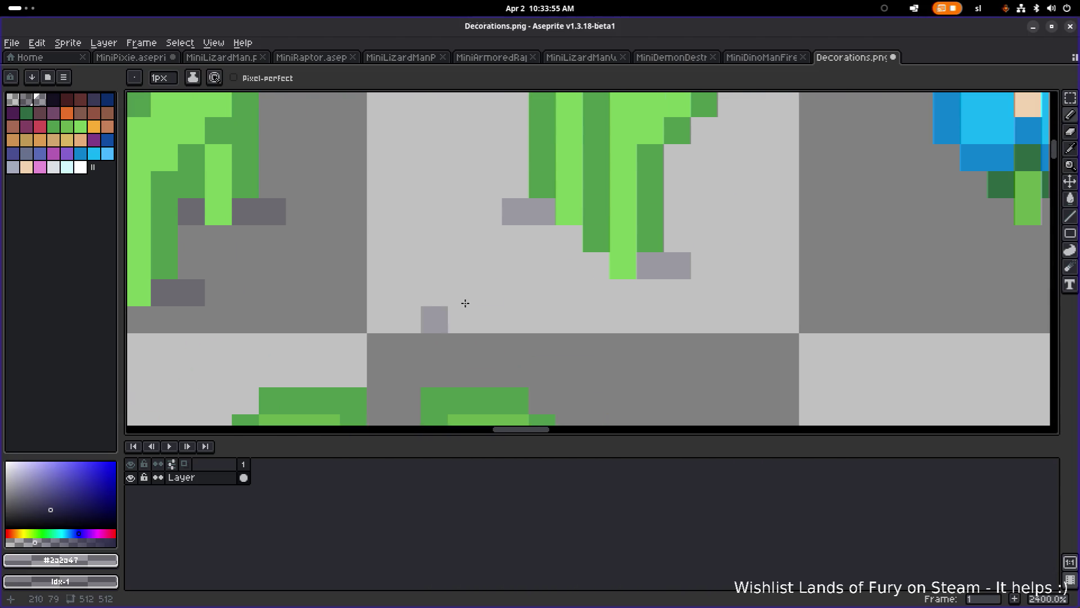
{"action": "scroll", "coordinate": [667, 286], "scroll_direction": "down", "scroll_amount": 7}
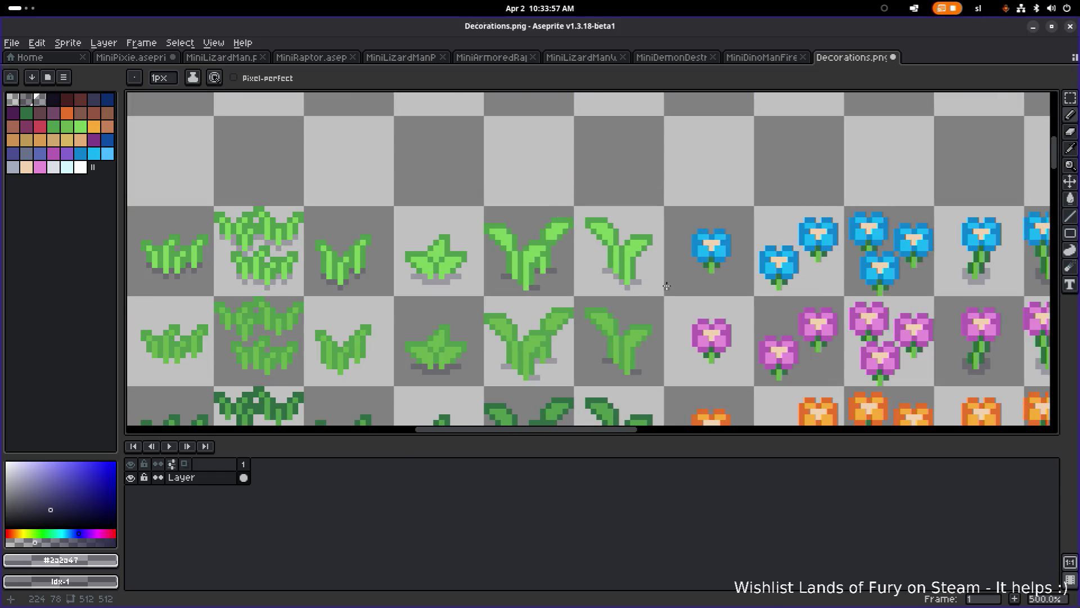
{"action": "scroll", "coordinate": [667, 286], "scroll_direction": "down", "scroll_amount": 2}
{"action": "left_click_drag", "start_coordinate": [662, 292], "coordinate": [371, 274]}
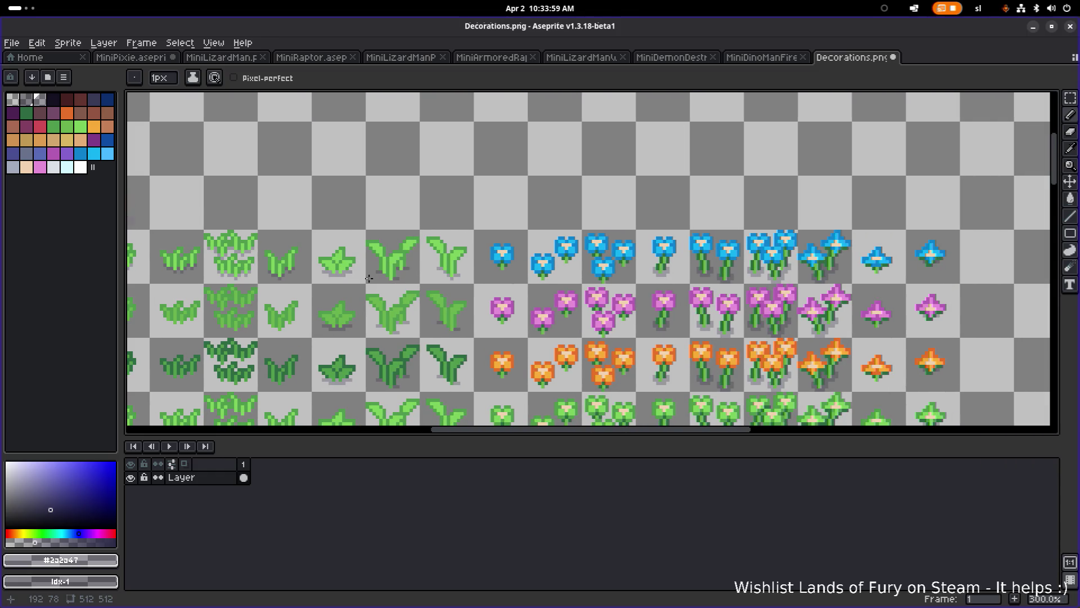
{"action": "scroll", "coordinate": [495, 256], "scroll_direction": "up", "scroll_amount": 10}
{"action": "left_click", "coordinate": [550, 284]}
{"action": "left_click", "coordinate": [586, 320]}
{"action": "left_click", "coordinate": [618, 295]}
{"action": "scroll", "coordinate": [618, 295], "scroll_direction": "down", "scroll_amount": 5}
{"action": "scroll", "coordinate": [675, 289], "scroll_direction": "up", "scroll_amount": 4}
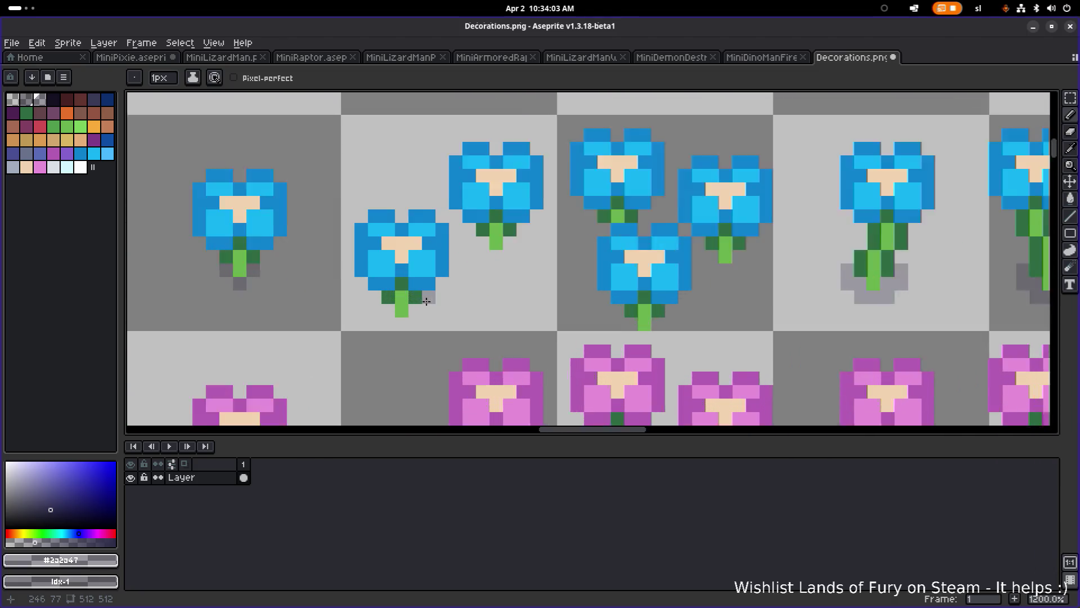
Step: Add grey shadow pixels around the next flower stems
{"action": "left_click", "coordinate": [374, 312]}
{"action": "left_click", "coordinate": [410, 312]}
{"action": "left_click", "coordinate": [501, 223]}
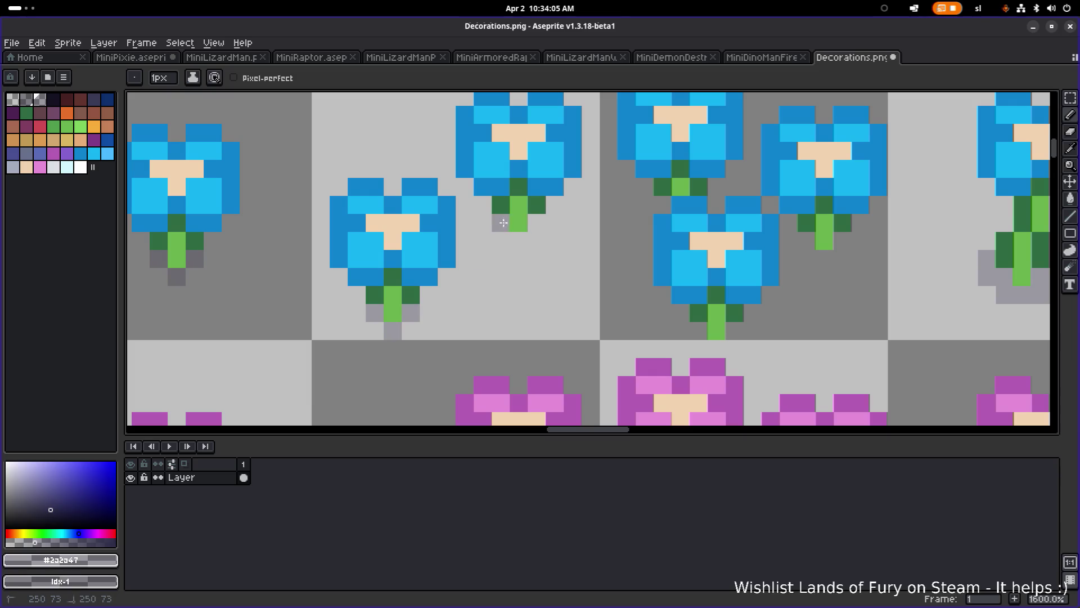
{"action": "left_click", "coordinate": [519, 241]}
{"action": "left_click", "coordinate": [537, 223]}
{"action": "scroll", "coordinate": [658, 200], "scroll_direction": "down", "scroll_amount": 5}
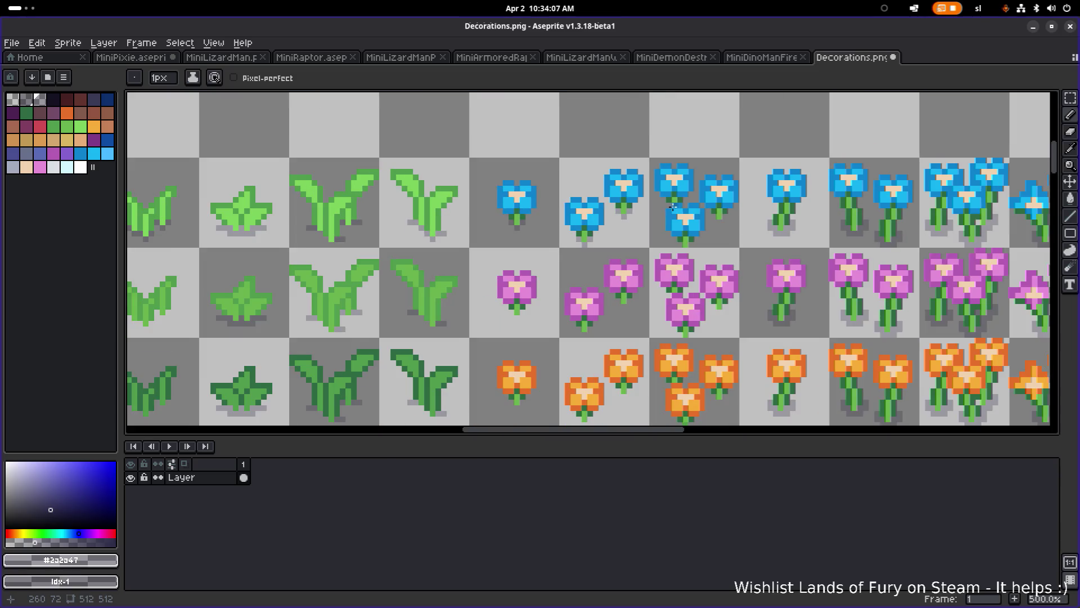
{"action": "scroll", "coordinate": [414, 238], "scroll_direction": "down", "scroll_amount": 1}
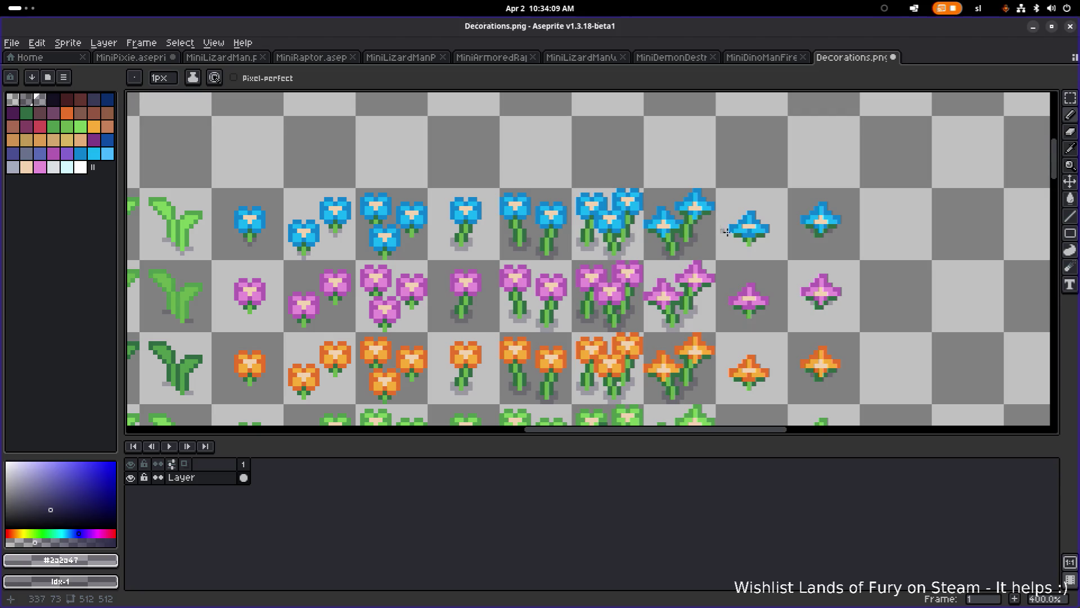
{"action": "scroll", "coordinate": [766, 239], "scroll_direction": "up", "scroll_amount": 6}
Step: Paint a diagonal grey shadow below a flower, then pan across the flower rows
{"action": "mouse_move", "coordinate": [699, 262]}
{"action": "left_mouse_down"}
{"action": "mouse_move", "coordinate": [736, 226]}
{"action": "mouse_move", "coordinate": [754, 226]}
{"action": "left_mouse_up"}
{"action": "scroll", "coordinate": [779, 229], "scroll_direction": "down", "scroll_amount": 1}
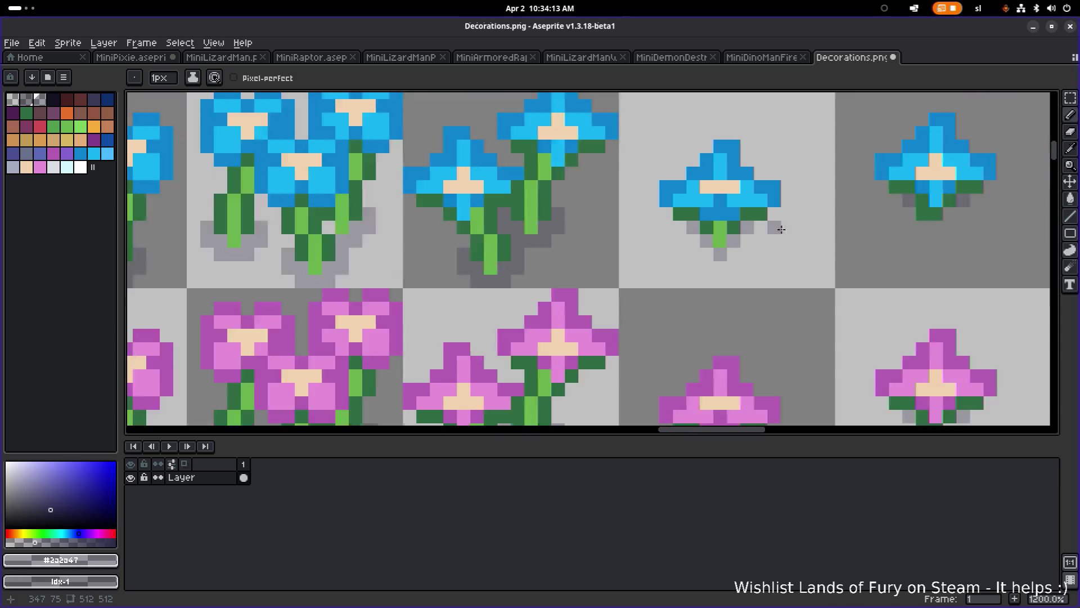
{"action": "scroll", "coordinate": [780, 229], "scroll_direction": "down", "scroll_amount": 5}
{"action": "scroll", "coordinate": [844, 219], "scroll_direction": "up", "scroll_amount": 4}
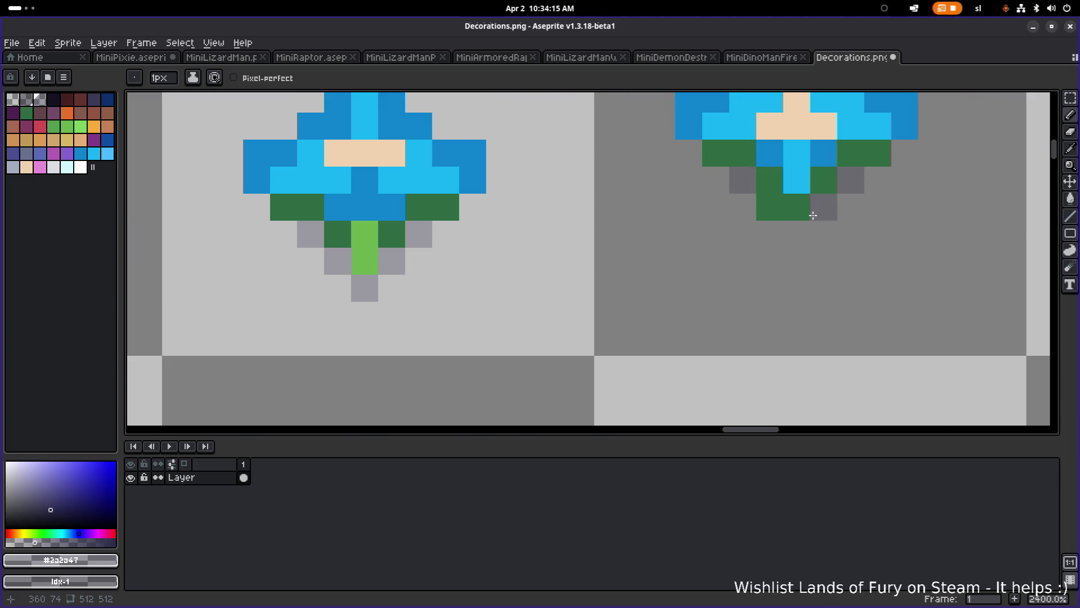
{"action": "scroll", "coordinate": [815, 217], "scroll_direction": "down", "scroll_amount": 4}
{"action": "scroll", "coordinate": [668, 230], "scroll_direction": "left", "scroll_amount": 3}
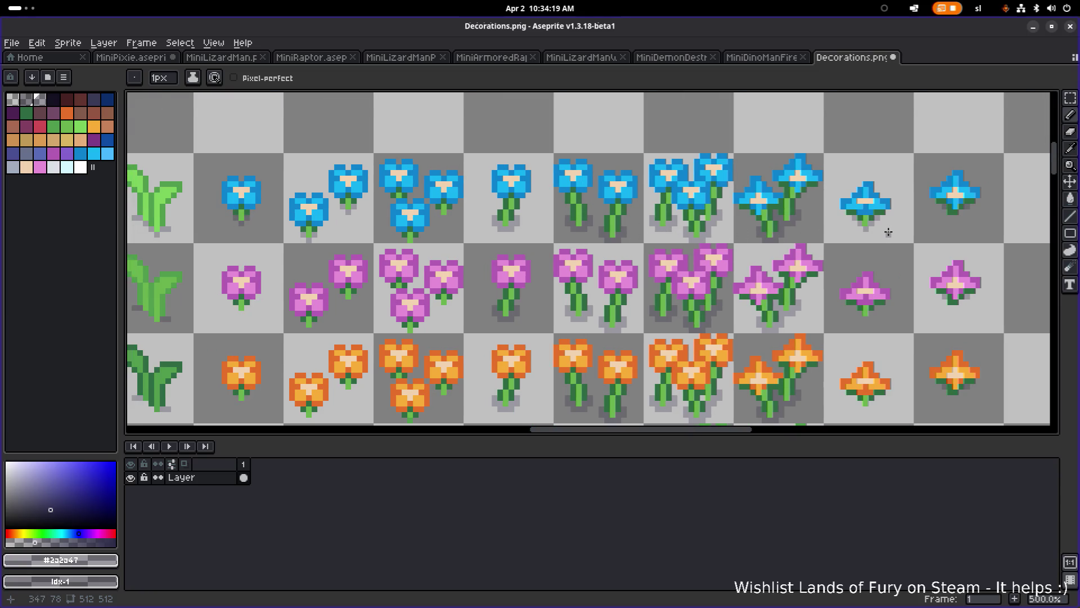
{"action": "scroll", "coordinate": [888, 232], "scroll_direction": "up", "scroll_amount": 7}
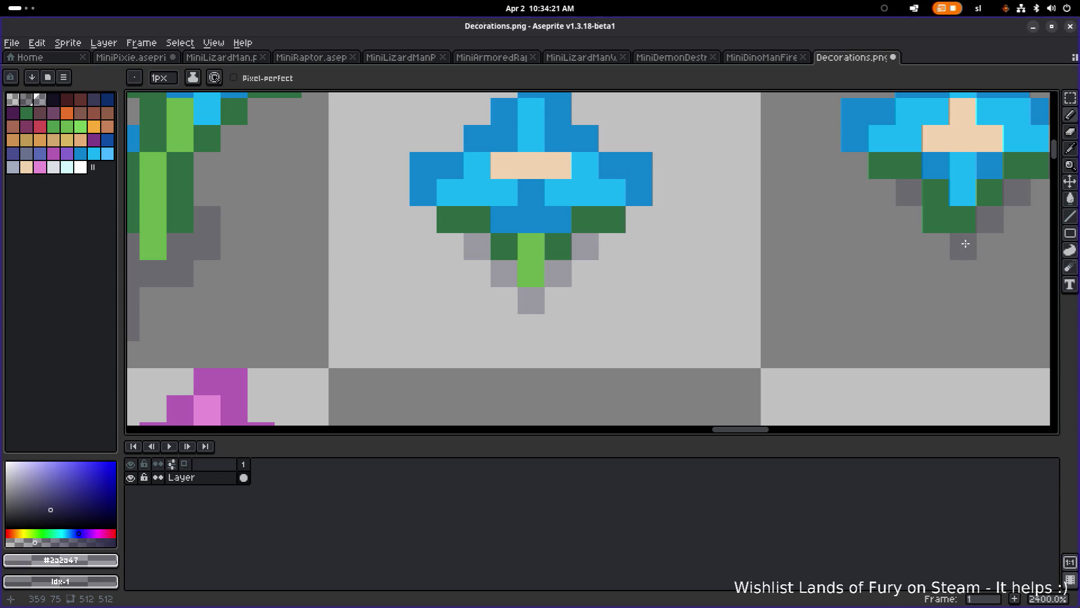
{"action": "scroll", "coordinate": [964, 242], "scroll_direction": "down", "scroll_amount": 6}
{"action": "left_click_drag", "start_coordinate": [635, 336], "coordinate": [665, 309]}
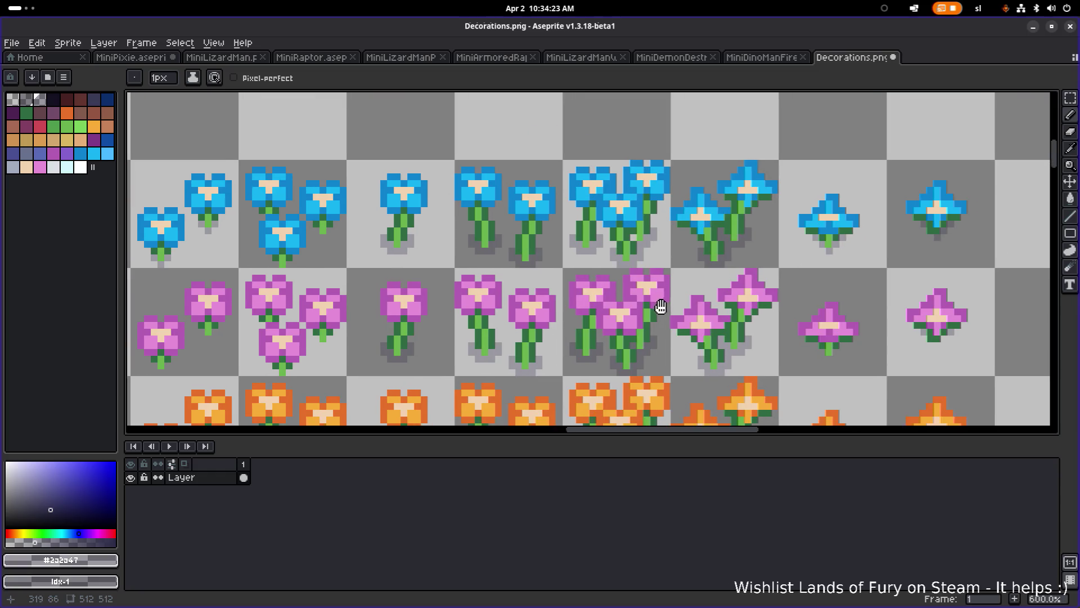
{"action": "scroll", "coordinate": [666, 308], "scroll_direction": "down", "scroll_amount": 4}
{"action": "scroll", "coordinate": [831, 243], "scroll_direction": "up", "scroll_amount": 4}
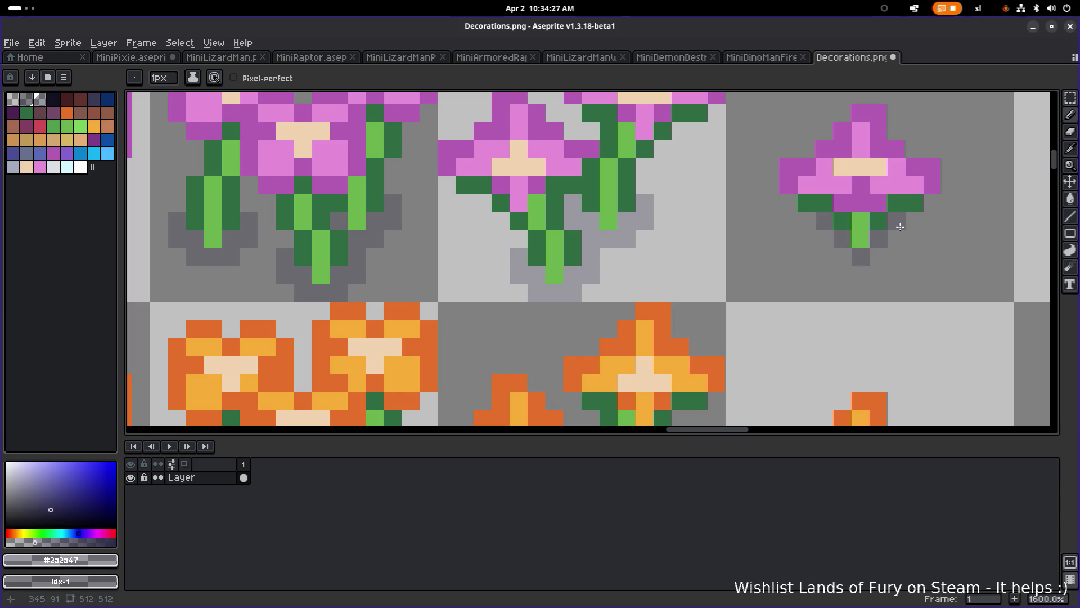
{"action": "scroll", "coordinate": [897, 222], "scroll_direction": "down", "scroll_amount": 3}
{"action": "scroll", "coordinate": [691, 230], "scroll_direction": "up", "scroll_amount": 3}
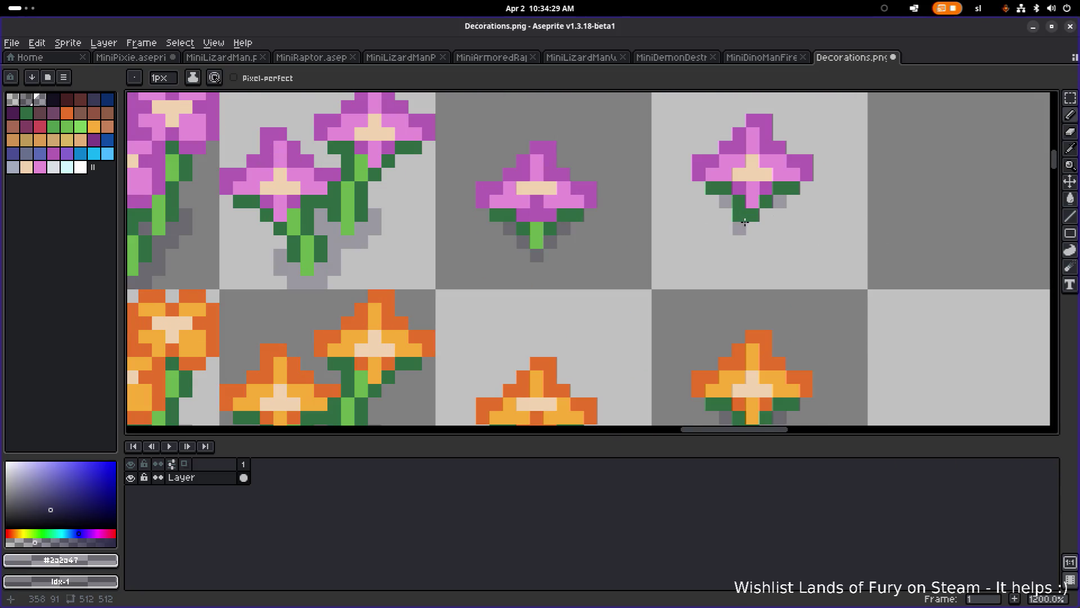
{"action": "scroll", "coordinate": [745, 244], "scroll_direction": "down", "scroll_amount": 4}
{"action": "scroll", "coordinate": [742, 231], "scroll_direction": "up", "scroll_amount": 5}
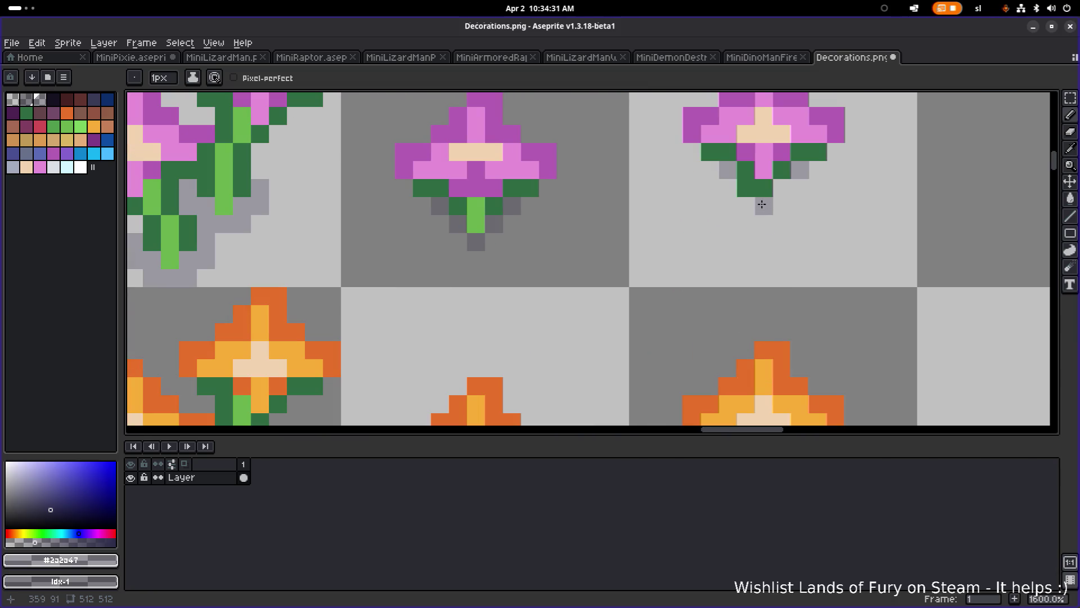
{"action": "scroll", "coordinate": [756, 217], "scroll_direction": "down", "scroll_amount": 7}
{"action": "mouse_move", "coordinate": [643, 228]}
{"action": "left_mouse_down"}
{"action": "mouse_move", "coordinate": [647, 180]}
{"action": "mouse_move", "coordinate": [682, 178]}
{"action": "left_mouse_up"}
{"action": "scroll", "coordinate": [673, 288], "scroll_direction": "up", "scroll_amount": 2}
{"action": "scroll", "coordinate": [673, 288], "scroll_direction": "down", "scroll_amount": 1}
{"action": "scroll", "coordinate": [527, 298], "scroll_direction": "up", "scroll_amount": 1}
{"action": "scroll", "coordinate": [498, 306], "scroll_direction": "up", "scroll_amount": 5}
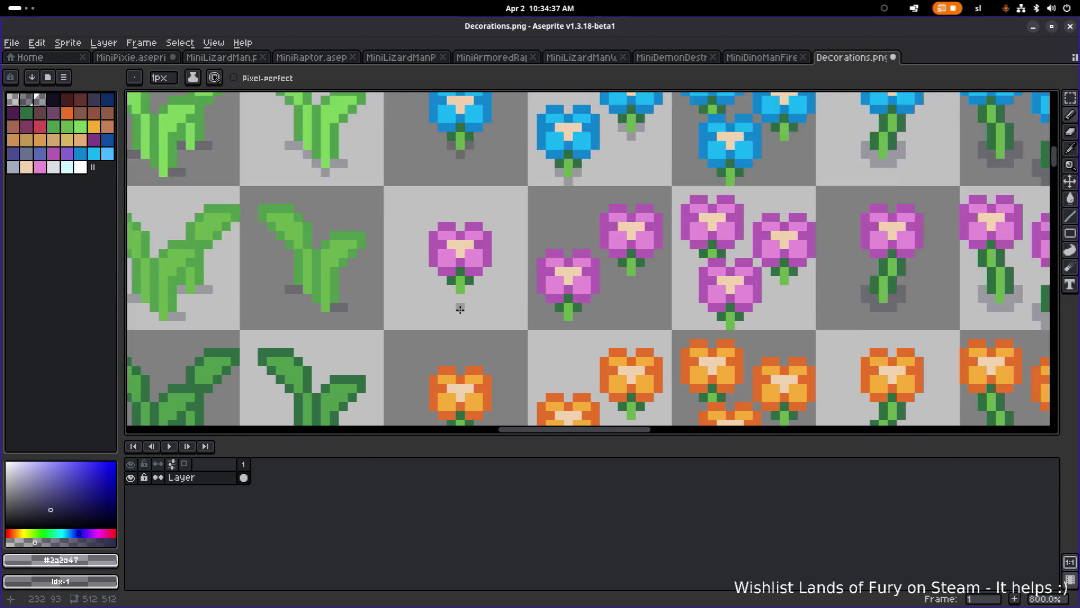
Step: Shade grey pixels left, right and below the remaining pink flower stems
{"action": "left_click", "coordinate": [445, 272]}
{"action": "left_click", "coordinate": [463, 289]}
{"action": "left_click", "coordinate": [481, 271]}
{"action": "left_click", "coordinate": [661, 324]}
{"action": "left_click", "coordinate": [680, 342]}
{"action": "left_click", "coordinate": [697, 329]}
{"action": "left_click", "coordinate": [795, 228]}
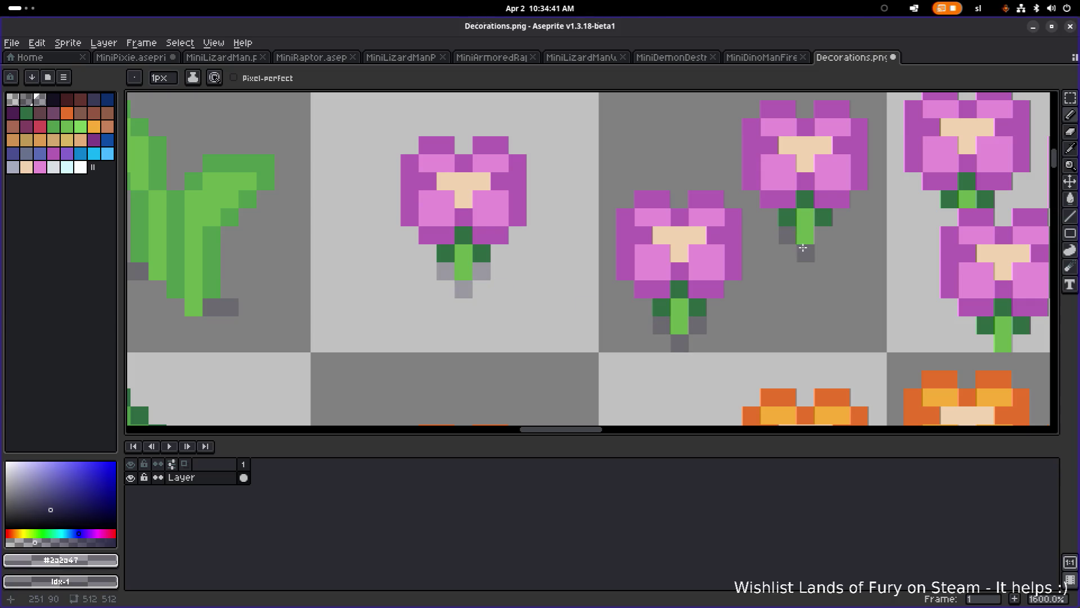
{"action": "scroll", "coordinate": [534, 237], "scroll_direction": "down", "scroll_amount": 1}
{"action": "left_click", "coordinate": [621, 315]}
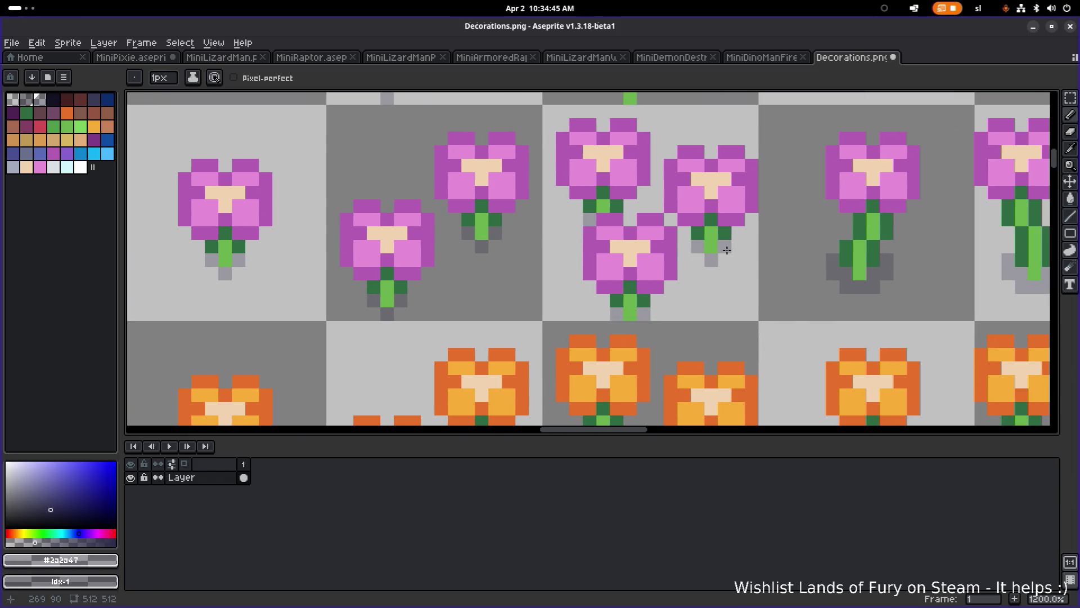
{"action": "scroll", "coordinate": [727, 250], "scroll_direction": "down", "scroll_amount": 7}
{"action": "scroll", "coordinate": [649, 264], "scroll_direction": "up", "scroll_amount": 8}
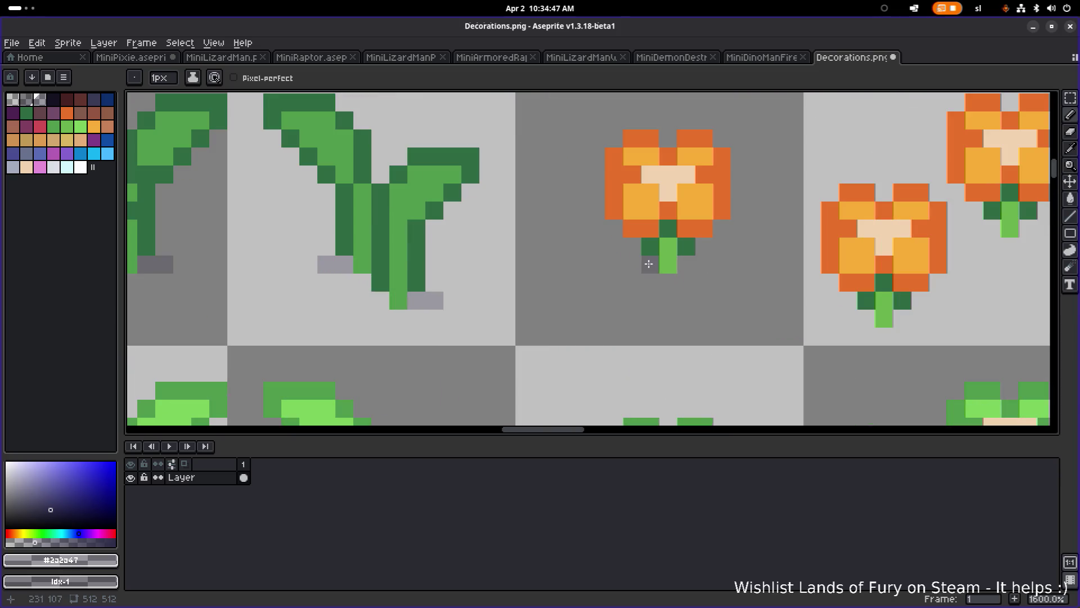
Step: Add grey shadow pixels under and beside the orange flower stems
{"action": "left_click", "coordinate": [686, 265]}
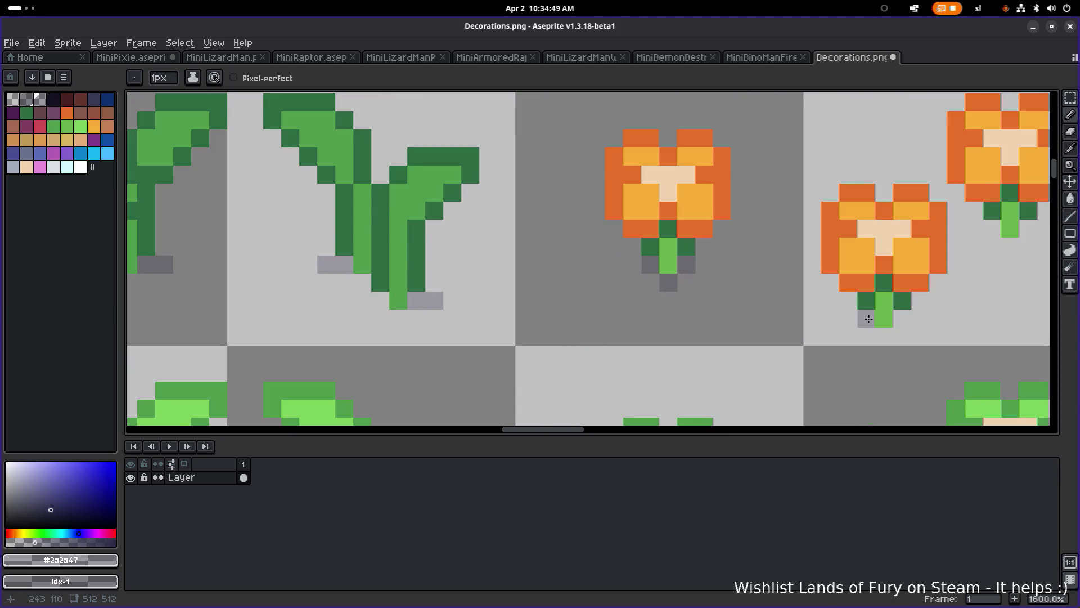
{"action": "scroll", "coordinate": [897, 321], "scroll_direction": "down", "scroll_amount": 3}
{"action": "scroll", "coordinate": [633, 319], "scroll_direction": "up", "scroll_amount": 3}
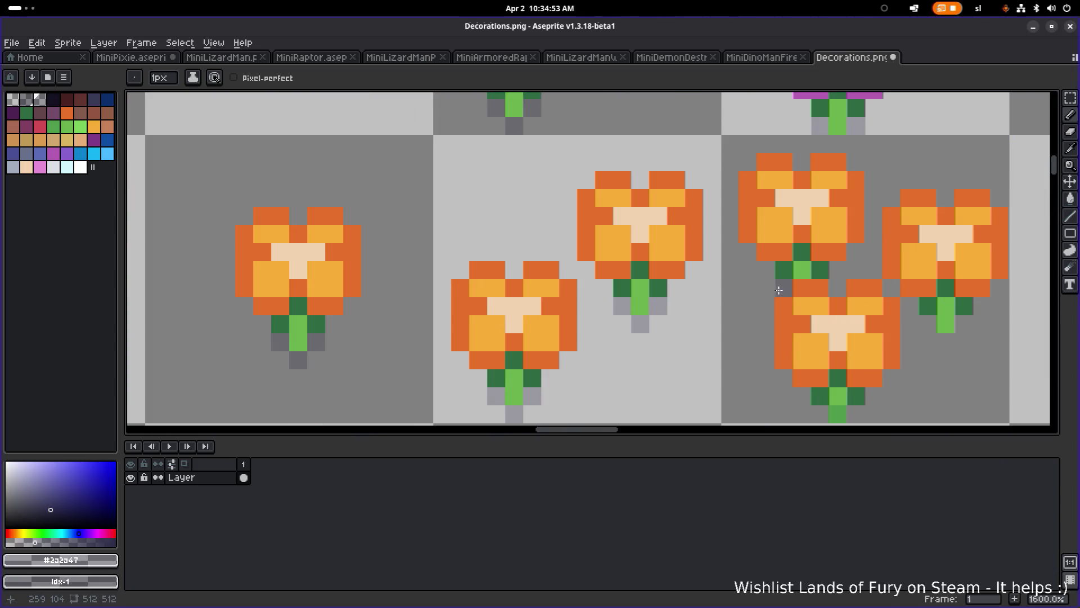
{"action": "left_click_drag", "start_coordinate": [802, 360], "coordinate": [586, 321]}
{"action": "left_click", "coordinate": [583, 344]}
{"action": "left_click", "coordinate": [619, 344]}
{"action": "left_click", "coordinate": [691, 254]}
{"action": "left_click", "coordinate": [709, 272]}
{"action": "left_click", "coordinate": [726, 254]}
{"action": "scroll", "coordinate": [726, 254], "scroll_direction": "down", "scroll_amount": 3}
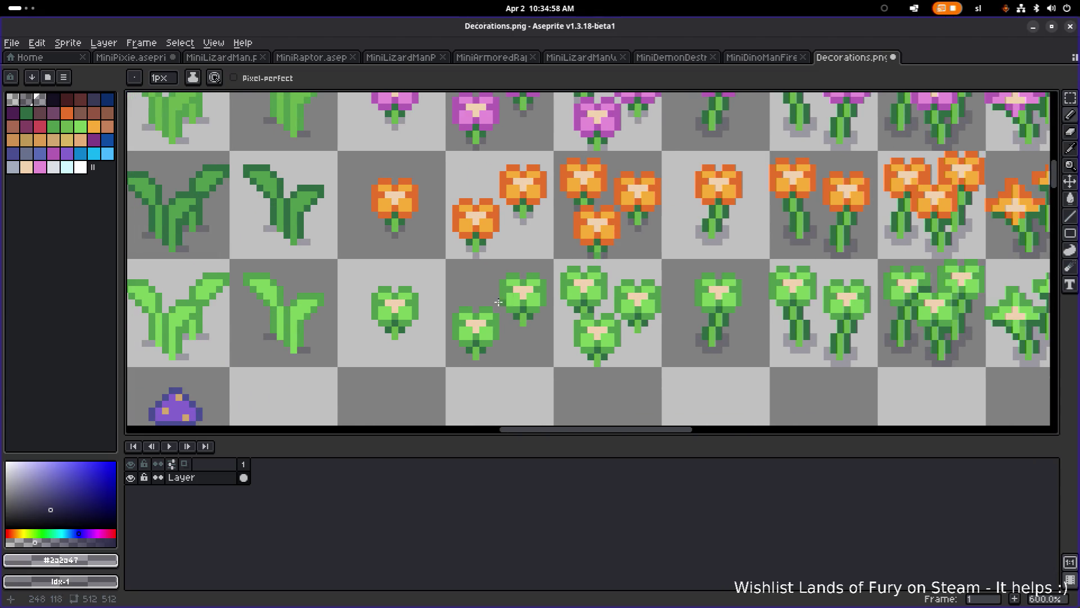
{"action": "scroll", "coordinate": [498, 302], "scroll_direction": "up", "scroll_amount": 6}
Step: Paint grey shadow pixels below and beside each green flower stem
{"action": "left_click", "coordinate": [436, 287]}
{"action": "left_click", "coordinate": [464, 314]}
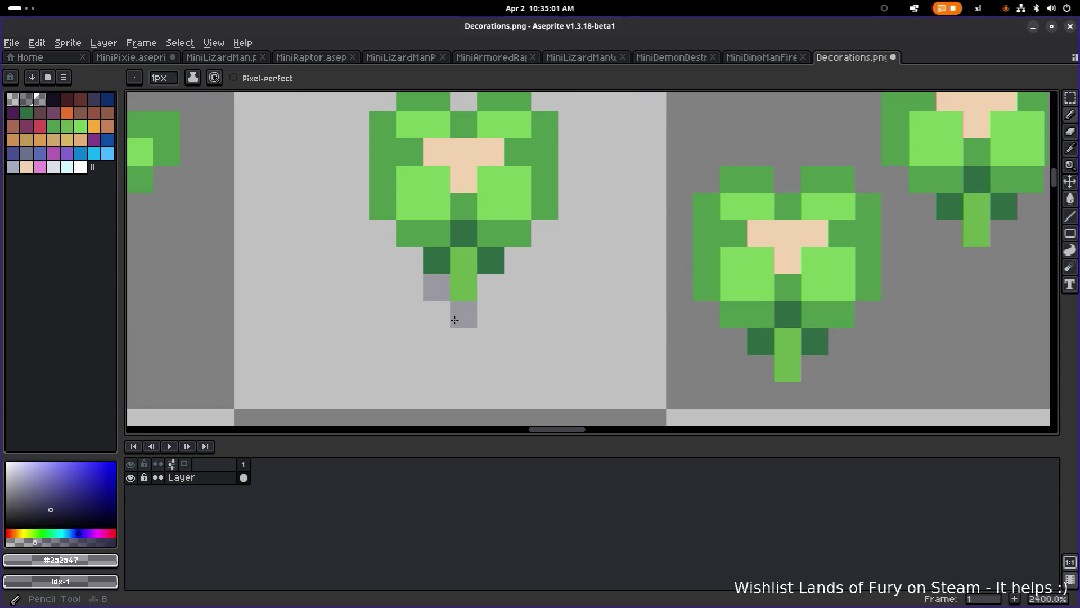
{"action": "left_click", "coordinate": [490, 287]}
{"action": "scroll", "coordinate": [499, 344], "scroll_direction": "up", "scroll_amount": 1}
{"action": "left_click", "coordinate": [542, 388]}
{"action": "left_click", "coordinate": [571, 357]}
{"action": "scroll", "coordinate": [573, 314], "scroll_direction": "down", "scroll_amount": 1}
{"action": "scroll", "coordinate": [573, 313], "scroll_direction": "down", "scroll_amount": 1}
{"action": "left_click", "coordinate": [445, 336]}
{"action": "left_click", "coordinate": [472, 331]}
{"action": "scroll", "coordinate": [482, 311], "scroll_direction": "down", "scroll_amount": 2}
{"action": "scroll", "coordinate": [553, 320], "scroll_direction": "up", "scroll_amount": 2}
{"action": "left_click", "coordinate": [446, 293]}
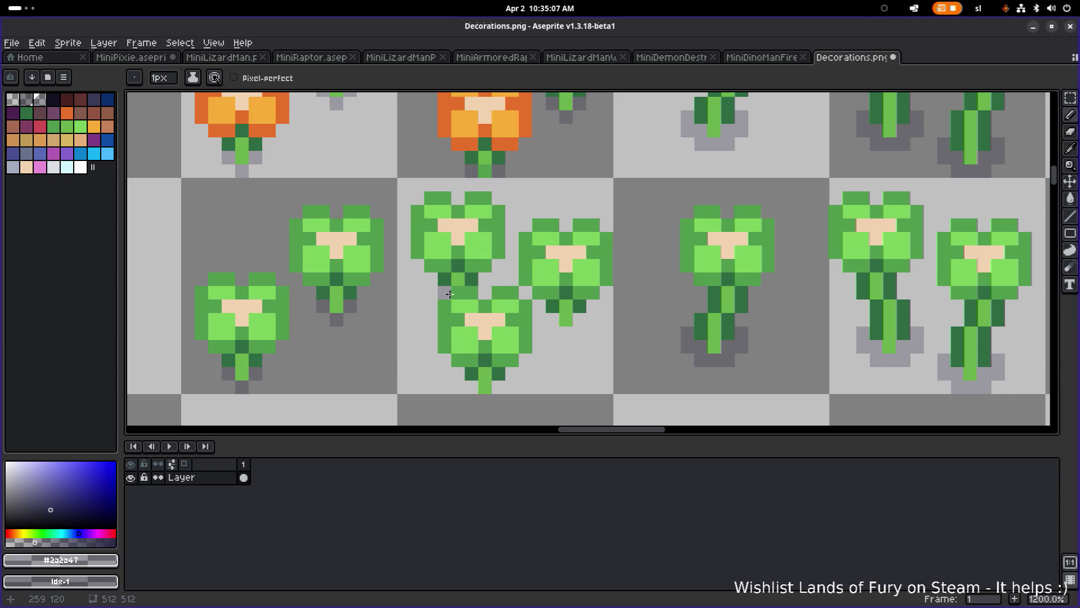
{"action": "left_click", "coordinate": [472, 387]}
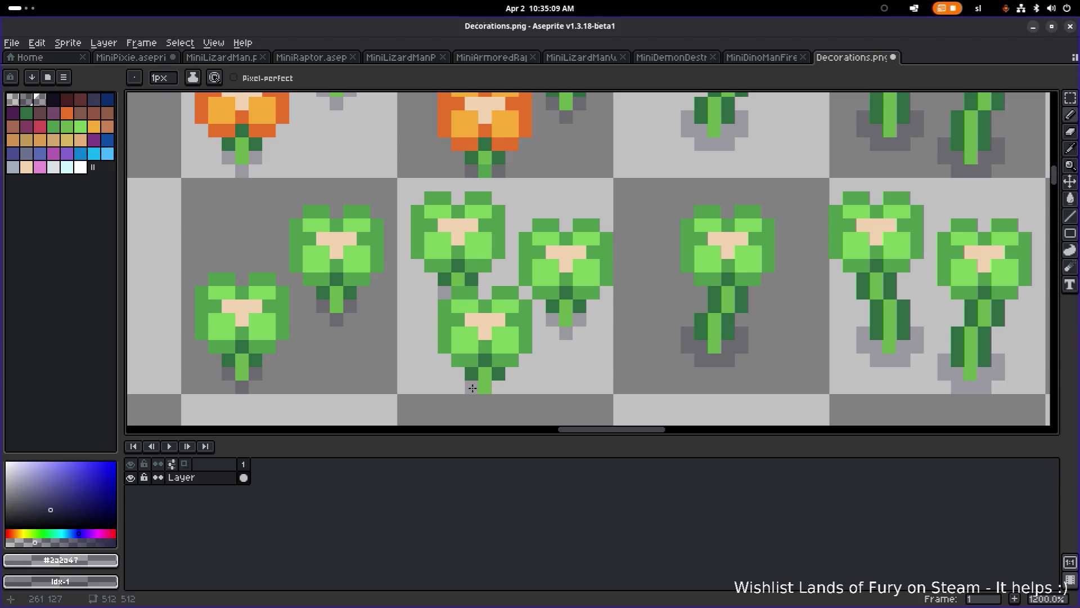
{"action": "scroll", "coordinate": [294, 335], "scroll_direction": "down", "scroll_amount": 3}
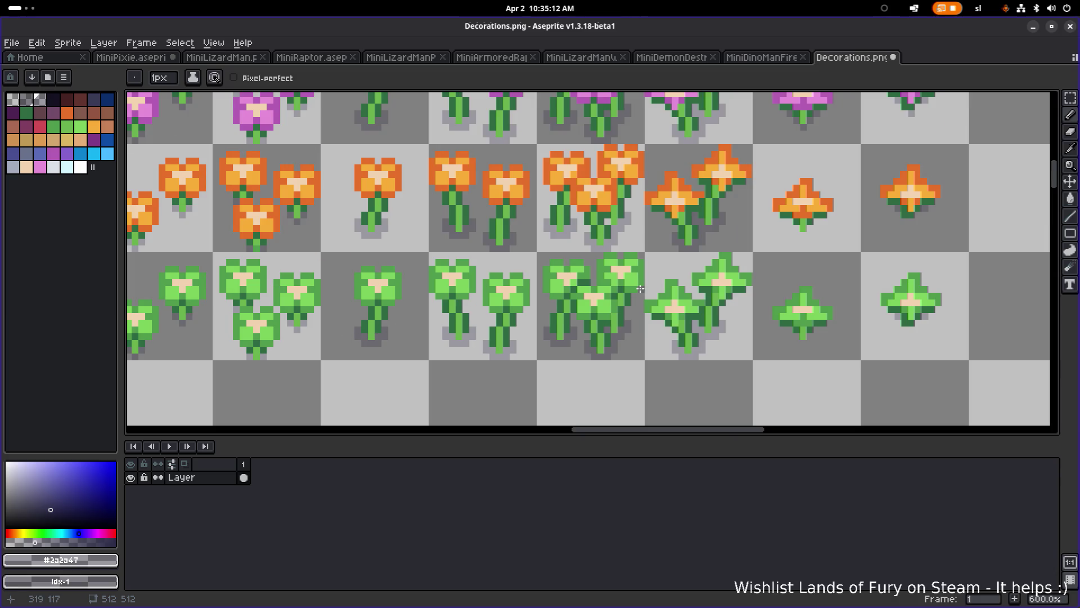
Step: Zoom and pan across the sheet to review every shaded flower row
{"action": "left_click_drag", "start_coordinate": [640, 288], "coordinate": [583, 368]}
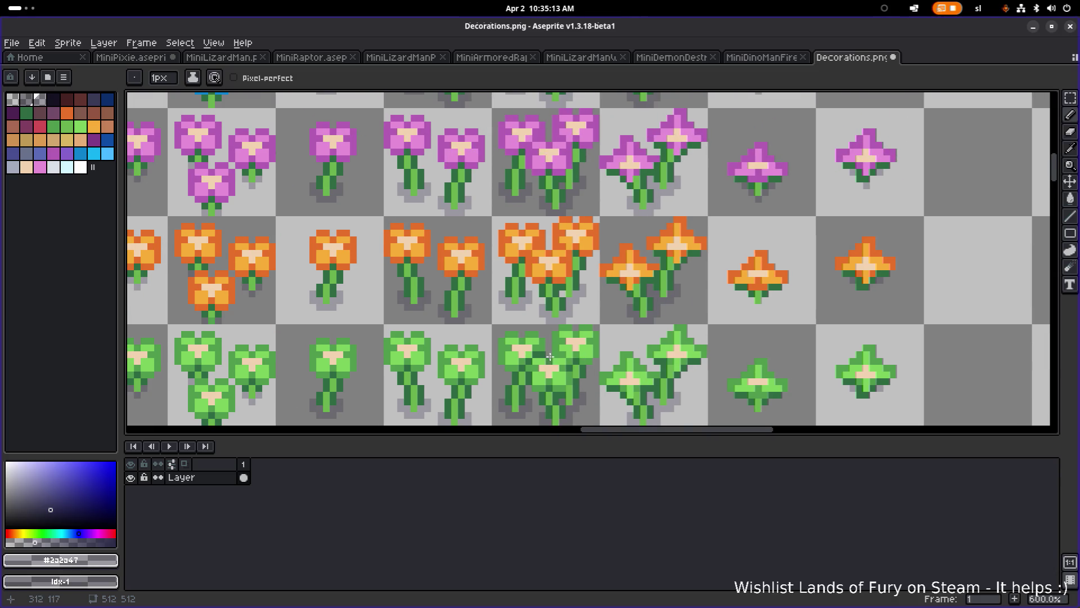
{"action": "scroll", "coordinate": [548, 358], "scroll_direction": "down", "scroll_amount": 2}
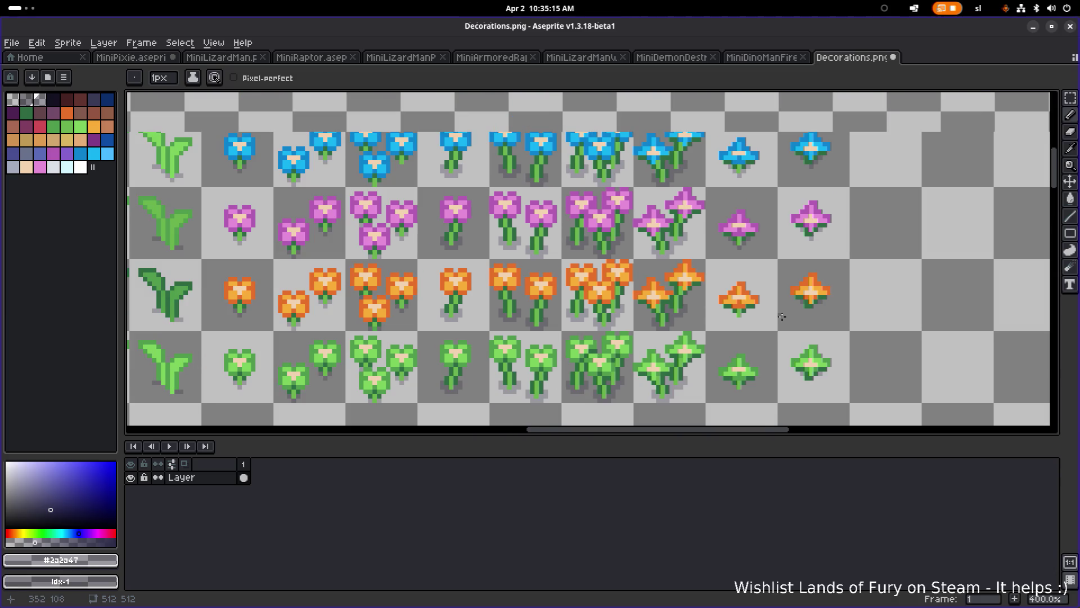
{"action": "scroll", "coordinate": [782, 316], "scroll_direction": "down", "scroll_amount": 1}
{"action": "scroll", "coordinate": [776, 311], "scroll_direction": "up", "scroll_amount": 4}
{"action": "scroll", "coordinate": [694, 312], "scroll_direction": "up", "scroll_amount": 3}
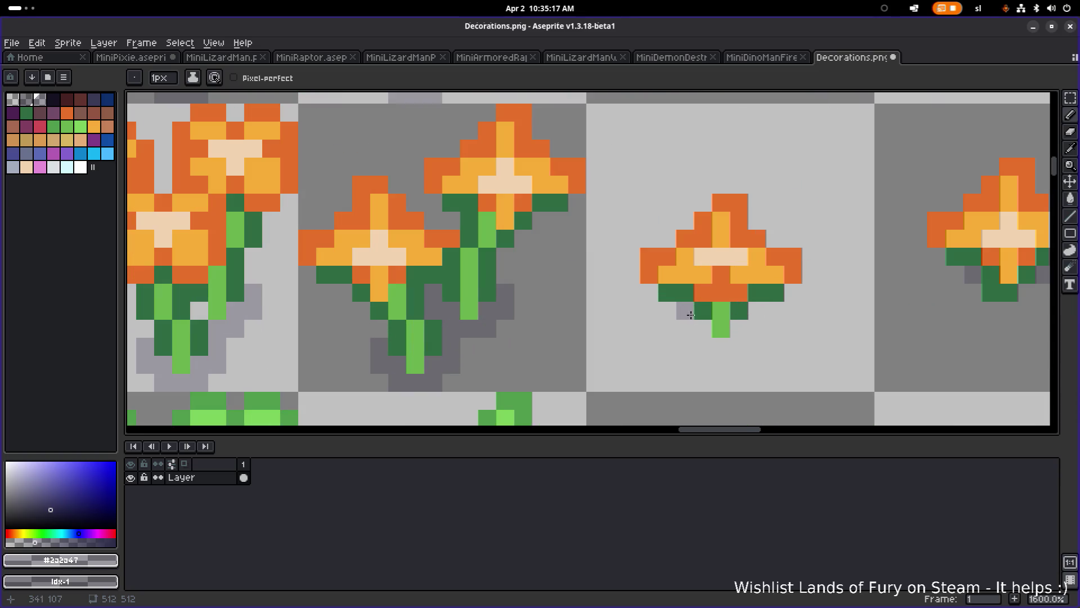
{"action": "scroll", "coordinate": [846, 308], "scroll_direction": "right", "scroll_amount": 3}
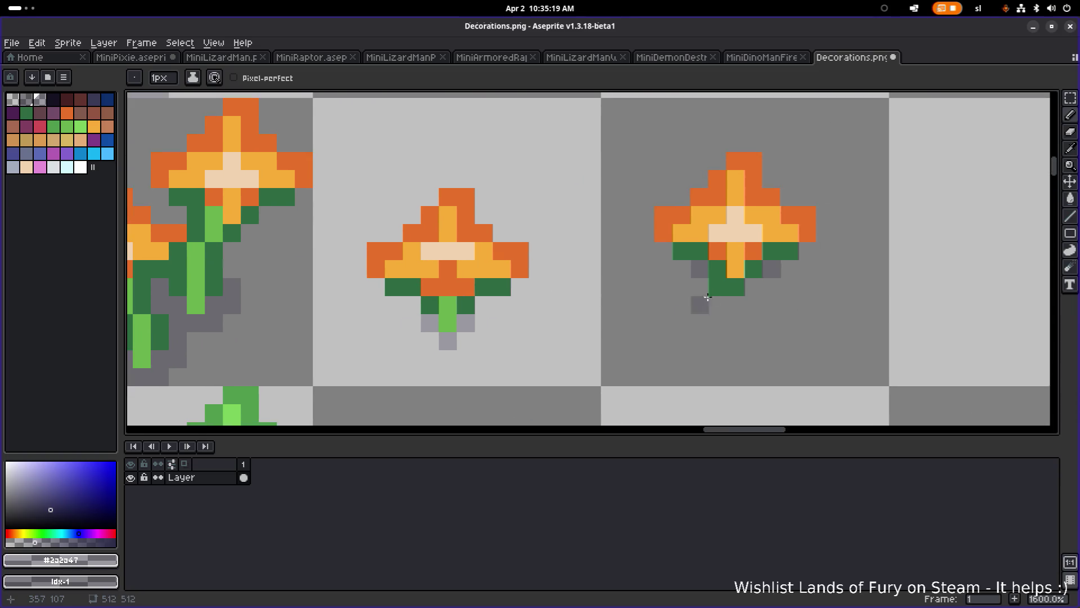
{"action": "scroll", "coordinate": [747, 284], "scroll_direction": "up", "scroll_amount": 1}
{"action": "scroll", "coordinate": [729, 310], "scroll_direction": "down", "scroll_amount": 5}
{"action": "scroll", "coordinate": [669, 337], "scroll_direction": "down", "scroll_amount": 3}
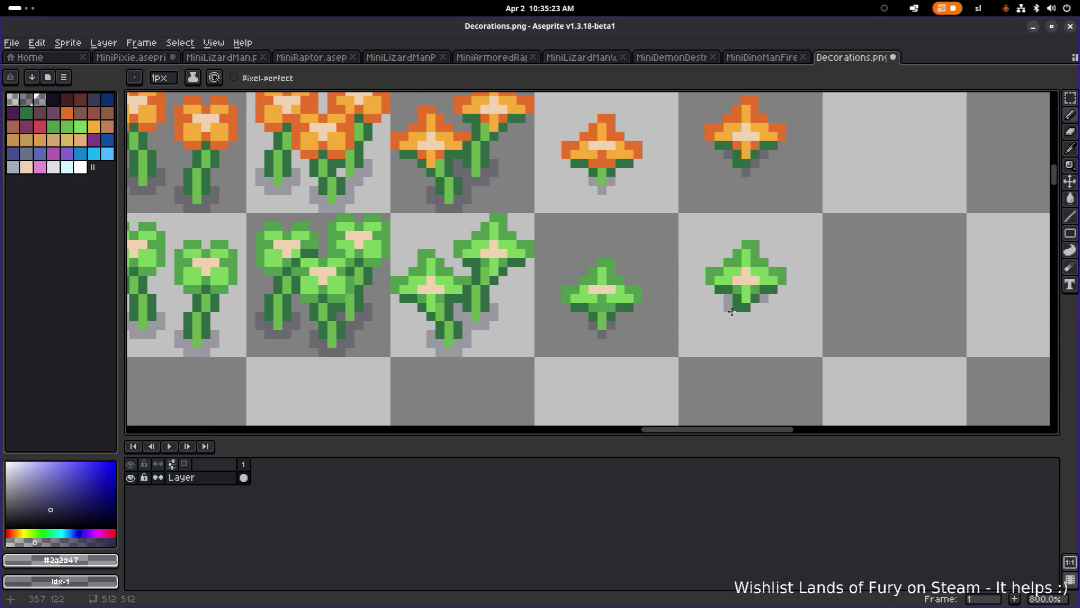
{"action": "scroll", "coordinate": [755, 311], "scroll_direction": "down", "scroll_amount": 2}
{"action": "scroll", "coordinate": [689, 249], "scroll_direction": "up", "scroll_amount": 2}
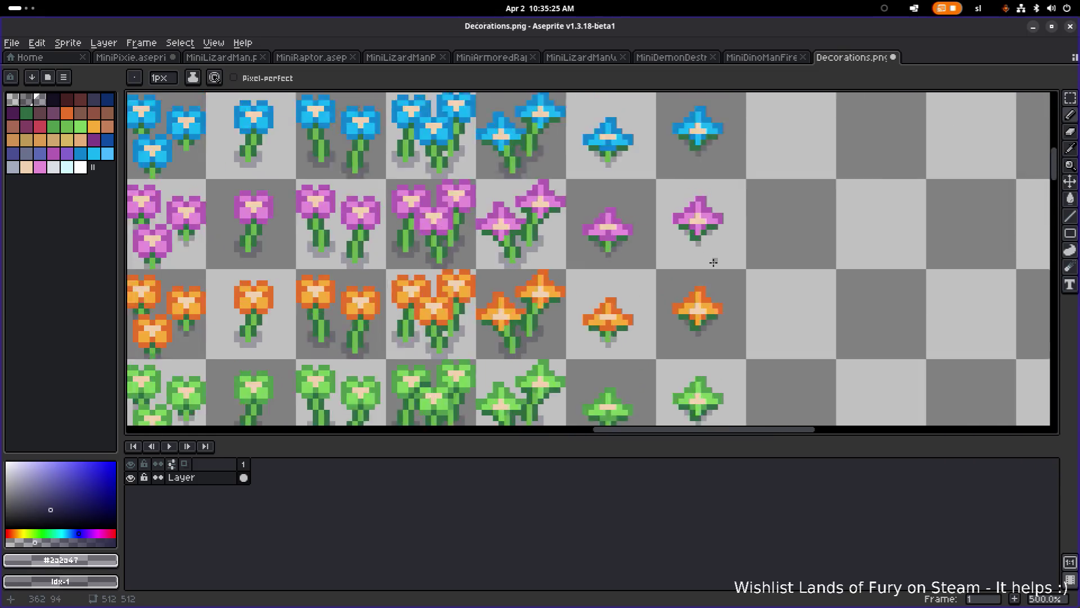
{"action": "scroll", "coordinate": [698, 223], "scroll_direction": "down", "scroll_amount": 2}
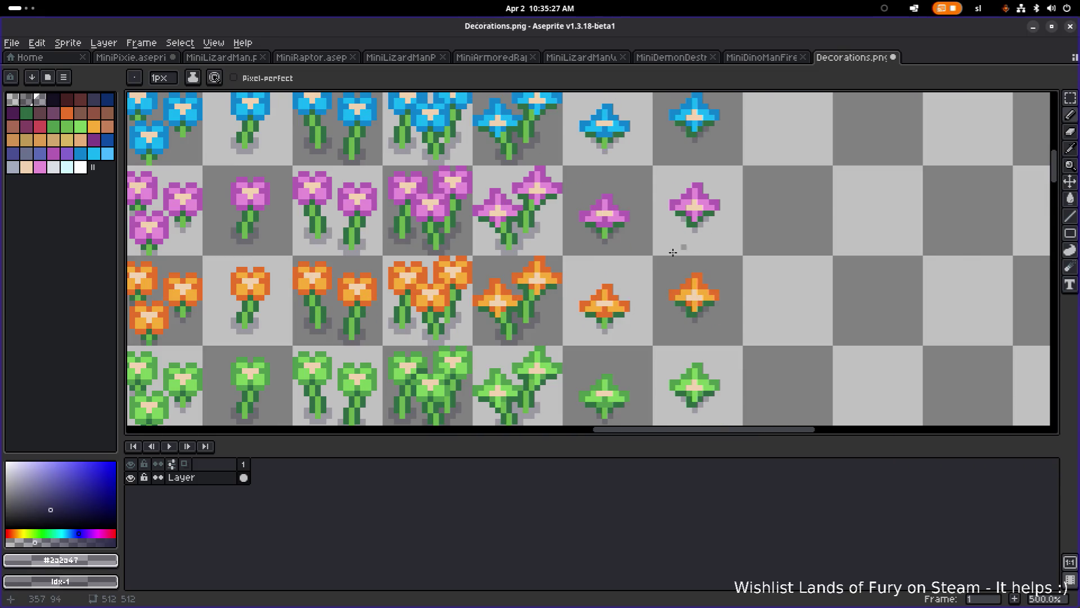
{"action": "left_click_drag", "start_coordinate": [526, 316], "coordinate": [801, 218]}
{"action": "scroll", "coordinate": [628, 265], "scroll_direction": "down", "scroll_amount": 4}
{"action": "scroll", "coordinate": [629, 265], "scroll_direction": "up", "scroll_amount": 1}
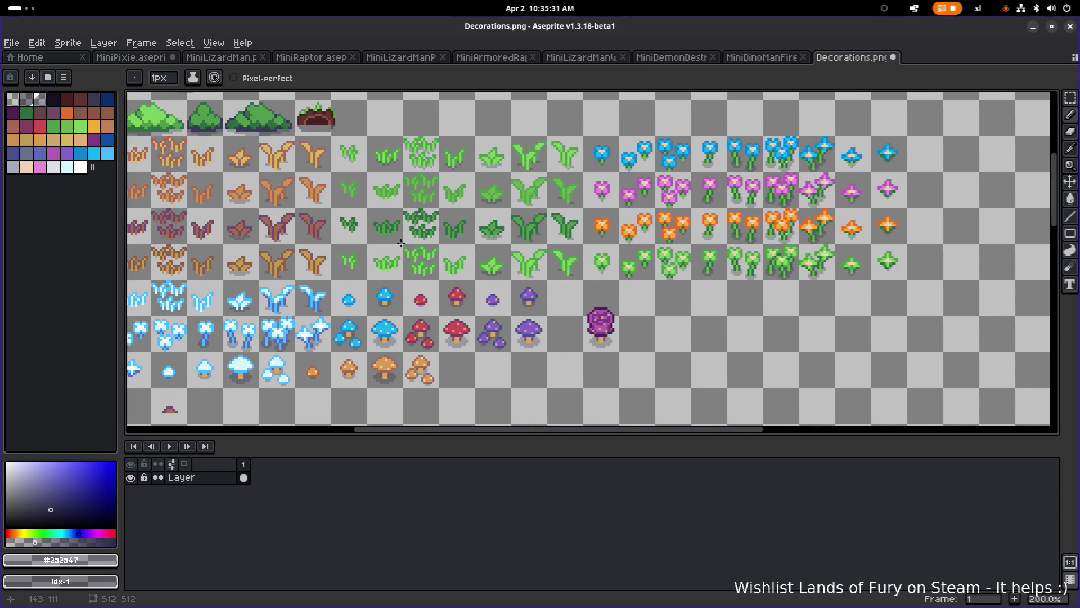
Step: Draw a grey shadow row beneath the small brown mound
{"action": "scroll", "coordinate": [394, 200], "scroll_direction": "up", "scroll_amount": 2}
{"action": "left_click_drag", "start_coordinate": [390, 202], "coordinate": [390, 240]}
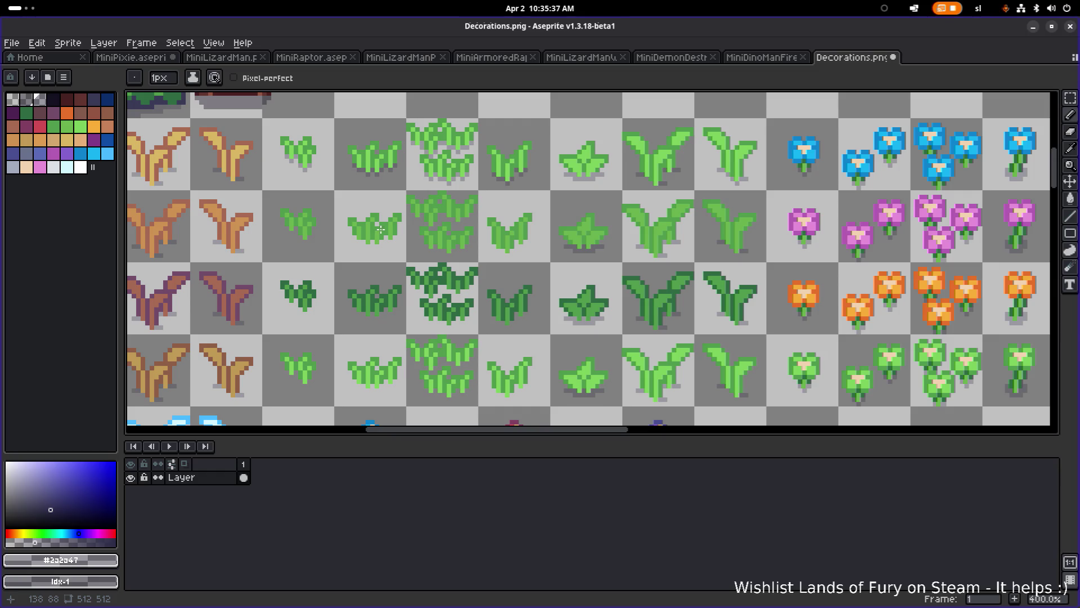
{"action": "scroll", "coordinate": [381, 229], "scroll_direction": "down", "scroll_amount": 3}
{"action": "scroll", "coordinate": [380, 229], "scroll_direction": "up", "scroll_amount": 1}
{"action": "mouse_move", "coordinate": [455, 288]}
{"action": "left_mouse_down"}
{"action": "mouse_move", "coordinate": [527, 272]}
{"action": "mouse_move", "coordinate": [681, 286]}
{"action": "left_mouse_up"}
{"action": "scroll", "coordinate": [377, 354], "scroll_direction": "up", "scroll_amount": 5}
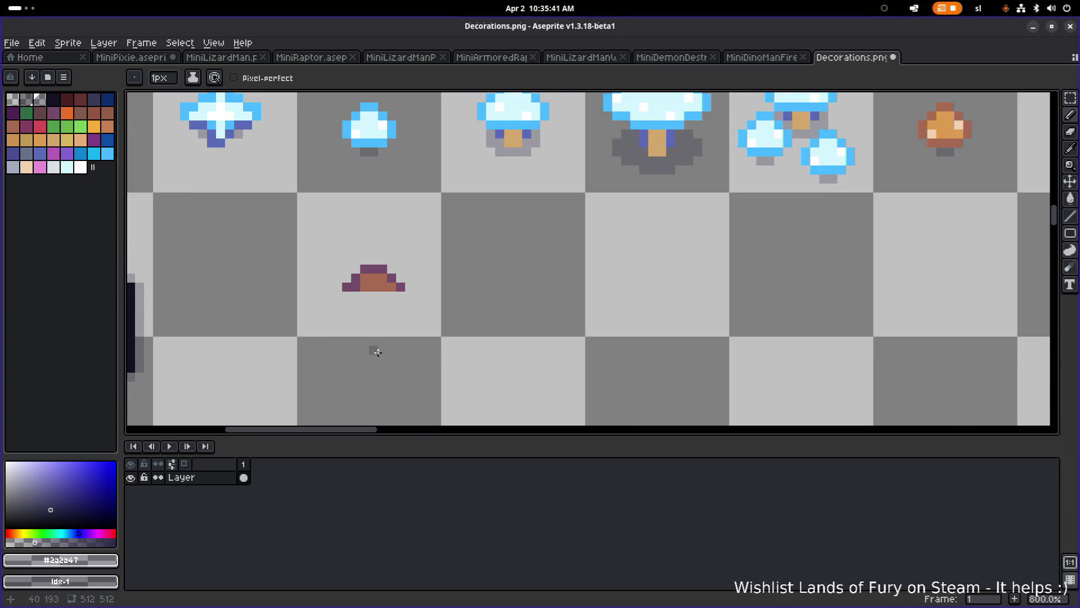
{"action": "scroll", "coordinate": [361, 297], "scroll_direction": "up", "scroll_amount": 3}
{"action": "left_click_drag", "start_coordinate": [355, 294], "coordinate": [429, 294]}
Step: Recolour one pixel of the brown mound with its purple outline colour
{"action": "scroll", "coordinate": [531, 299], "scroll_direction": "down", "scroll_amount": 7}
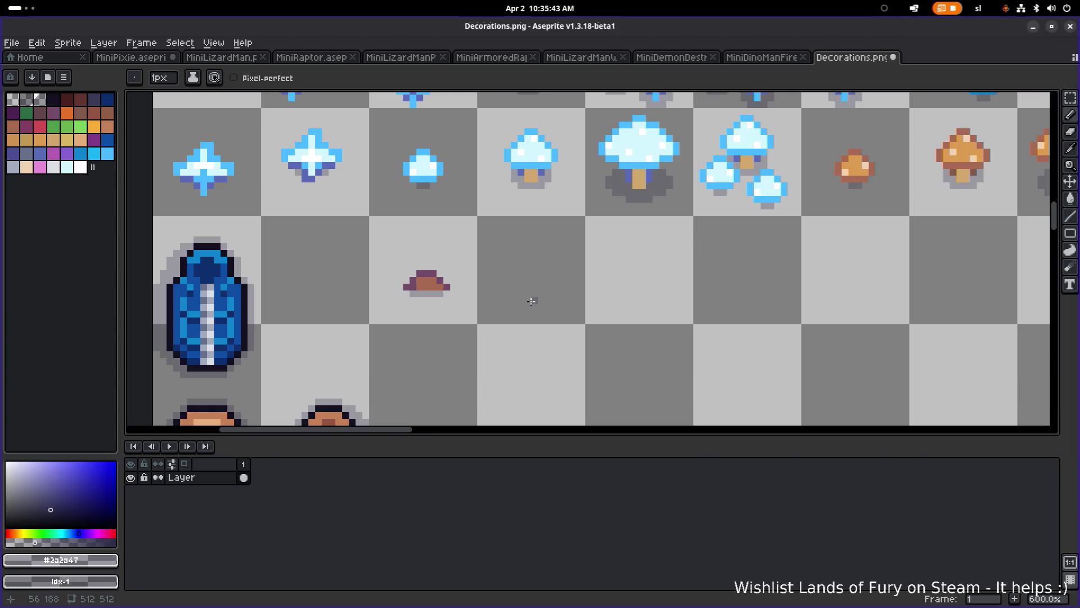
{"action": "scroll", "coordinate": [508, 302], "scroll_direction": "down", "scroll_amount": 1}
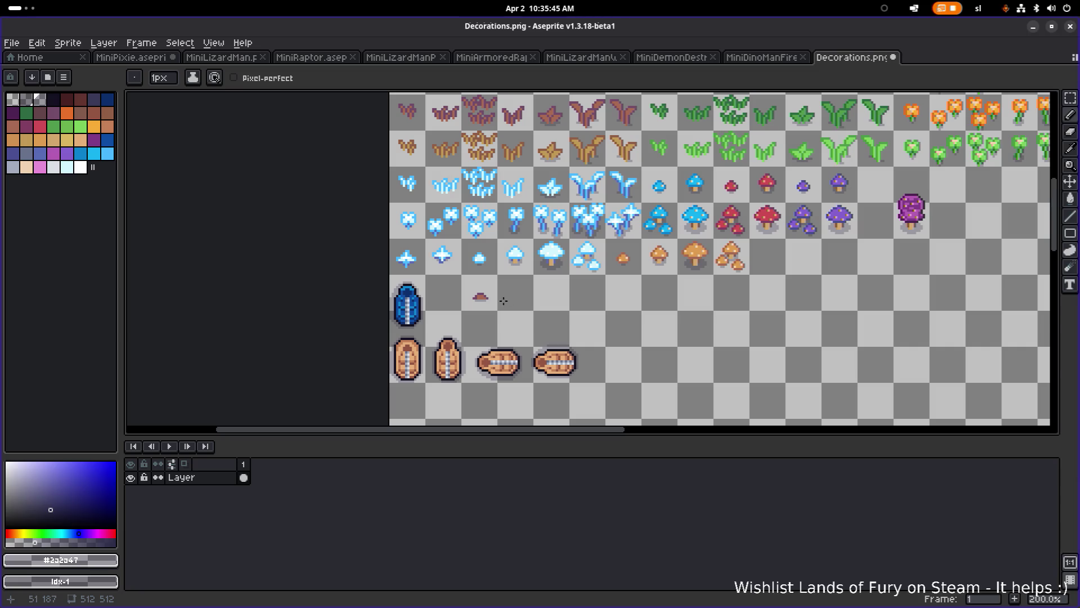
{"action": "scroll", "coordinate": [478, 296], "scroll_direction": "up", "scroll_amount": 5}
{"action": "scroll", "coordinate": [500, 294], "scroll_direction": "down", "scroll_amount": 4}
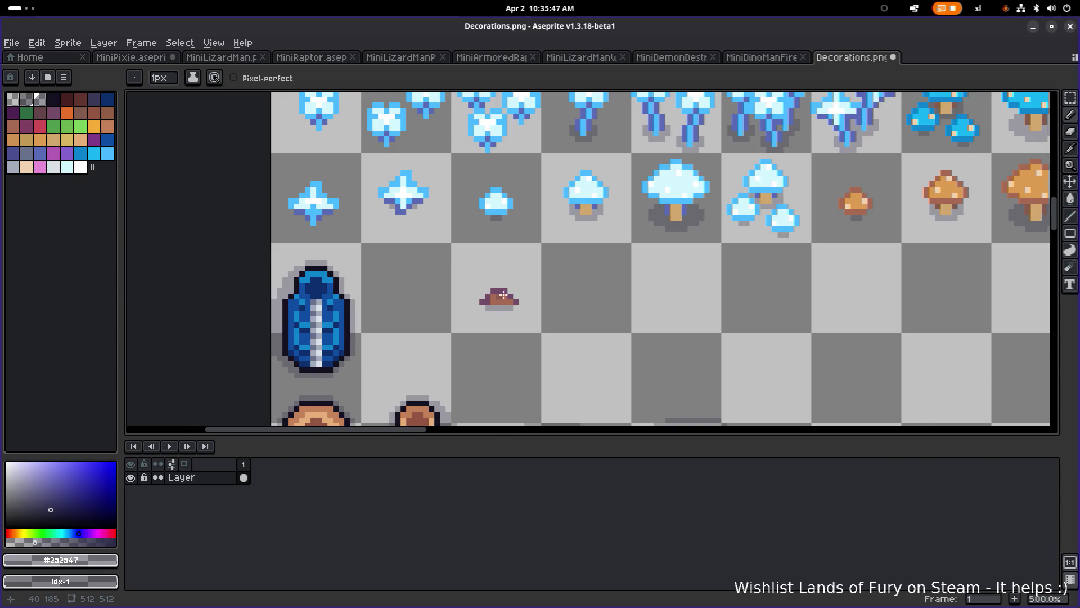
{"action": "scroll", "coordinate": [510, 296], "scroll_direction": "up", "scroll_amount": 10}
{"action": "left_click", "coordinate": [354, 313], "text": "alt"}
{"action": "scroll", "coordinate": [453, 310], "scroll_direction": "down", "scroll_amount": 7}
{"action": "scroll", "coordinate": [453, 309], "scroll_direction": "up", "scroll_amount": 9}
{"action": "left_click", "coordinate": [417, 261], "text": "alt"}
{"action": "left_click", "coordinate": [368, 268]}
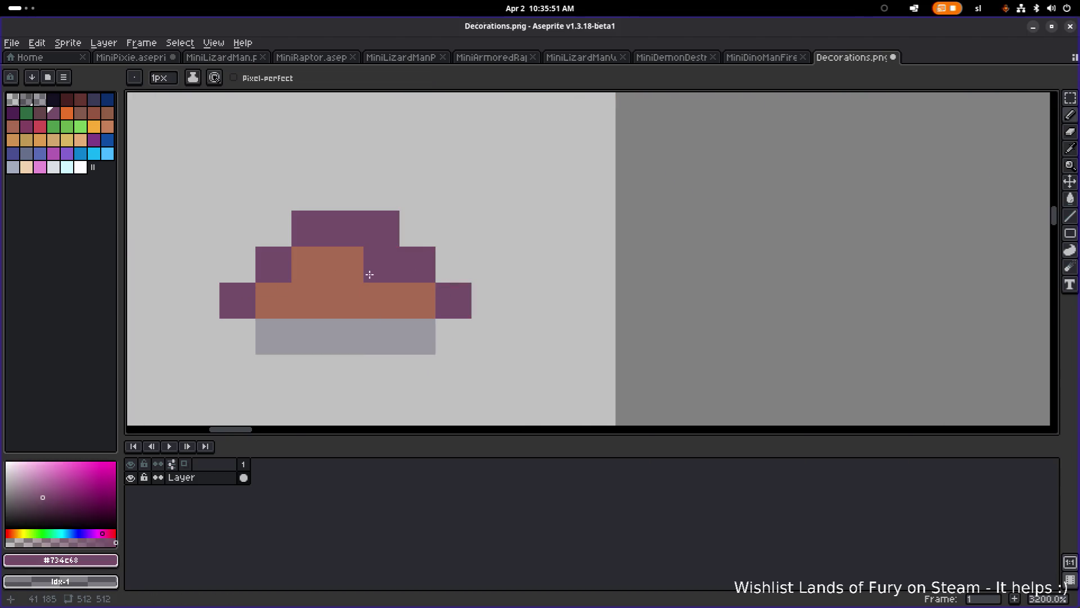
Step: Marquee the small dirt mound and drag a copy one cell to the right
{"action": "scroll", "coordinate": [405, 276], "scroll_direction": "down", "scroll_amount": 7}
{"action": "scroll", "coordinate": [406, 276], "scroll_direction": "down", "scroll_amount": 4}
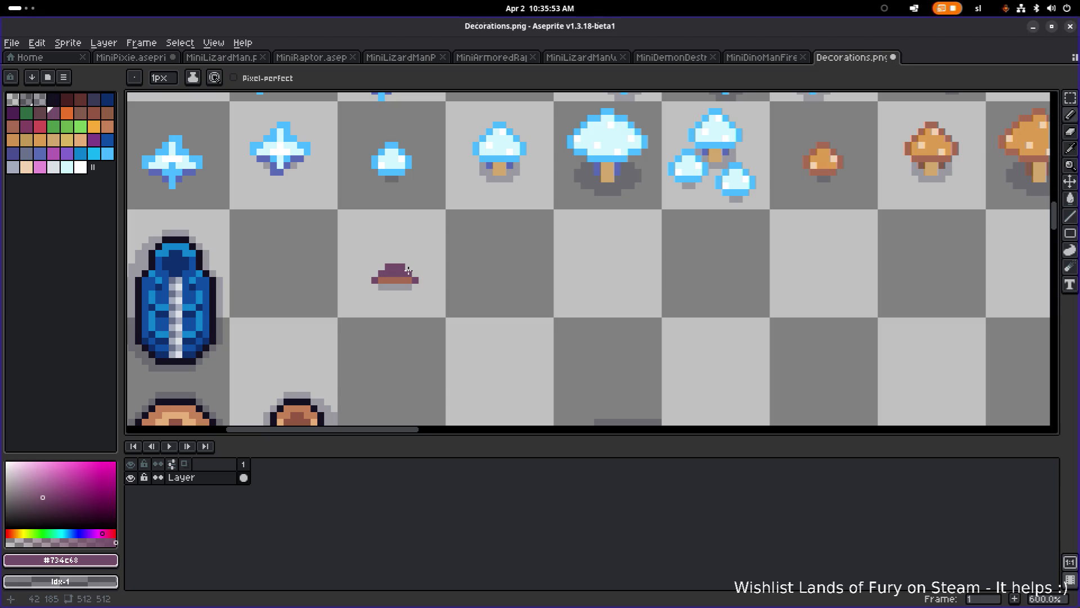
{"action": "scroll", "coordinate": [362, 271], "scroll_direction": "down", "scroll_amount": 4}
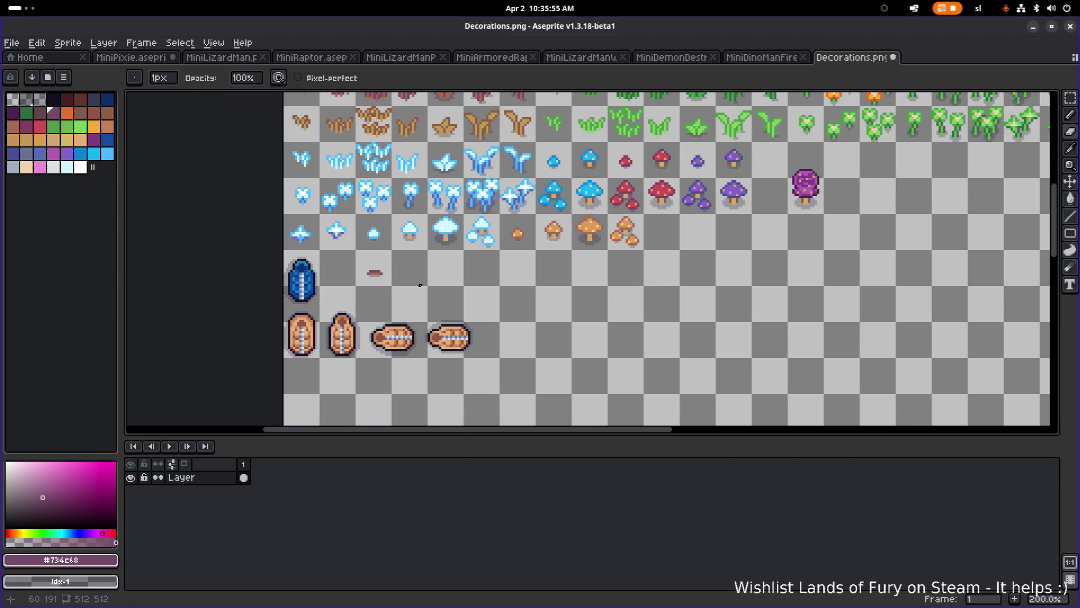
{"action": "scroll", "coordinate": [374, 272], "scroll_direction": "up", "scroll_amount": 5}
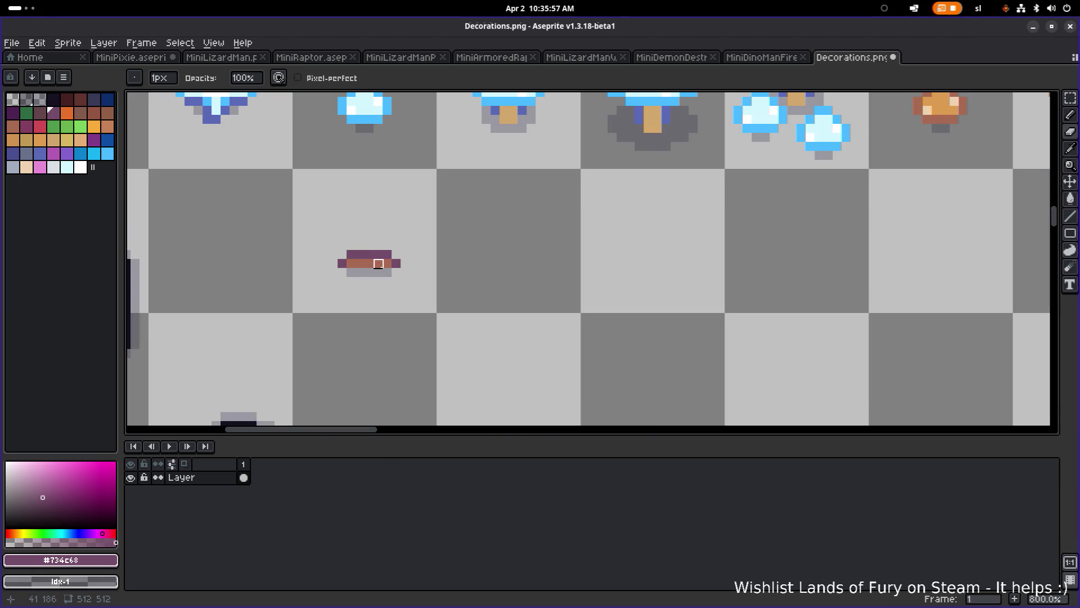
{"action": "left_click_drag", "start_coordinate": [396, 272], "coordinate": [481, 287]}
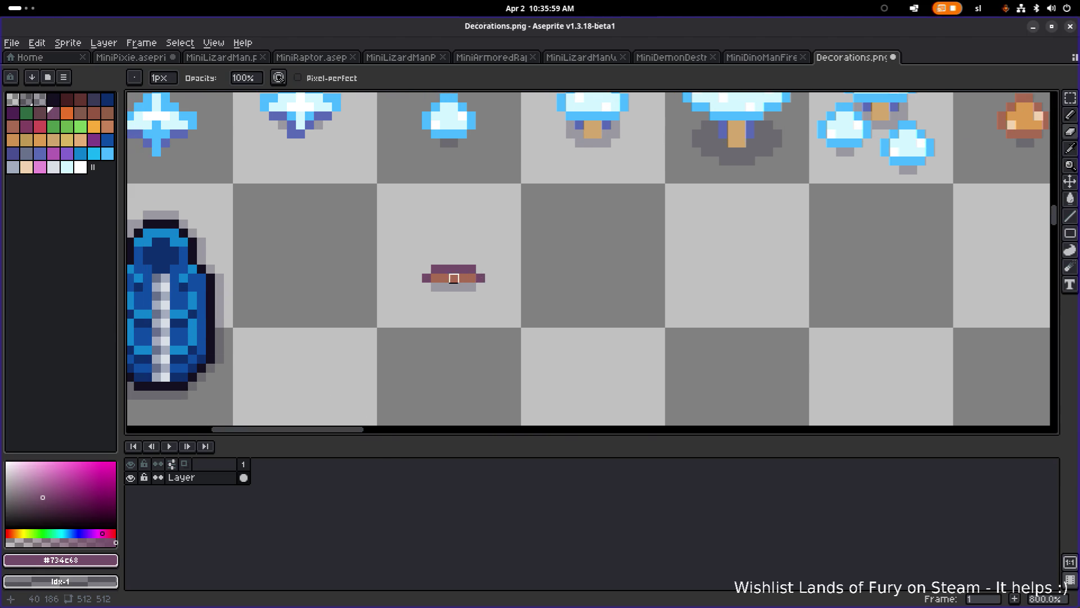
{"action": "scroll", "coordinate": [463, 278], "scroll_direction": "down", "scroll_amount": 4}
{"action": "scroll", "coordinate": [474, 289], "scroll_direction": "up", "scroll_amount": 4}
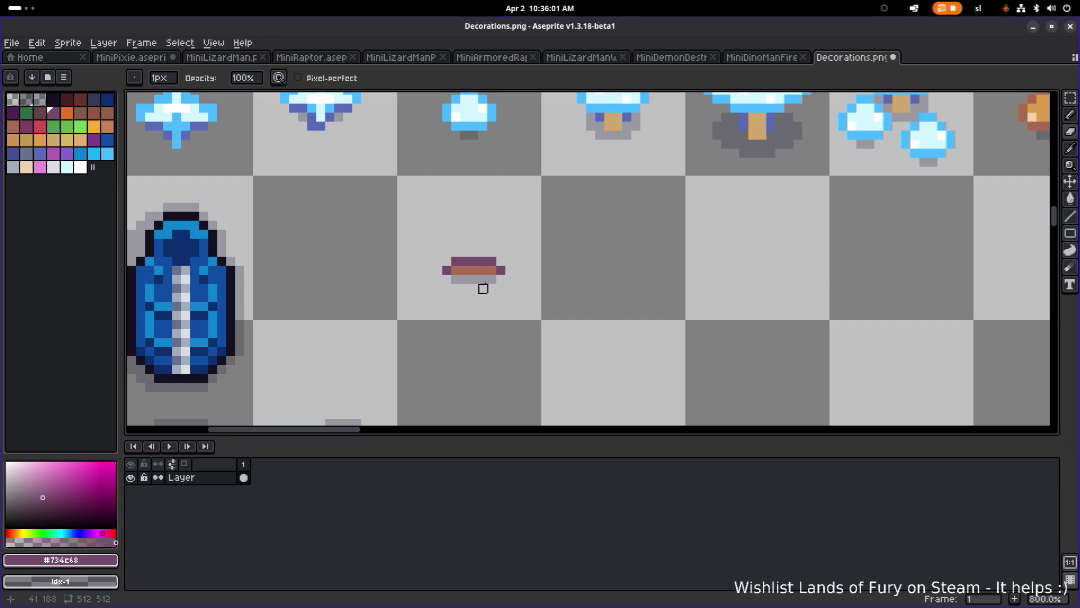
{"action": "key", "text": "m"}
{"action": "left_click_drag", "start_coordinate": [433, 304], "coordinate": [523, 228]}
{"action": "mouse_move", "coordinate": [478, 276]}
{"action": "left_mouse_down"}
{"action": "mouse_move", "coordinate": [629, 282]}
{"action": "mouse_move", "coordinate": [616, 281]}
{"action": "left_mouse_up"}
Step: Line up the two mounds, raising the left one and nudging the right copy up one pixel
{"action": "scroll", "coordinate": [562, 315], "scroll_direction": "down", "scroll_amount": 3}
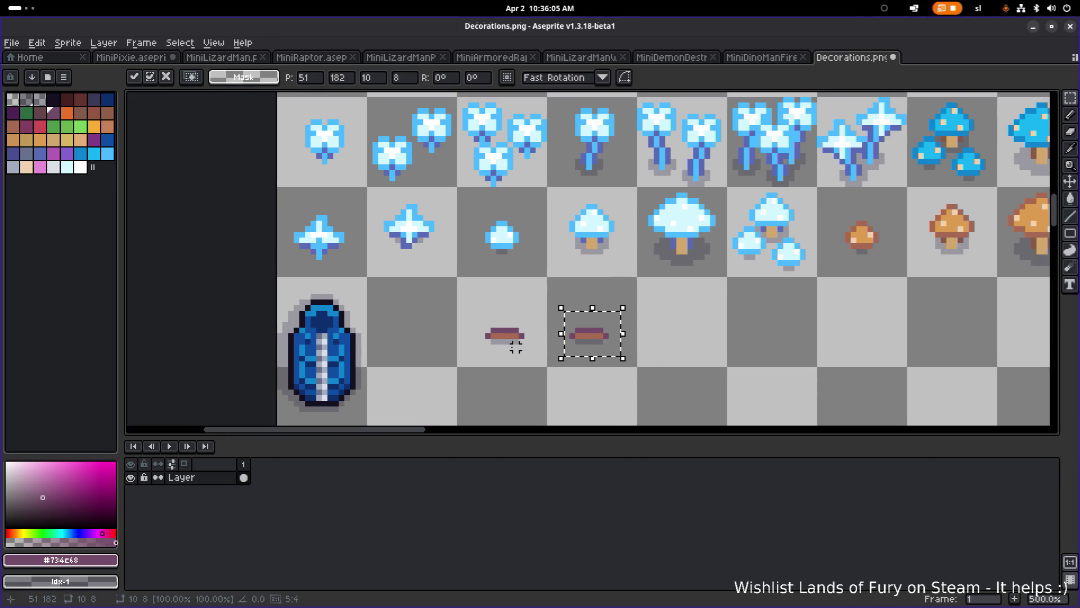
{"action": "mouse_move", "coordinate": [475, 361]}
{"action": "left_mouse_down"}
{"action": "mouse_move", "coordinate": [534, 313]}
{"action": "mouse_move", "coordinate": [506, 326]}
{"action": "mouse_move", "coordinate": [511, 336]}
{"action": "left_mouse_up"}
{"action": "scroll", "coordinate": [538, 279], "scroll_direction": "up", "scroll_amount": 3}
{"action": "scroll", "coordinate": [502, 342], "scroll_direction": "down", "scroll_amount": 2}
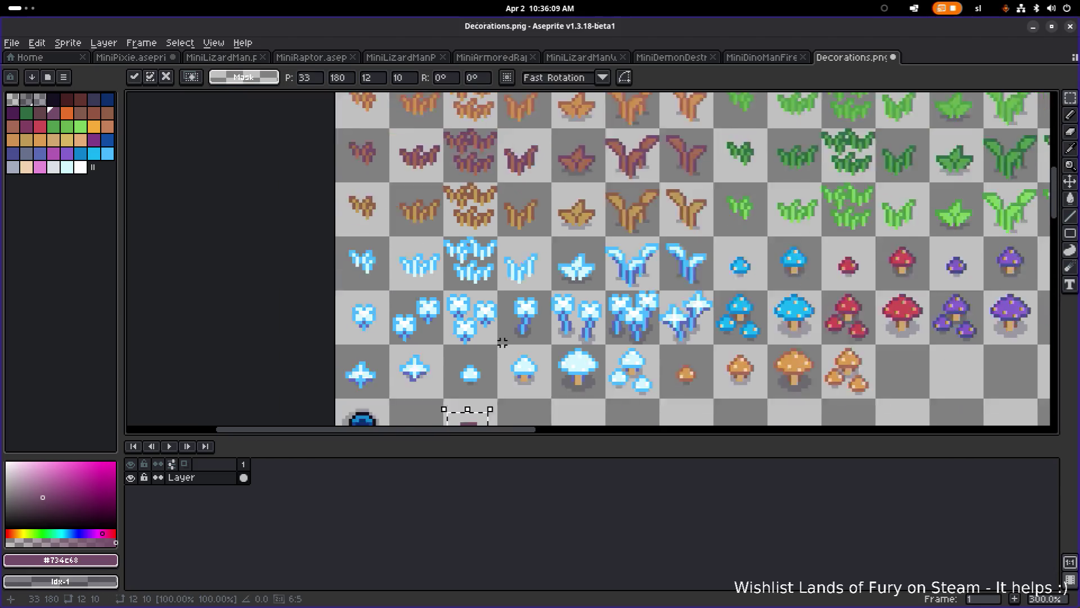
{"action": "scroll", "coordinate": [503, 343], "scroll_direction": "down", "scroll_amount": 3}
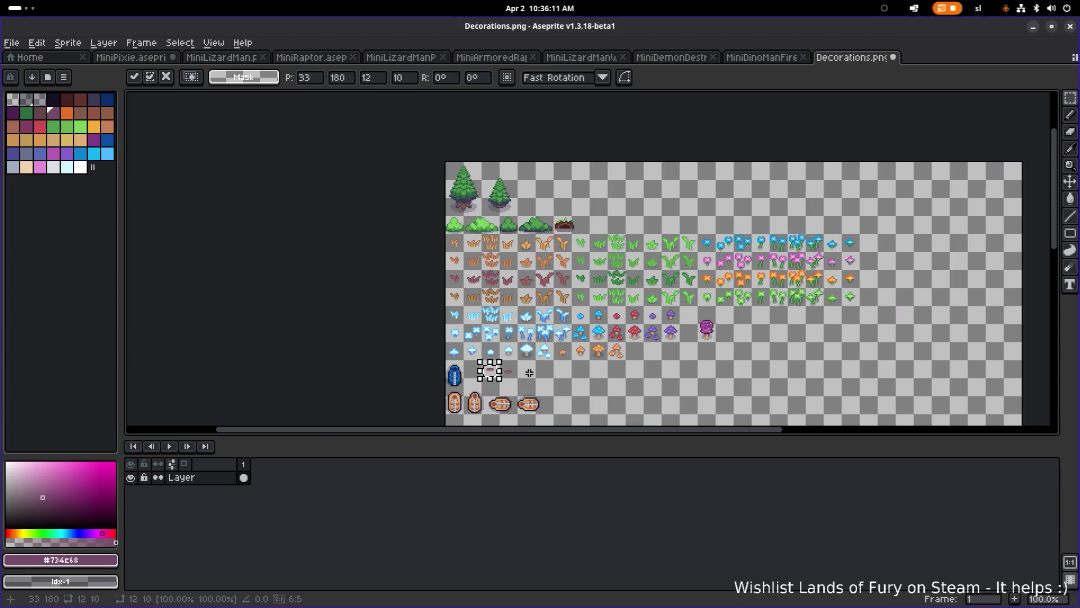
{"action": "scroll", "coordinate": [541, 391], "scroll_direction": "up", "scroll_amount": 5}
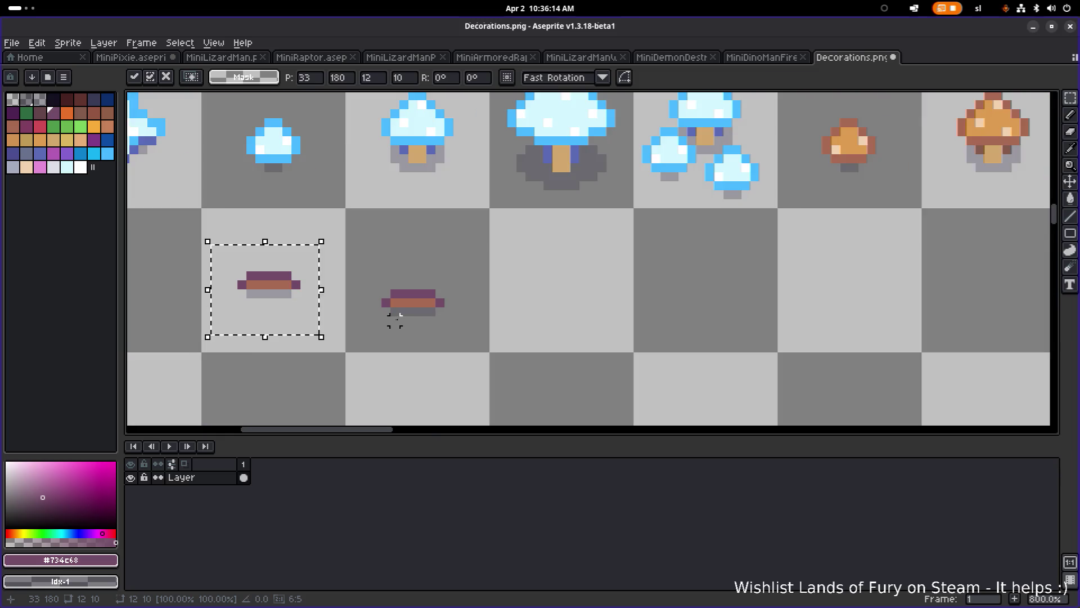
{"action": "mouse_move", "coordinate": [394, 318]}
{"action": "left_mouse_down"}
{"action": "mouse_move", "coordinate": [544, 328]}
{"action": "mouse_move", "coordinate": [639, 251]}
{"action": "mouse_move", "coordinate": [689, 229]}
{"action": "left_mouse_up"}
{"action": "scroll", "coordinate": [530, 337], "scroll_direction": "up", "scroll_amount": 1}
{"action": "key", "text": "Up"}
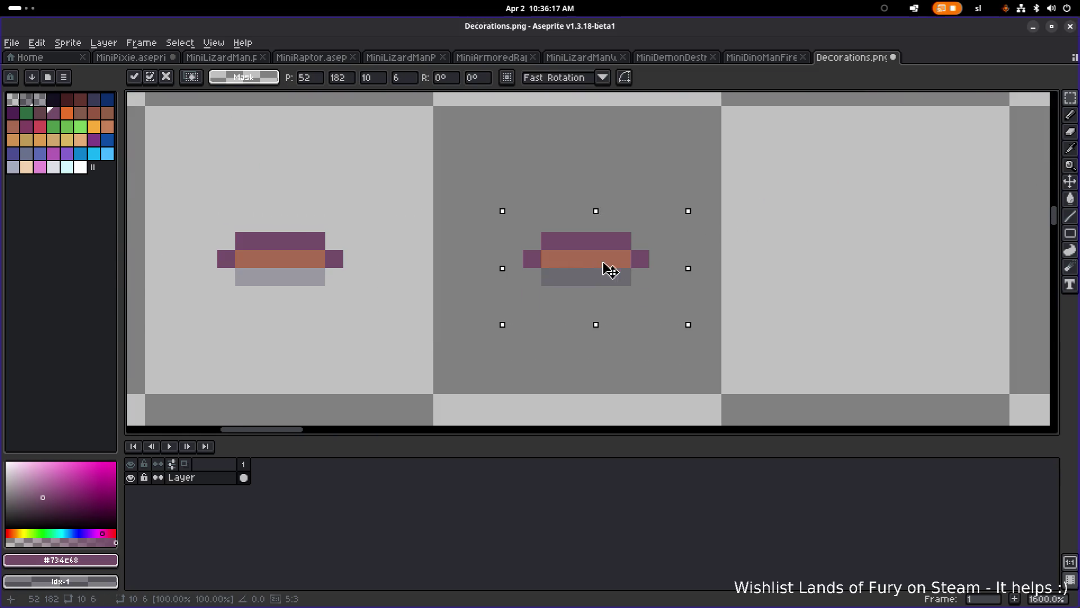
{"action": "scroll", "coordinate": [505, 288], "scroll_direction": "up", "scroll_amount": 1}
{"action": "left_click", "coordinate": [505, 288]}
Step: Widen the left mound by one pixel and extend both mounds' grey shadows with the Pencil
{"action": "left_click_drag", "start_coordinate": [514, 298], "coordinate": [388, 171]}
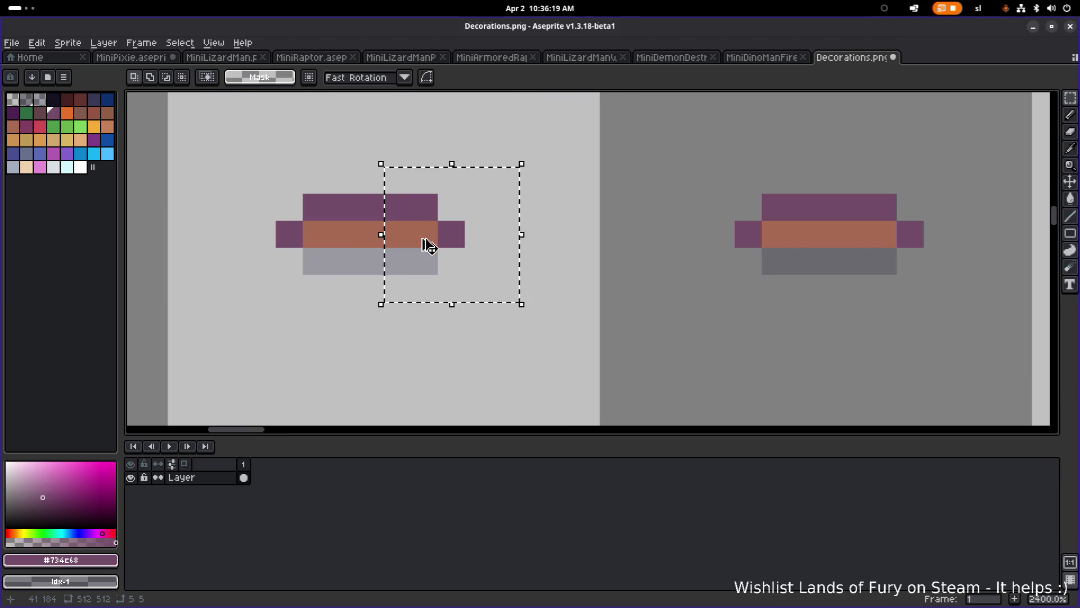
{"action": "left_click_drag", "start_coordinate": [427, 243], "coordinate": [448, 241]}
{"action": "left_click", "coordinate": [559, 261]}
{"action": "left_click_drag", "start_coordinate": [559, 261], "coordinate": [397, 260]}
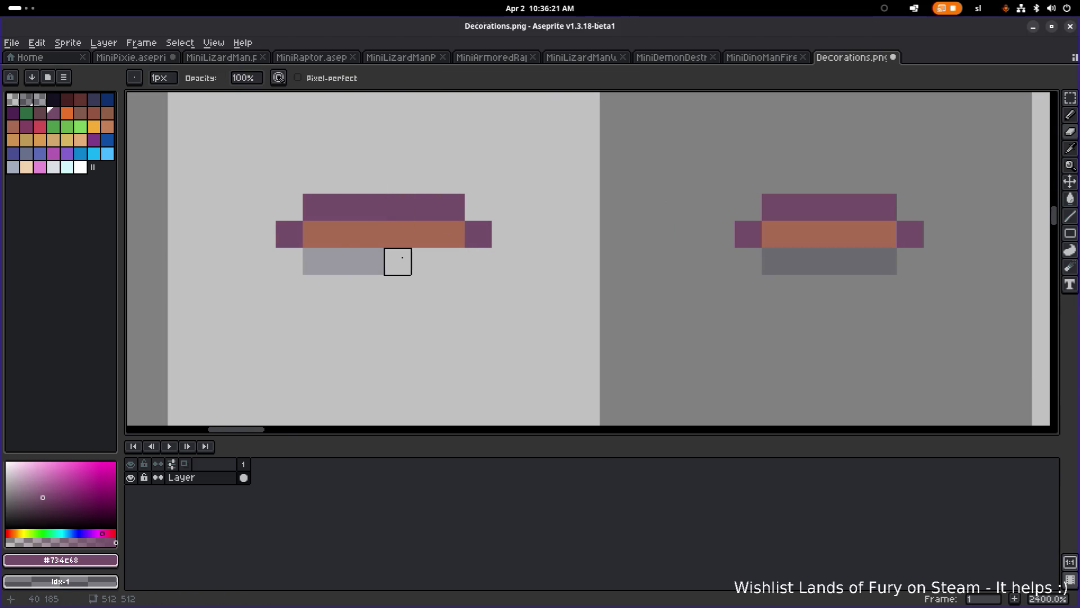
{"action": "key", "text": "b"}
{"action": "left_click", "coordinate": [450, 260]}
{"action": "scroll", "coordinate": [490, 256], "scroll_direction": "down", "scroll_amount": 4}
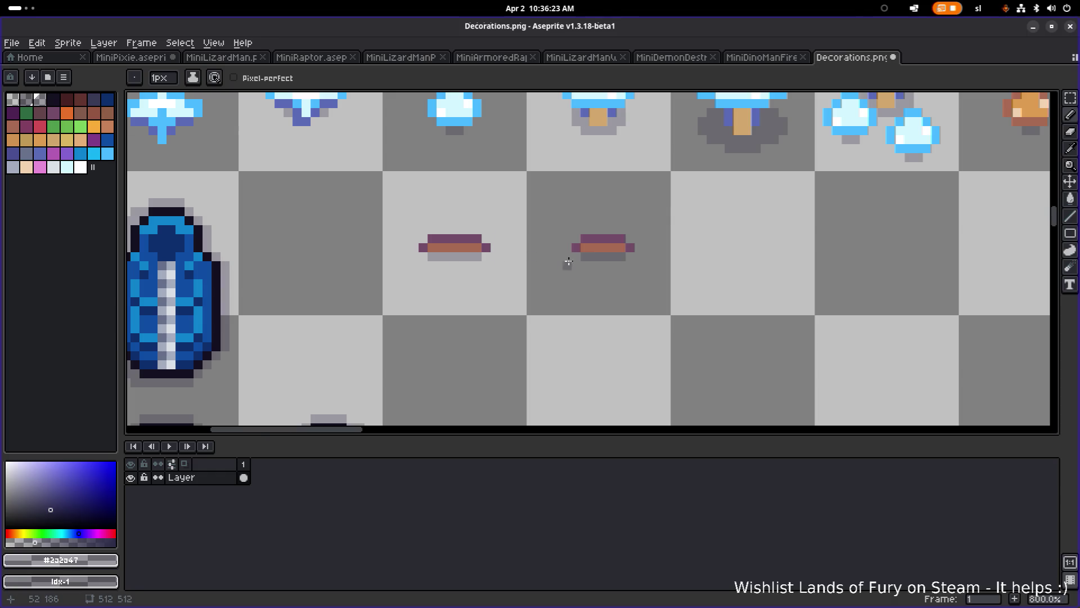
{"action": "scroll", "coordinate": [609, 257], "scroll_direction": "up", "scroll_amount": 4}
{"action": "left_click", "coordinate": [646, 258]}
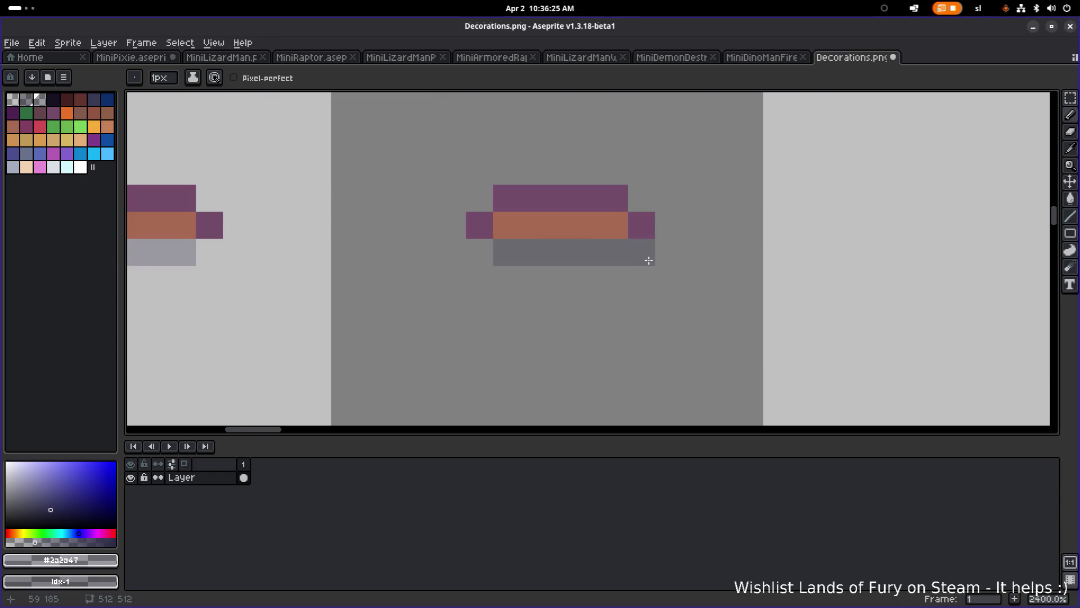
{"action": "scroll", "coordinate": [649, 259], "scroll_direction": "down", "scroll_amount": 4}
{"action": "scroll", "coordinate": [652, 260], "scroll_direction": "up", "scroll_amount": 3}
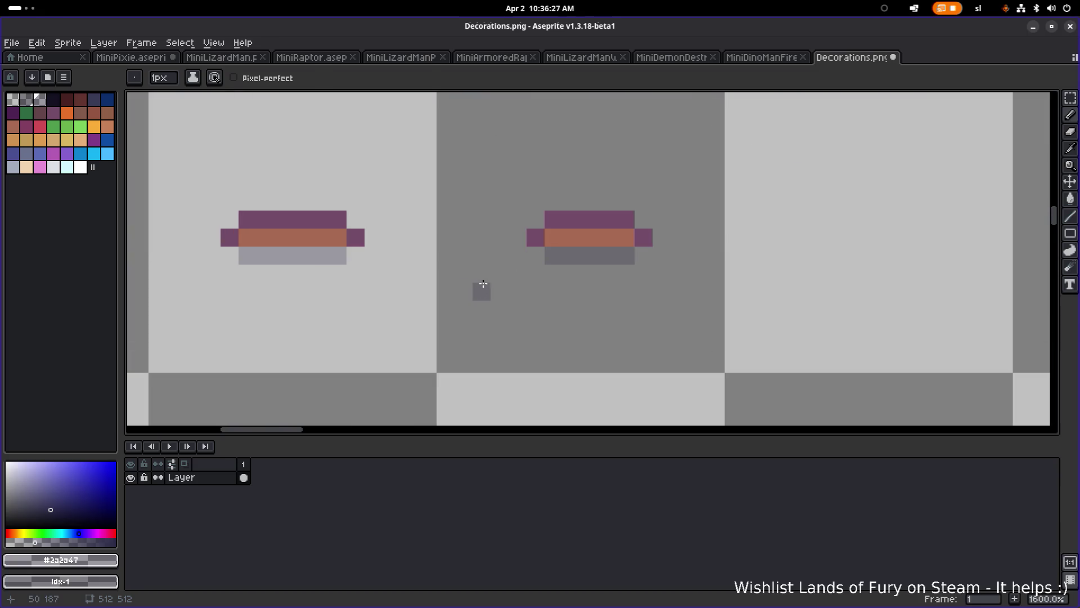
Step: Undo an accidental shift, delete the stray copy between mounds, and settle the right mound
{"action": "key", "text": "m"}
{"action": "left_click_drag", "start_coordinate": [210, 290], "coordinate": [333, 192]}
{"action": "left_click_drag", "start_coordinate": [387, 337], "coordinate": [228, 198]}
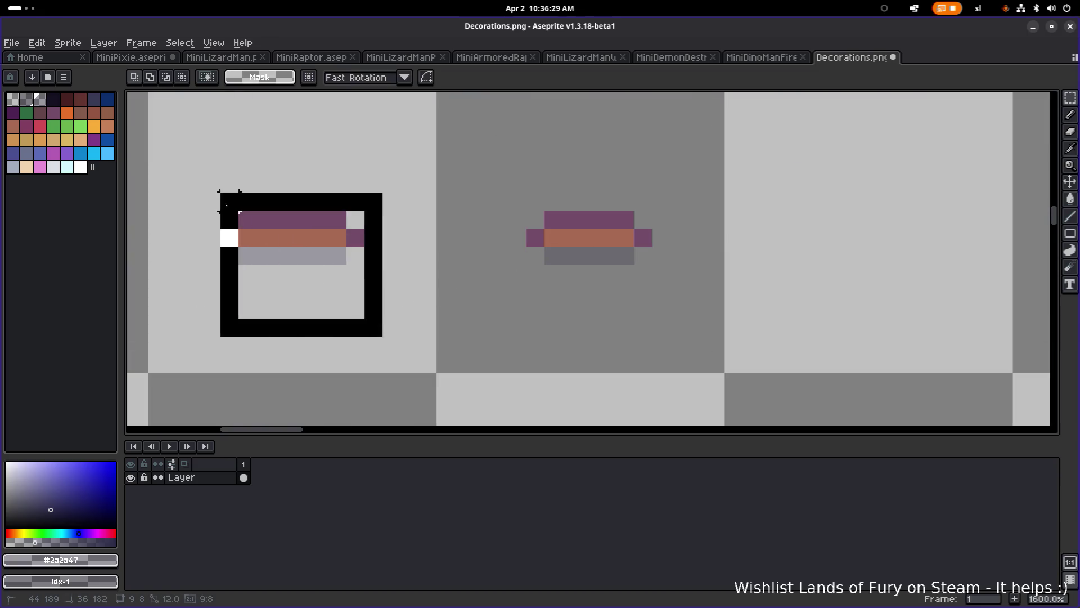
{"action": "mouse_move", "coordinate": [306, 261]}
{"action": "left_mouse_down"}
{"action": "mouse_move", "coordinate": [441, 265]}
{"action": "mouse_move", "coordinate": [324, 242]}
{"action": "mouse_move", "coordinate": [639, 349]}
{"action": "left_mouse_up"}
{"action": "key", "text": "ctrl+z"}
{"action": "left_click", "coordinate": [715, 183]}
{"action": "mouse_move", "coordinate": [724, 175]}
{"action": "left_mouse_down"}
{"action": "mouse_move", "coordinate": [494, 272]}
{"action": "mouse_move", "coordinate": [489, 285]}
{"action": "left_mouse_up"}
{"action": "key", "text": "Delete"}
{"action": "left_click_drag", "start_coordinate": [759, 368], "coordinate": [528, 265]}
{"action": "mouse_move", "coordinate": [624, 329]}
{"action": "left_mouse_down"}
{"action": "mouse_move", "coordinate": [552, 239]}
{"action": "mouse_move", "coordinate": [581, 243]}
{"action": "left_mouse_up"}
{"action": "left_click", "coordinate": [713, 234]}
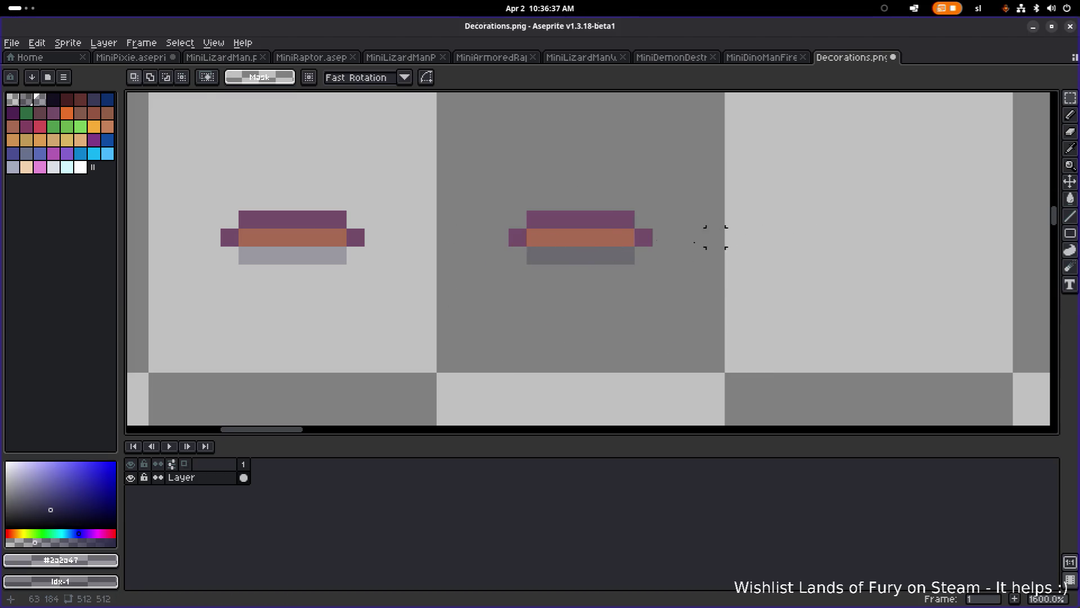
Step: Draw a three-pixel purple bump atop the right mound, recolouring two of its pixels orange
{"action": "scroll", "coordinate": [600, 241], "scroll_direction": "up", "scroll_amount": 3}
{"action": "scroll", "coordinate": [599, 240], "scroll_direction": "down", "scroll_amount": 3}
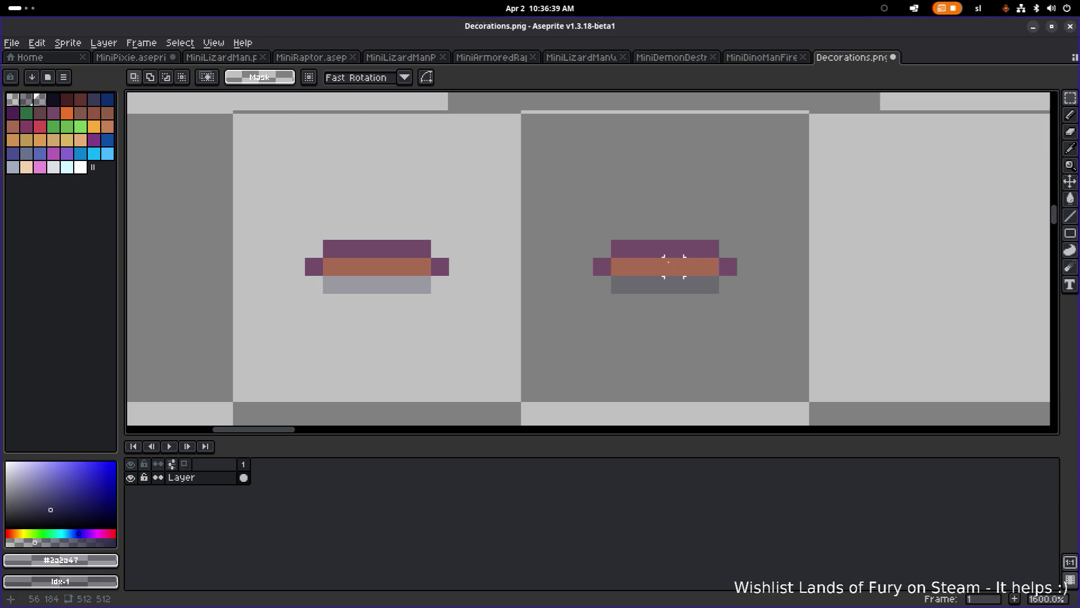
{"action": "scroll", "coordinate": [651, 252], "scroll_direction": "up", "scroll_amount": 2}
{"action": "left_click", "coordinate": [651, 251], "text": "alt"}
{"action": "key", "text": "b"}
{"action": "left_click", "coordinate": [634, 223]}
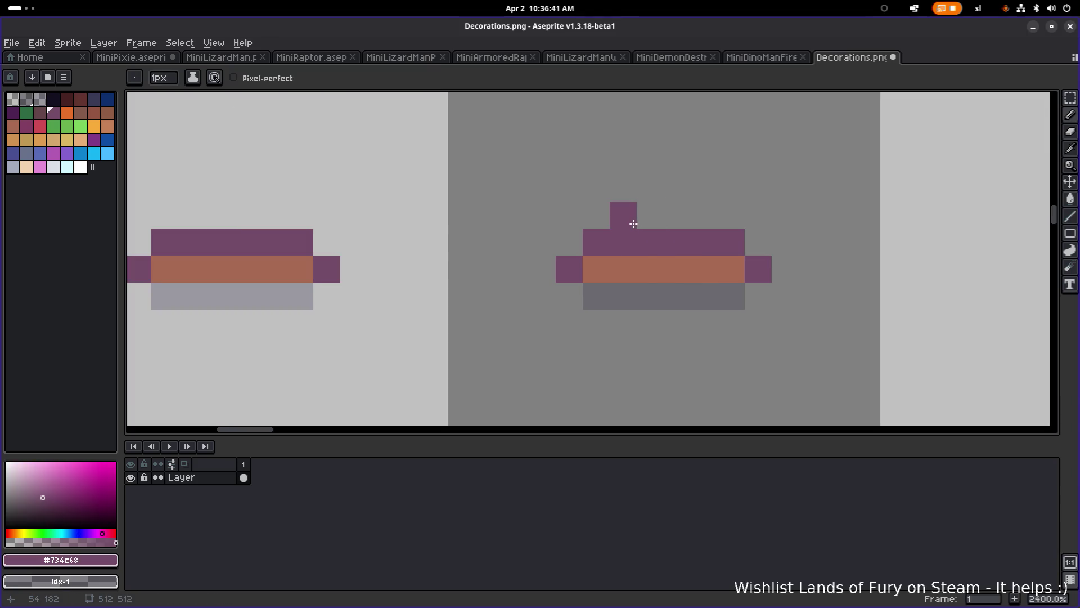
{"action": "left_click", "coordinate": [650, 223]}
{"action": "left_click", "coordinate": [670, 223]}
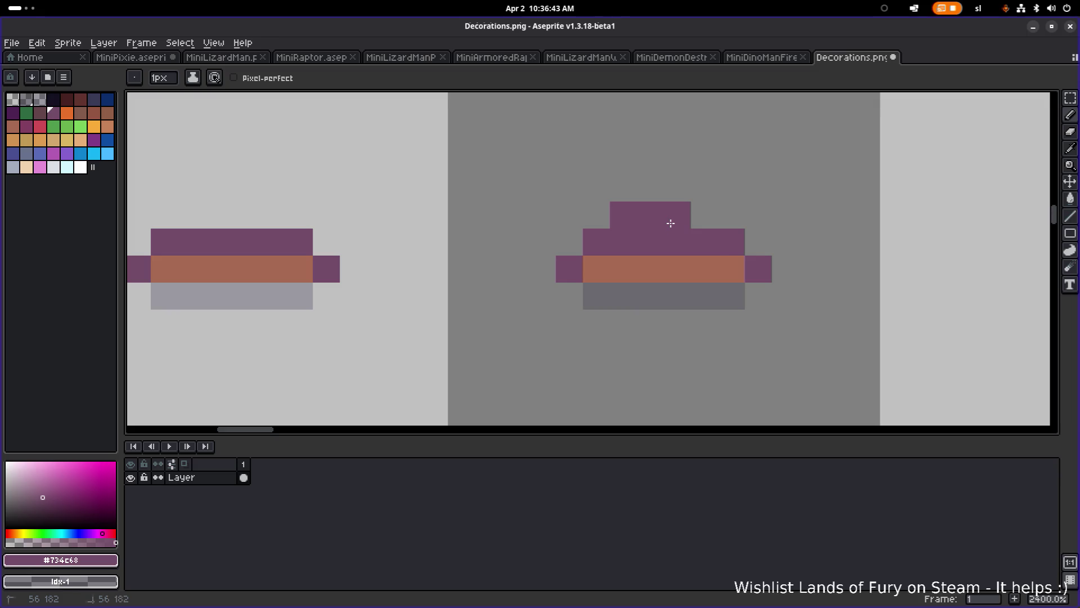
{"action": "left_click", "coordinate": [700, 258], "text": "alt"}
{"action": "left_click", "coordinate": [648, 243]}
{"action": "left_click", "coordinate": [623, 242]}
Step: Pan around the sprite sheet and check the palette options without changing anything
{"action": "scroll", "coordinate": [645, 245], "scroll_direction": "down", "scroll_amount": 7}
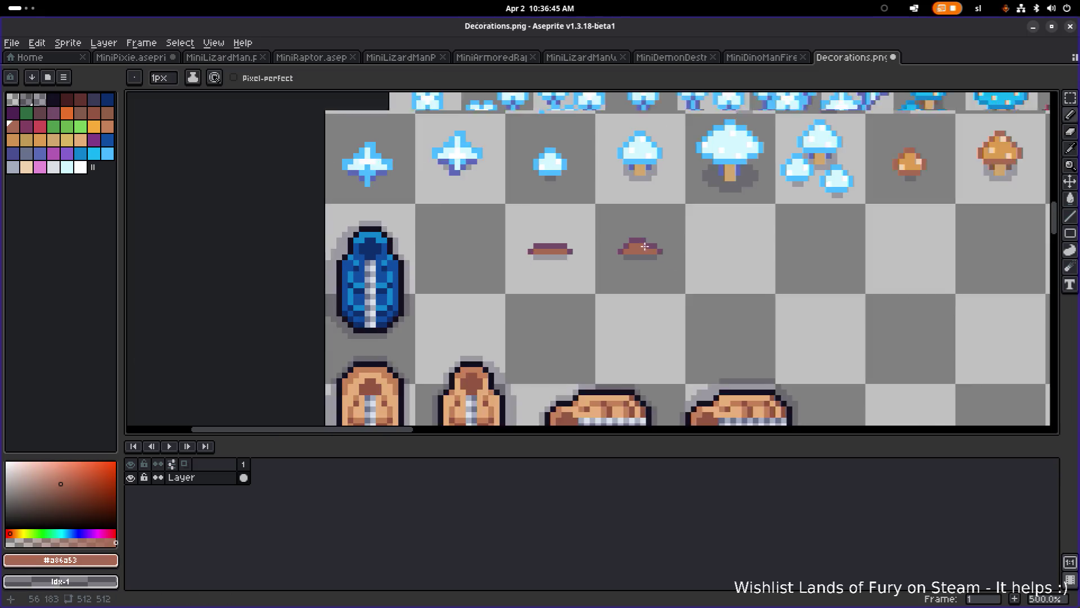
{"action": "scroll", "coordinate": [644, 246], "scroll_direction": "down", "scroll_amount": 2}
{"action": "left_click_drag", "start_coordinate": [575, 240], "coordinate": [538, 278]}
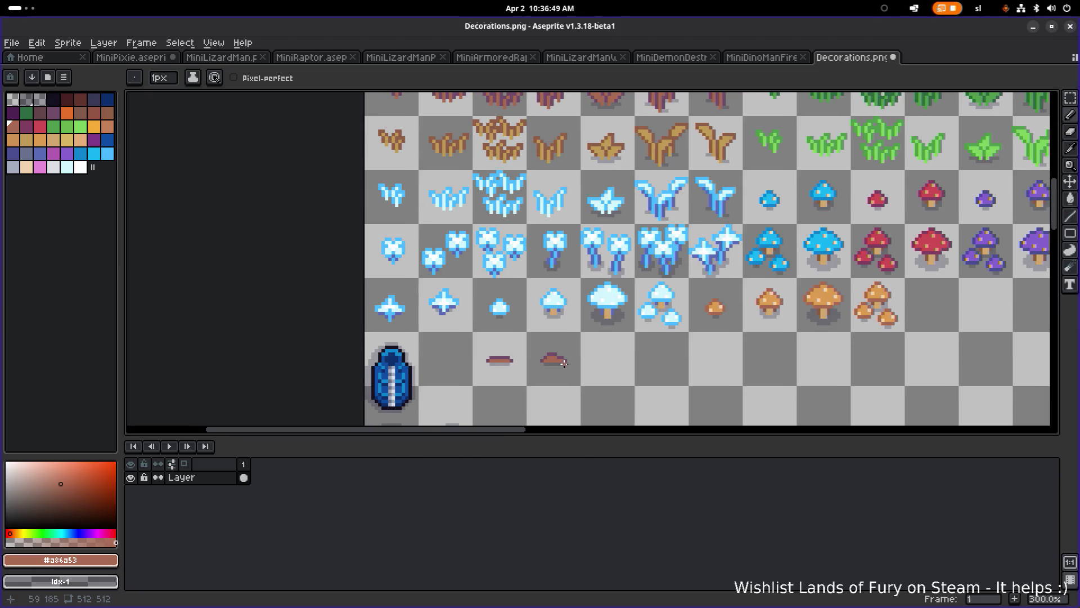
{"action": "left_click_drag", "start_coordinate": [557, 368], "coordinate": [490, 371]}
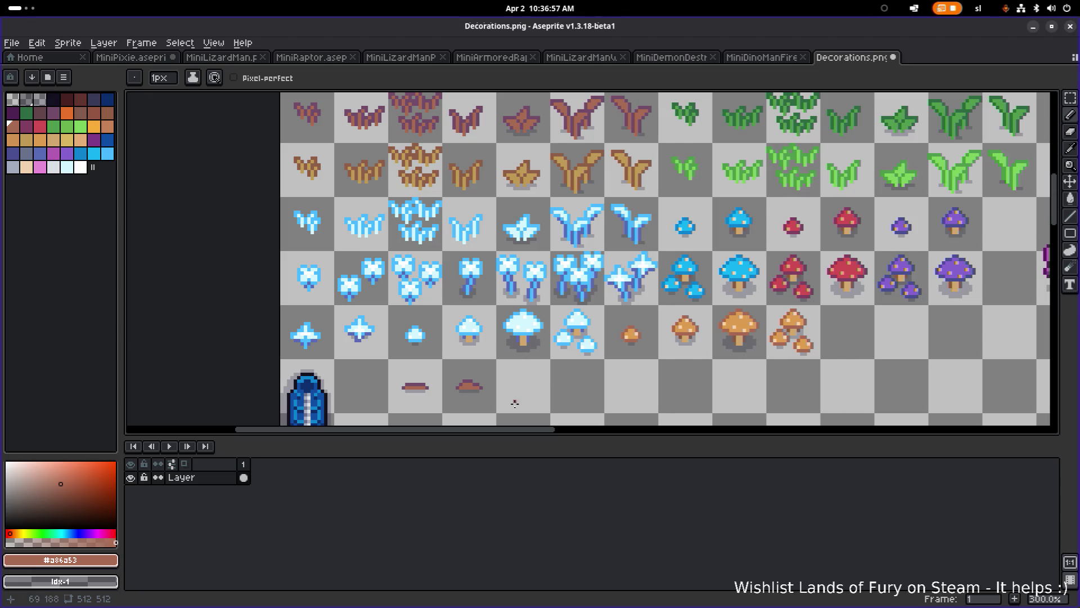
{"action": "scroll", "coordinate": [479, 407], "scroll_direction": "up", "scroll_amount": 2}
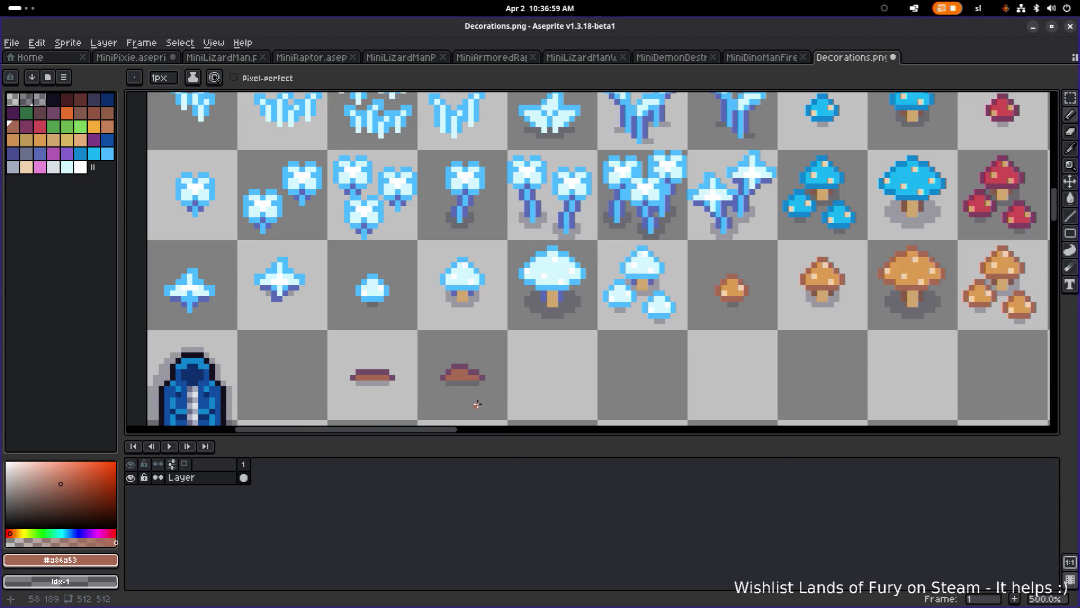
{"action": "left_click", "coordinate": [64, 77]}
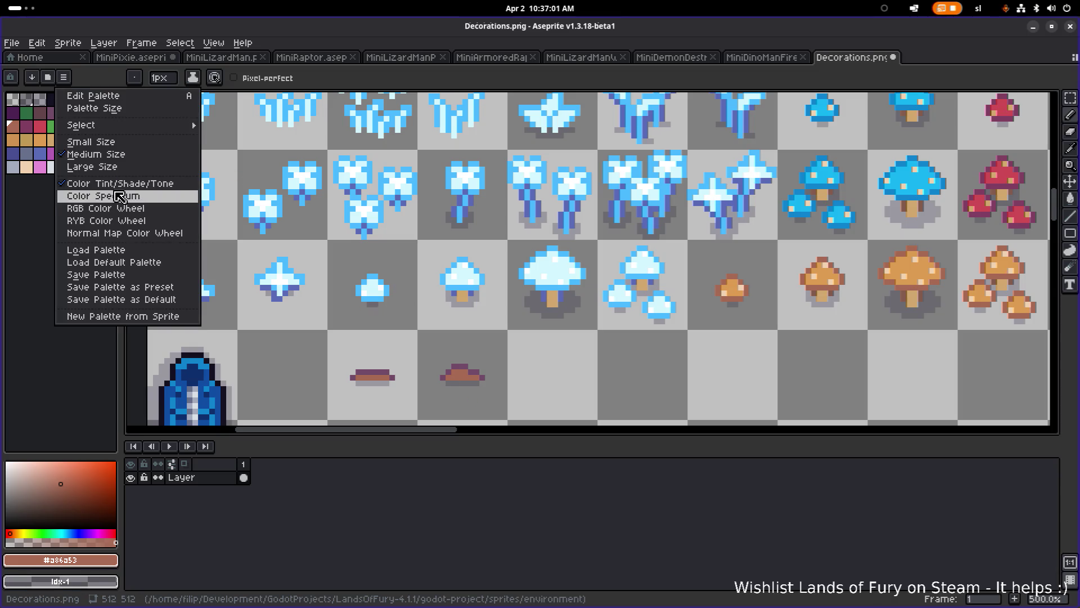
{"action": "left_click", "coordinate": [18, 259]}
{"action": "scroll", "coordinate": [366, 241], "scroll_direction": "down", "scroll_amount": 1}
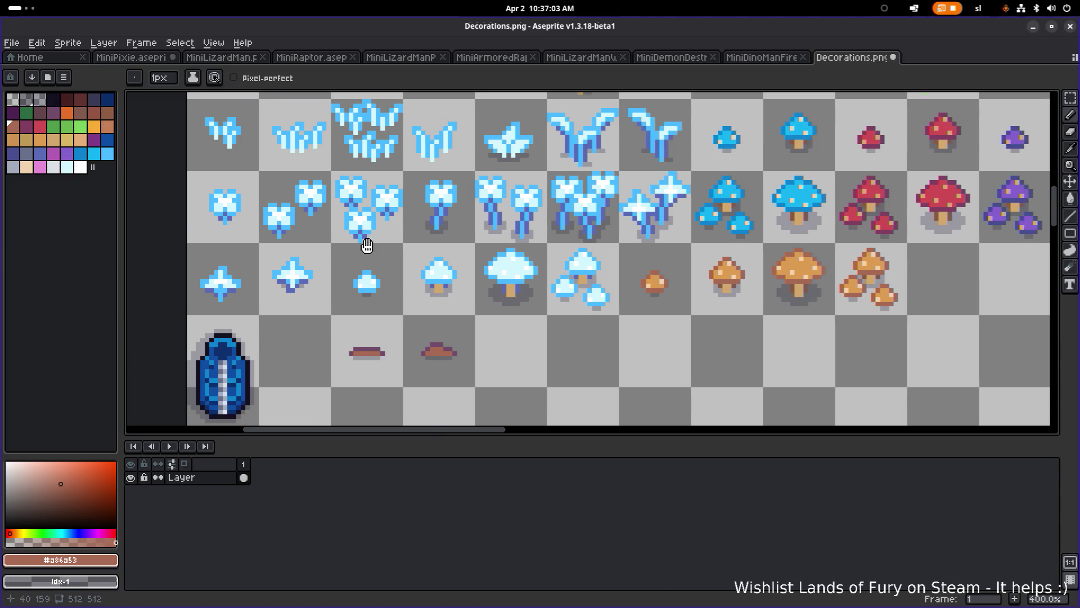
{"action": "mouse_move", "coordinate": [491, 199]}
{"action": "left_mouse_down"}
{"action": "mouse_move", "coordinate": [331, 310]}
{"action": "mouse_move", "coordinate": [441, 276]}
{"action": "mouse_move", "coordinate": [441, 118]}
{"action": "mouse_move", "coordinate": [450, 331]}
{"action": "left_mouse_up"}
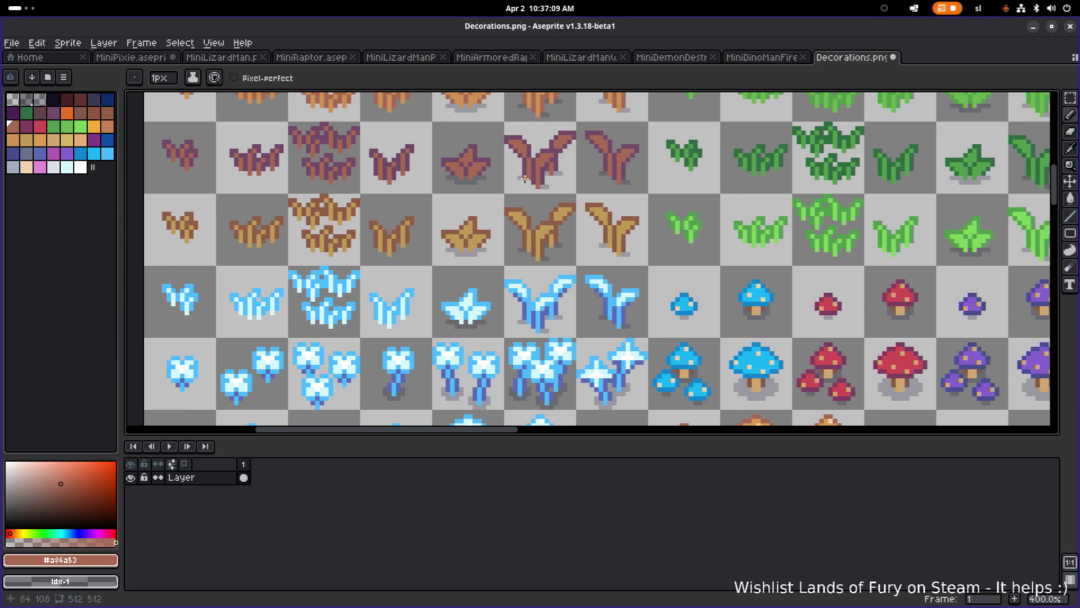
{"action": "scroll", "coordinate": [421, 305], "scroll_direction": "down", "scroll_amount": 3}
{"action": "scroll", "coordinate": [455, 318], "scroll_direction": "right", "scroll_amount": 2}
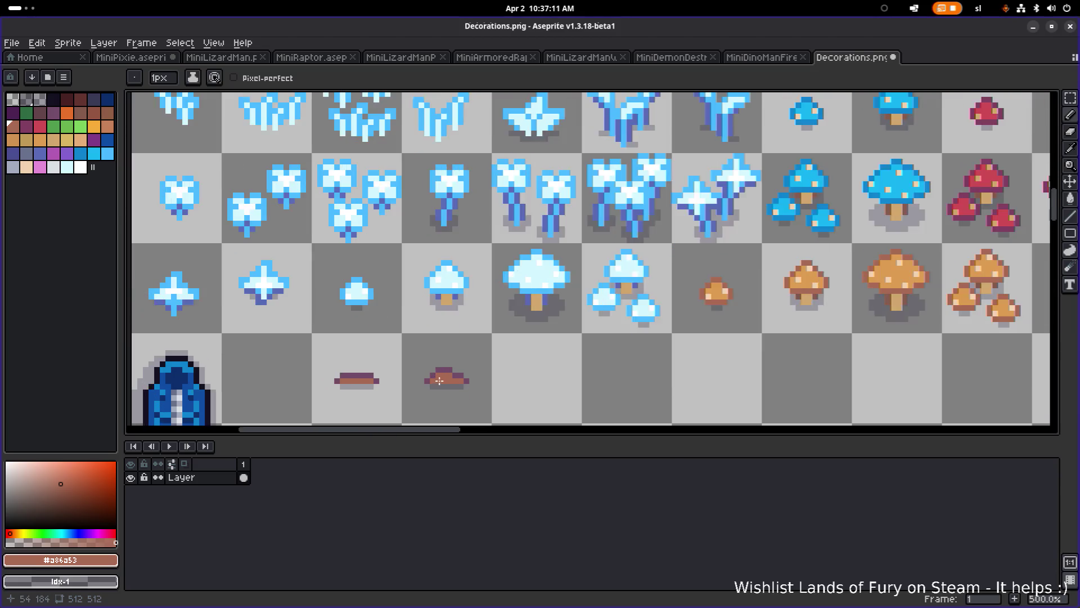
{"action": "scroll", "coordinate": [468, 363], "scroll_direction": "up", "scroll_amount": 3}
Step: Pick the mound's purple and paint onto the humped mound, undoing a stray blob
{"action": "key", "text": "alt"}
{"action": "left_click", "coordinate": [472, 364], "text": "alt"}
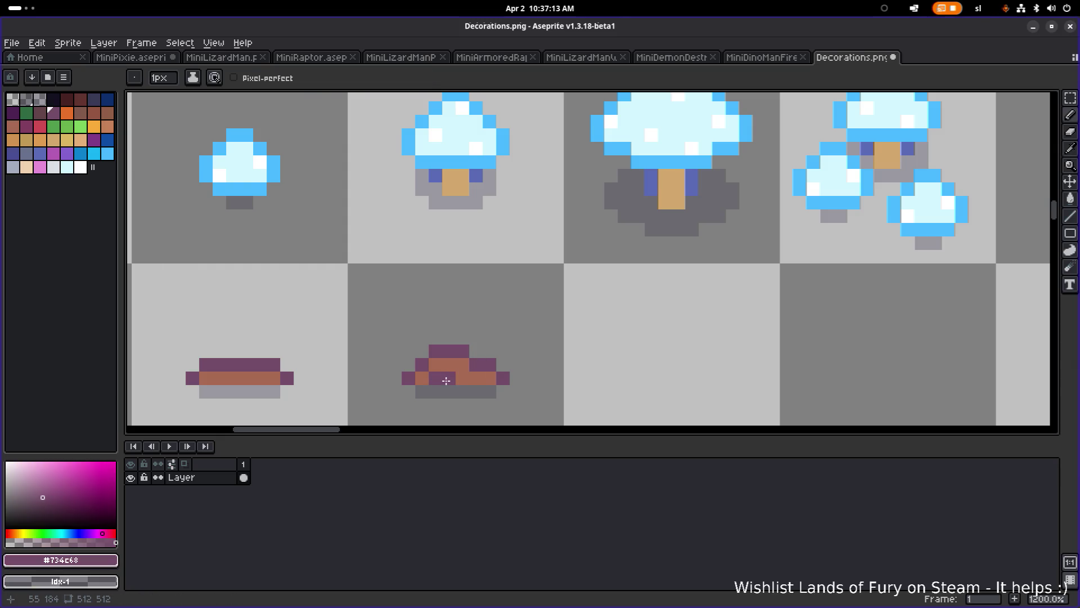
{"action": "scroll", "coordinate": [446, 381], "scroll_direction": "down", "scroll_amount": 5}
{"action": "scroll", "coordinate": [529, 366], "scroll_direction": "down", "scroll_amount": 1}
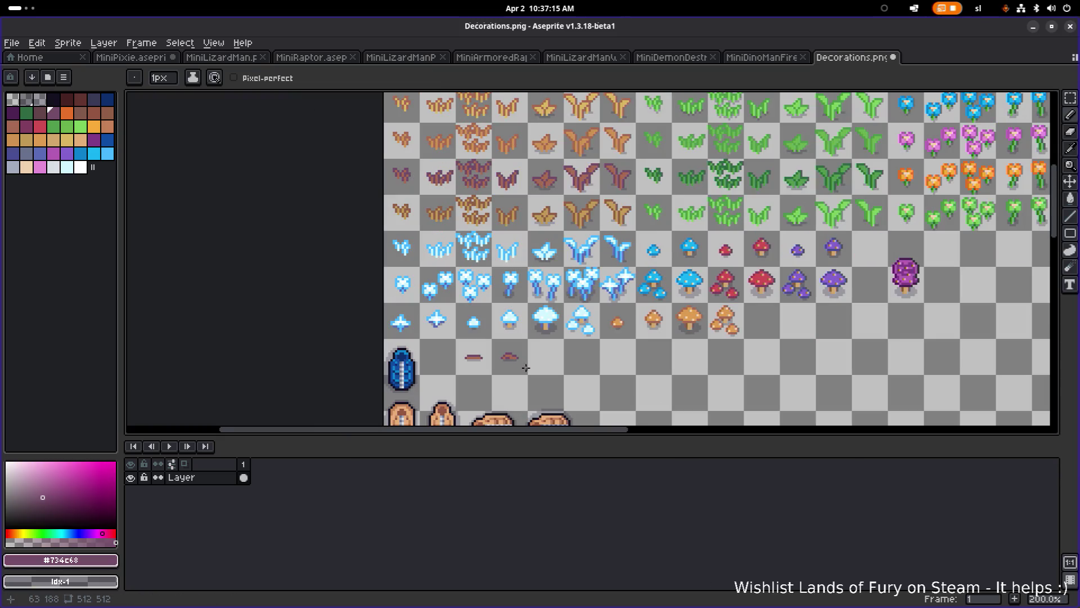
{"action": "scroll", "coordinate": [523, 371], "scroll_direction": "up", "scroll_amount": 4}
{"action": "key", "text": "ctrl"}
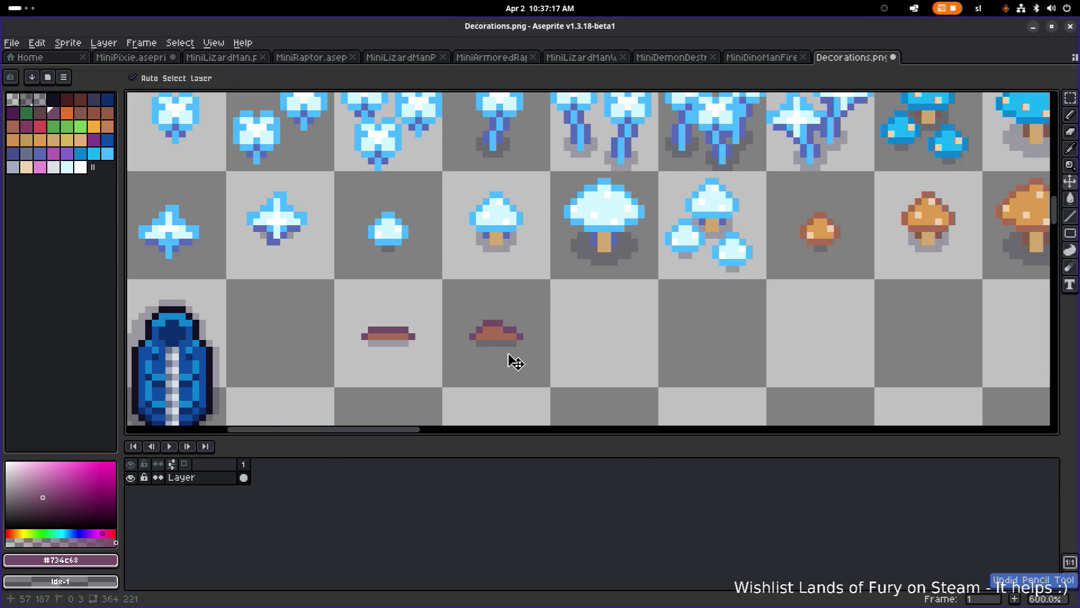
{"action": "left_click_drag", "start_coordinate": [494, 362], "coordinate": [493, 364]}
{"action": "key", "text": "ctrl+z"}
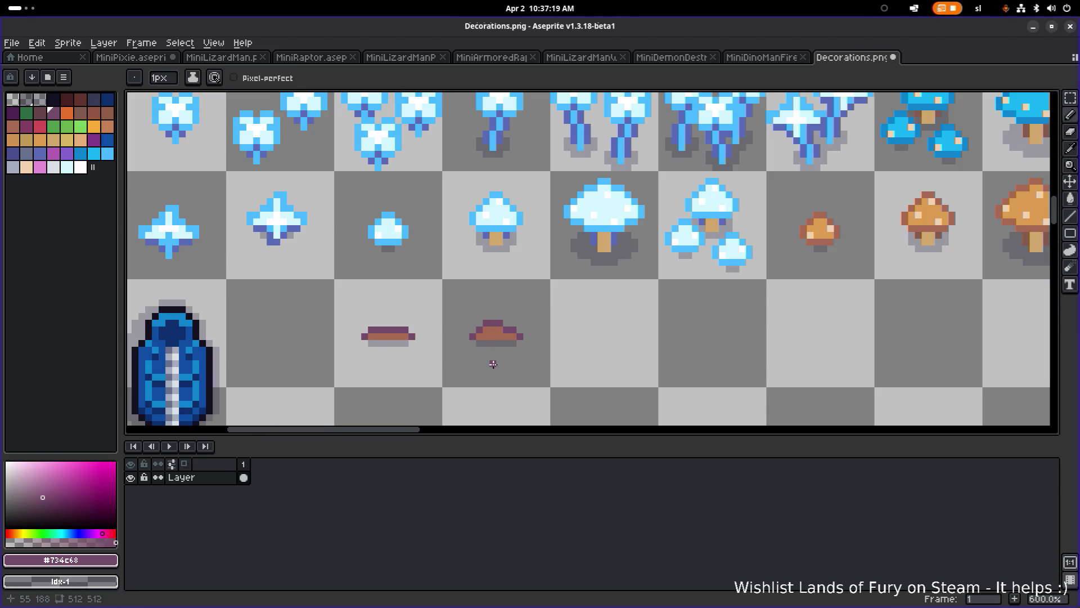
Step: Shrink the brush to one pixel and copy the humped mound into the next cell right
{"action": "key", "text": "minus"}
{"action": "key", "text": "minus"}
{"action": "key", "text": "minus"}
{"action": "scroll", "coordinate": [493, 365], "scroll_direction": "up", "scroll_amount": 3}
{"action": "key", "text": "m"}
{"action": "left_click_drag", "start_coordinate": [423, 366], "coordinate": [579, 235]}
{"action": "left_click_drag", "start_coordinate": [545, 313], "coordinate": [748, 286]}
{"action": "left_click_drag", "start_coordinate": [731, 325], "coordinate": [737, 340]}
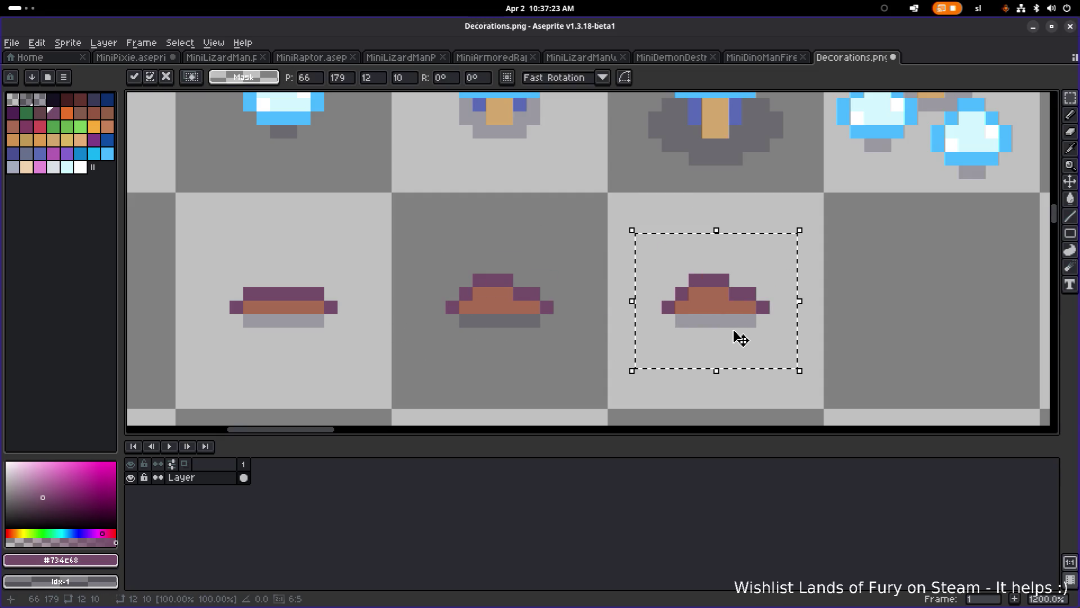
{"action": "left_click", "coordinate": [830, 306]}
Step: Copy another dirt mound into the next empty cell to the right
{"action": "left_click_drag", "start_coordinate": [814, 316], "coordinate": [493, 355]}
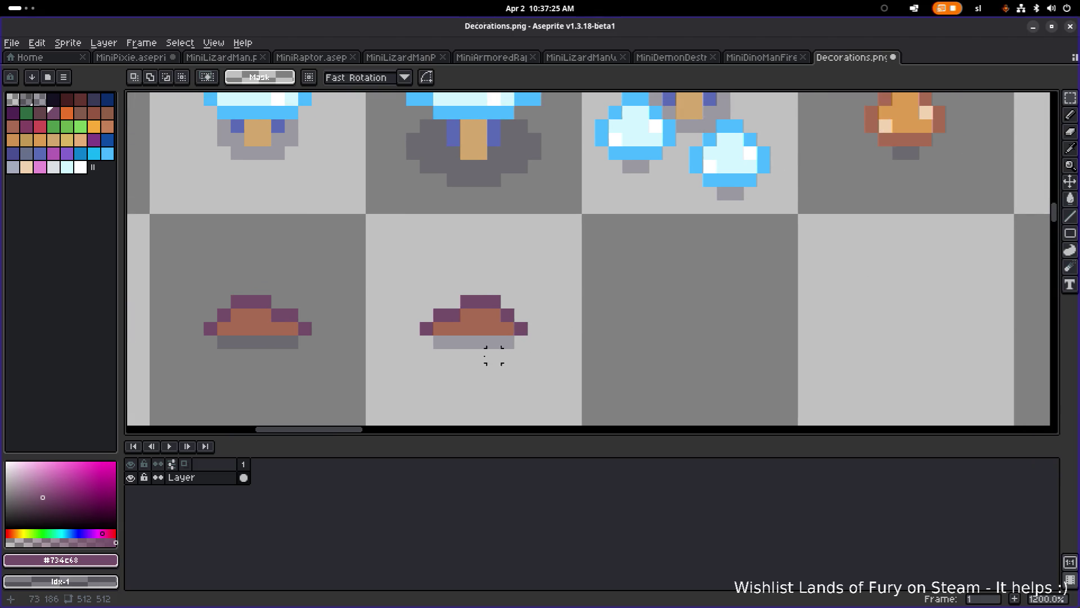
{"action": "mouse_move", "coordinate": [400, 381]}
{"action": "left_mouse_down"}
{"action": "mouse_move", "coordinate": [581, 282]}
{"action": "mouse_move", "coordinate": [463, 309]}
{"action": "left_mouse_up"}
{"action": "left_click", "coordinate": [334, 274]}
{"action": "scroll", "coordinate": [473, 384], "scroll_direction": "up", "scroll_amount": 1}
{"action": "left_click_drag", "start_coordinate": [241, 209], "coordinate": [497, 412]}
{"action": "mouse_move", "coordinate": [374, 325]}
{"action": "left_mouse_down"}
{"action": "mouse_move", "coordinate": [675, 326]}
{"action": "mouse_move", "coordinate": [650, 322]}
{"action": "left_mouse_up"}
{"action": "key", "text": "Return"}
{"action": "left_click", "coordinate": [846, 310]}
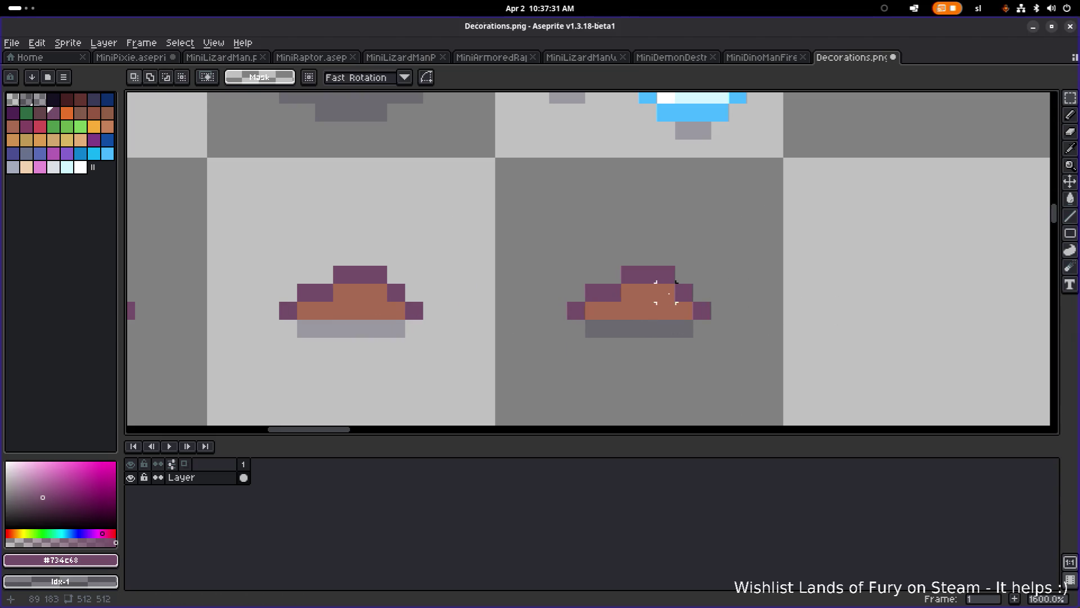
Step: Paint a purple pixel into the new mound copy, correcting its position after one misplacement
{"action": "key", "text": "b"}
{"action": "left_click", "coordinate": [633, 310]}
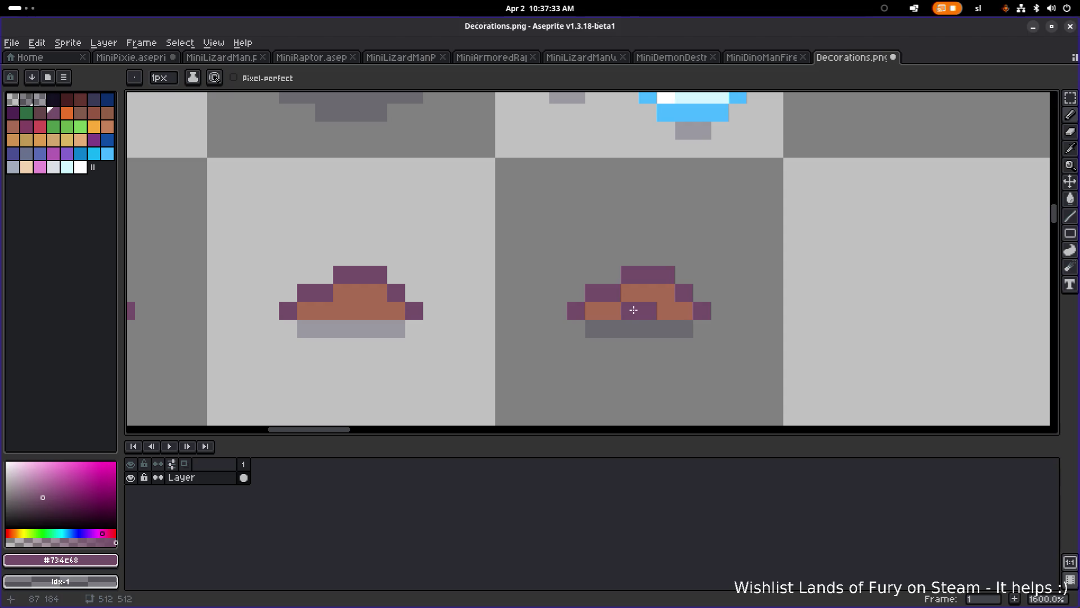
{"action": "scroll", "coordinate": [725, 311], "scroll_direction": "down", "scroll_amount": 4}
{"action": "key", "text": "ctrl+z"}
{"action": "left_click", "coordinate": [729, 311]}
{"action": "scroll", "coordinate": [728, 311], "scroll_direction": "up", "scroll_amount": 5}
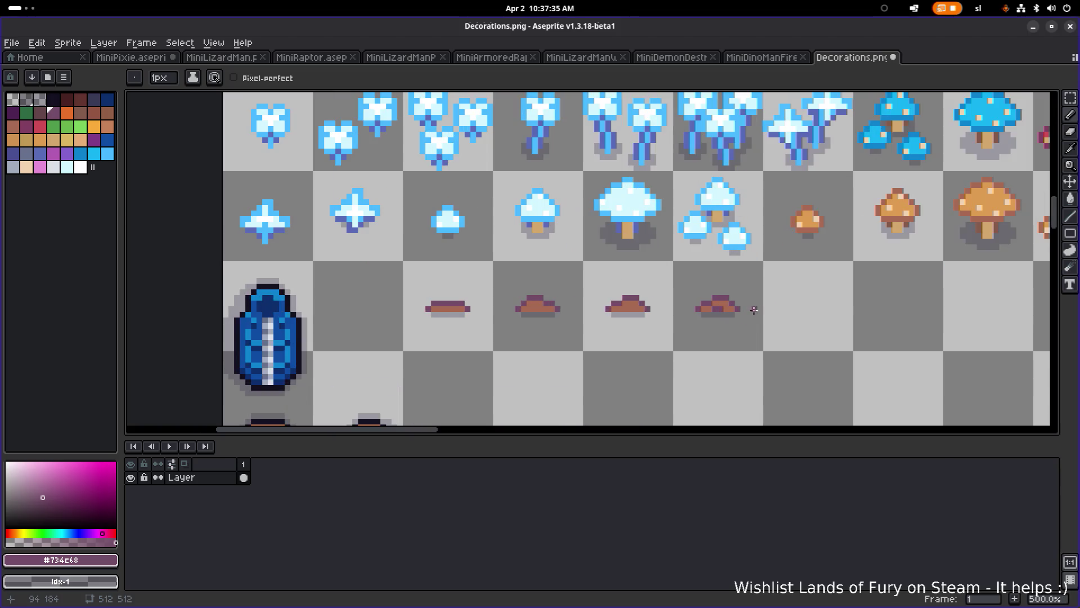
{"action": "left_click_drag", "start_coordinate": [730, 312], "coordinate": [551, 302]}
Step: Copy the edited mound into the next empty cell and turn three of its orange pixels purple
{"action": "key", "text": "m"}
{"action": "mouse_move", "coordinate": [434, 235]}
{"action": "left_mouse_down"}
{"action": "mouse_move", "coordinate": [608, 355]}
{"action": "mouse_move", "coordinate": [781, 316]}
{"action": "mouse_move", "coordinate": [770, 318]}
{"action": "left_mouse_up"}
{"action": "left_click", "coordinate": [911, 295]}
{"action": "scroll", "coordinate": [730, 306], "scroll_direction": "up", "scroll_amount": 3}
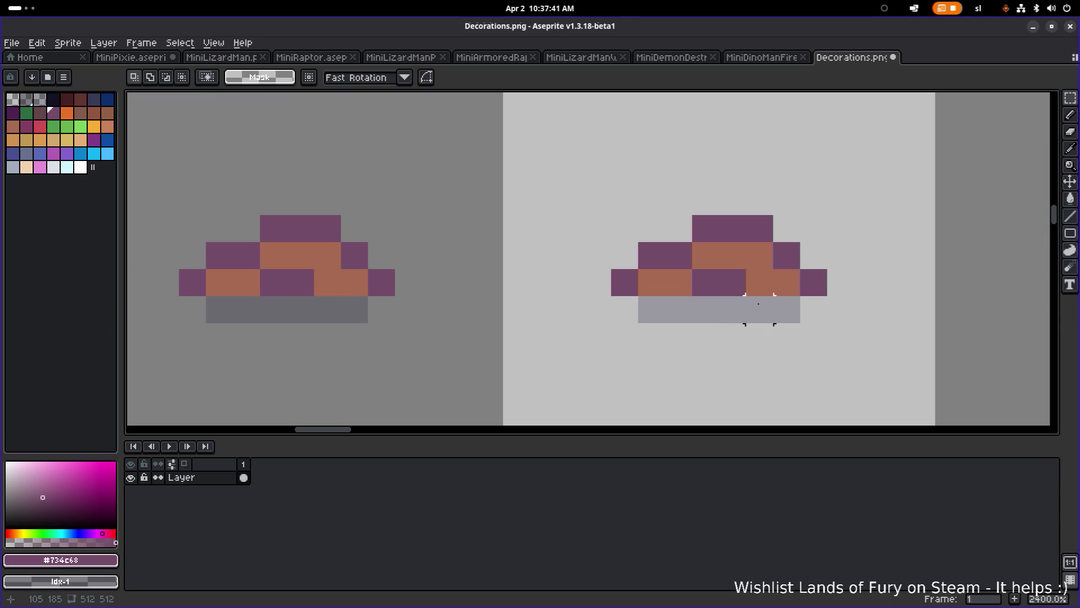
{"action": "key", "text": "b"}
{"action": "left_click", "coordinate": [601, 289]}
{"action": "scroll", "coordinate": [747, 296], "scroll_direction": "down", "scroll_amount": 5}
{"action": "scroll", "coordinate": [747, 295], "scroll_direction": "down", "scroll_amount": 2}
{"action": "scroll", "coordinate": [732, 291], "scroll_direction": "up", "scroll_amount": 5}
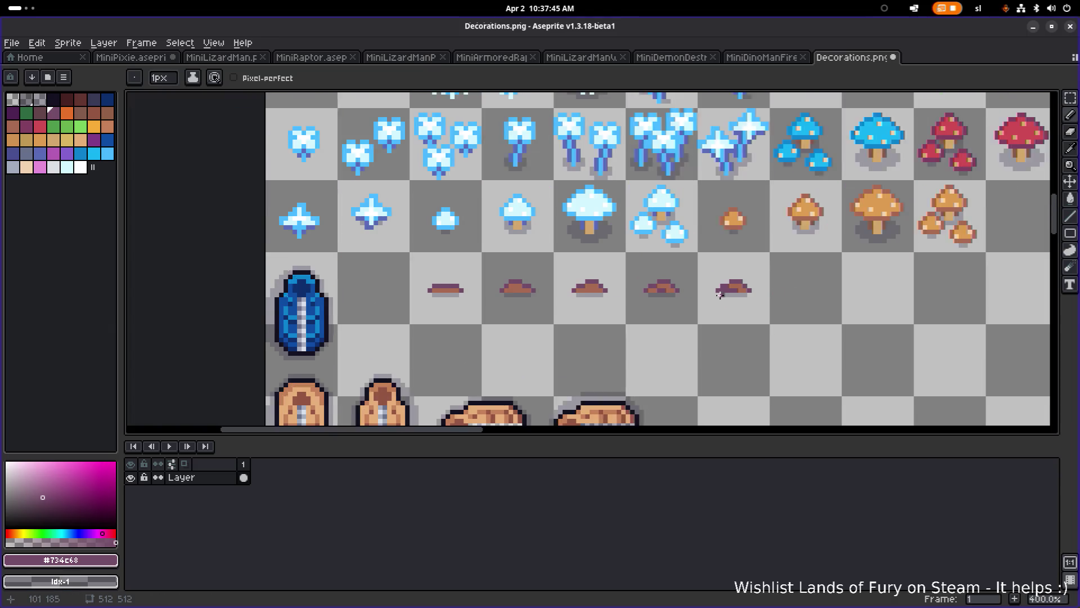
{"action": "left_click", "coordinate": [672, 285]}
{"action": "left_click", "coordinate": [658, 271]}
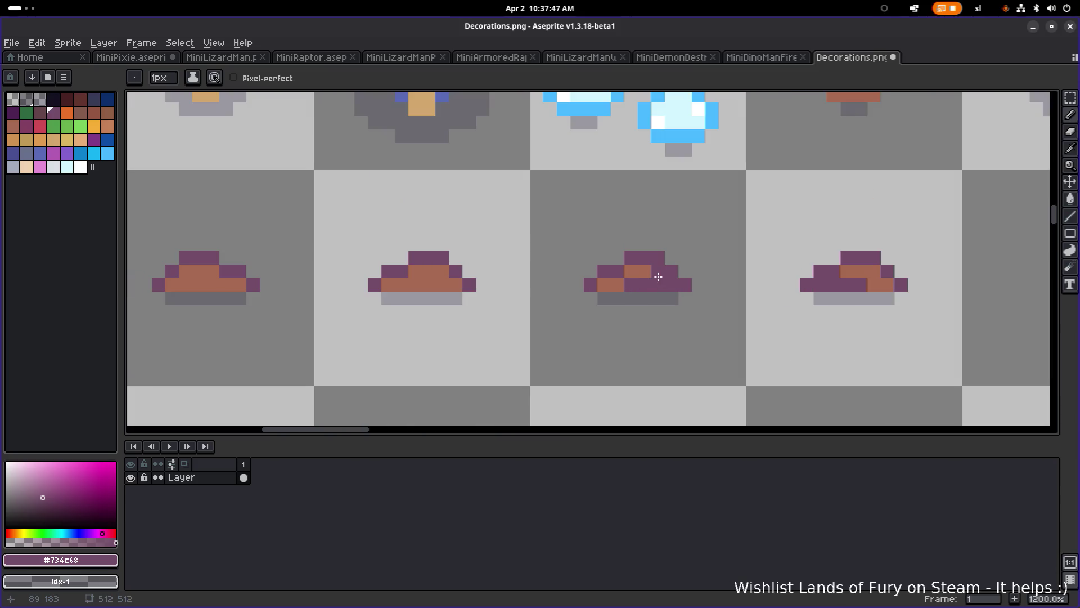
{"action": "scroll", "coordinate": [861, 282], "scroll_direction": "down", "scroll_amount": 4}
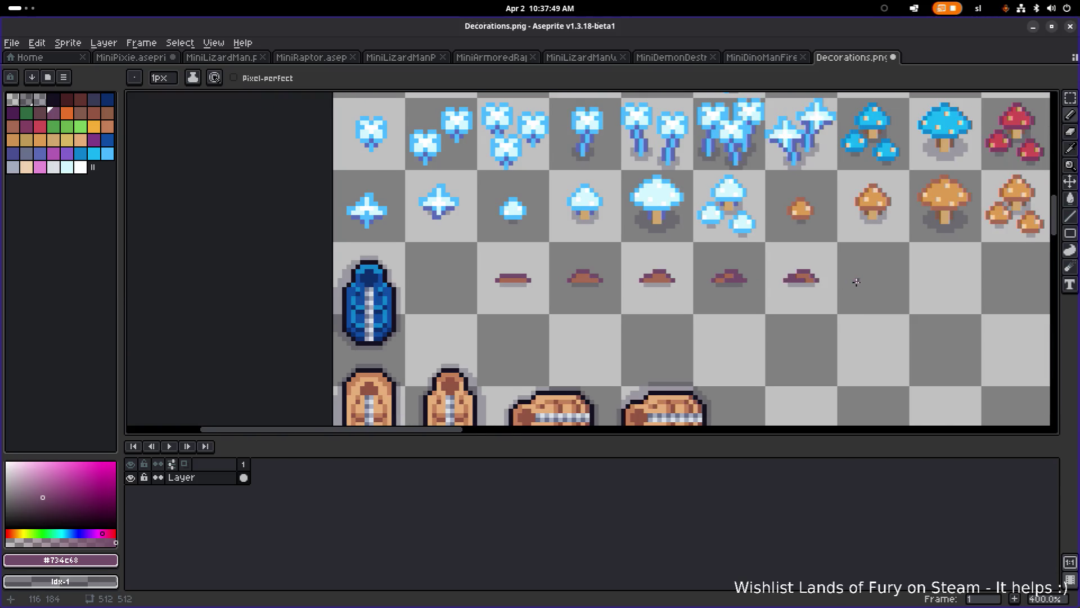
{"action": "scroll", "coordinate": [856, 281], "scroll_direction": "down", "scroll_amount": 1}
{"action": "scroll", "coordinate": [791, 327], "scroll_direction": "down", "scroll_amount": 1}
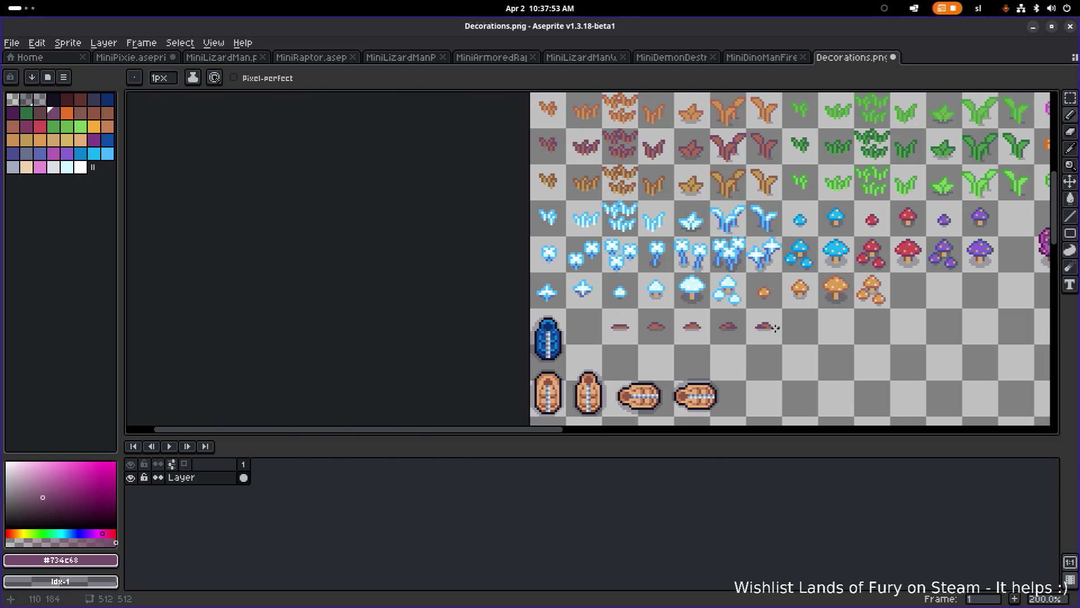
{"action": "scroll", "coordinate": [775, 327], "scroll_direction": "up", "scroll_amount": 4}
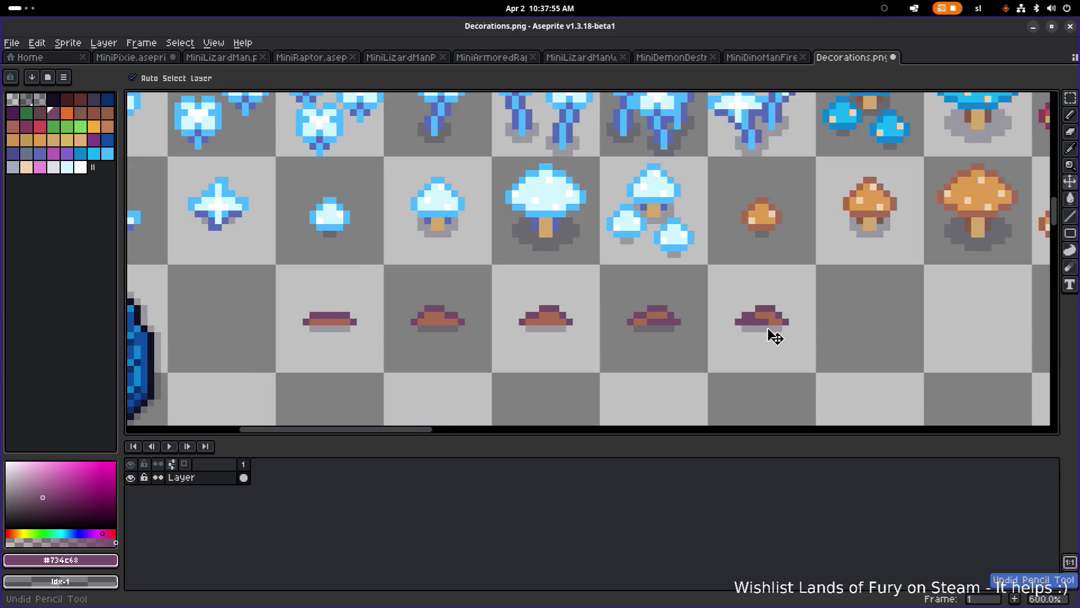
{"action": "key", "text": "b"}
{"action": "scroll", "coordinate": [767, 312], "scroll_direction": "down", "scroll_amount": 2}
{"action": "scroll", "coordinate": [766, 310], "scroll_direction": "down", "scroll_amount": 2}
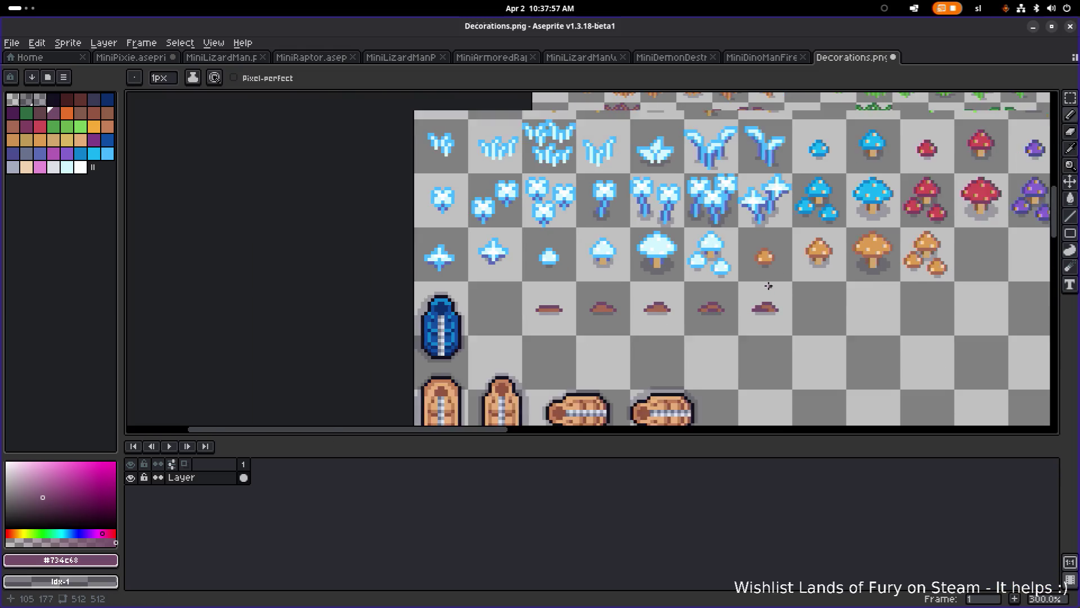
{"action": "mouse_move", "coordinate": [777, 270]}
{"action": "left_mouse_down"}
{"action": "mouse_move", "coordinate": [709, 334]}
{"action": "mouse_move", "coordinate": [648, 361]}
{"action": "mouse_move", "coordinate": [632, 352]}
{"action": "left_mouse_up"}
{"action": "left_click_drag", "start_coordinate": [654, 302], "coordinate": [643, 366]}
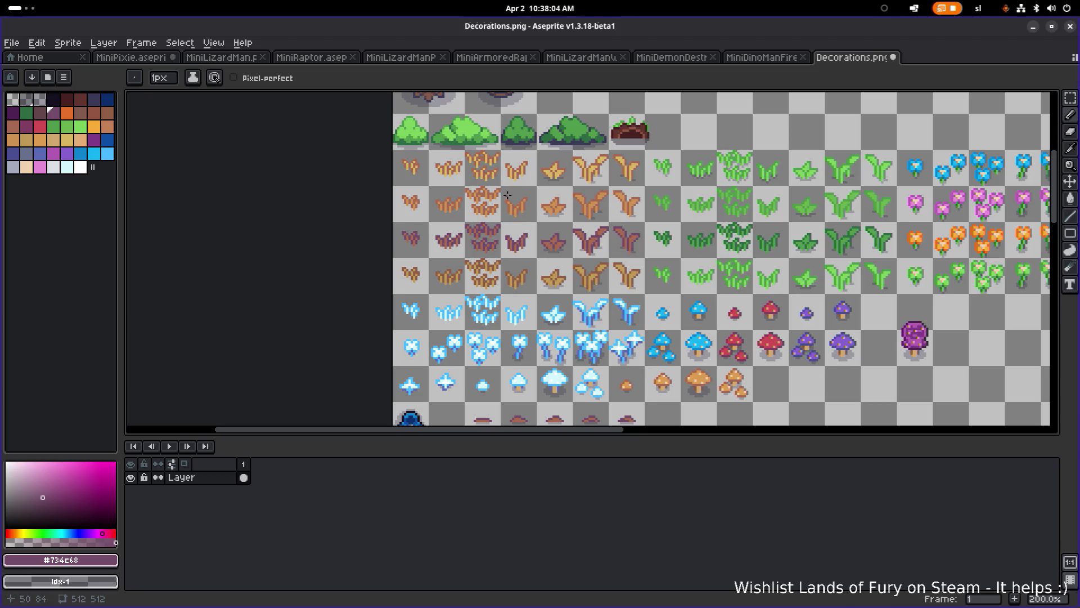
{"action": "scroll", "coordinate": [499, 97], "scroll_direction": "up", "scroll_amount": 5}
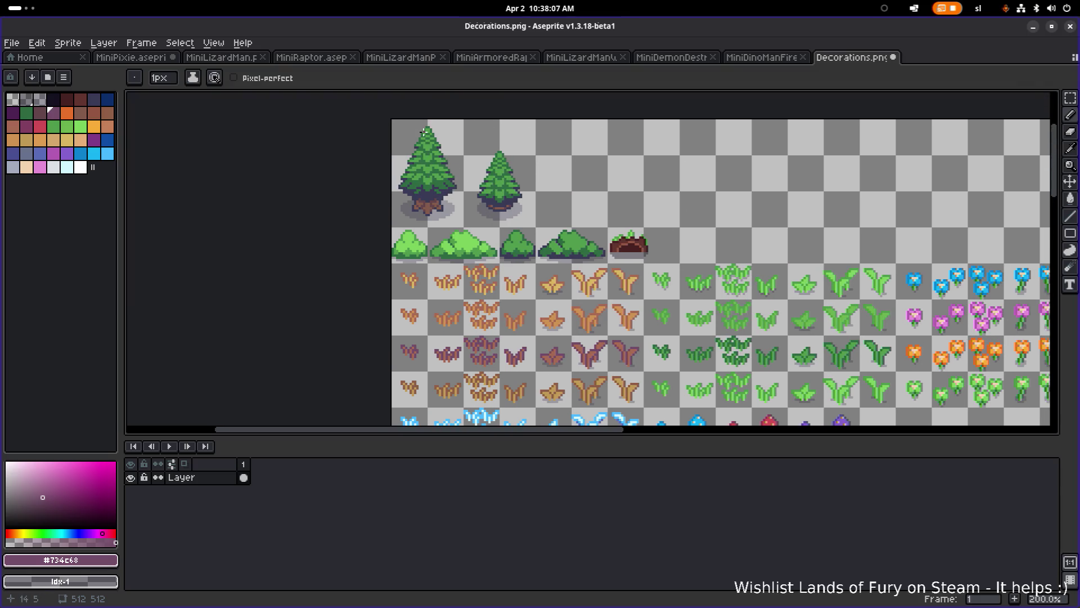
{"action": "scroll", "coordinate": [468, 288], "scroll_direction": "down", "scroll_amount": 2}
{"action": "scroll", "coordinate": [622, 215], "scroll_direction": "up", "scroll_amount": 5}
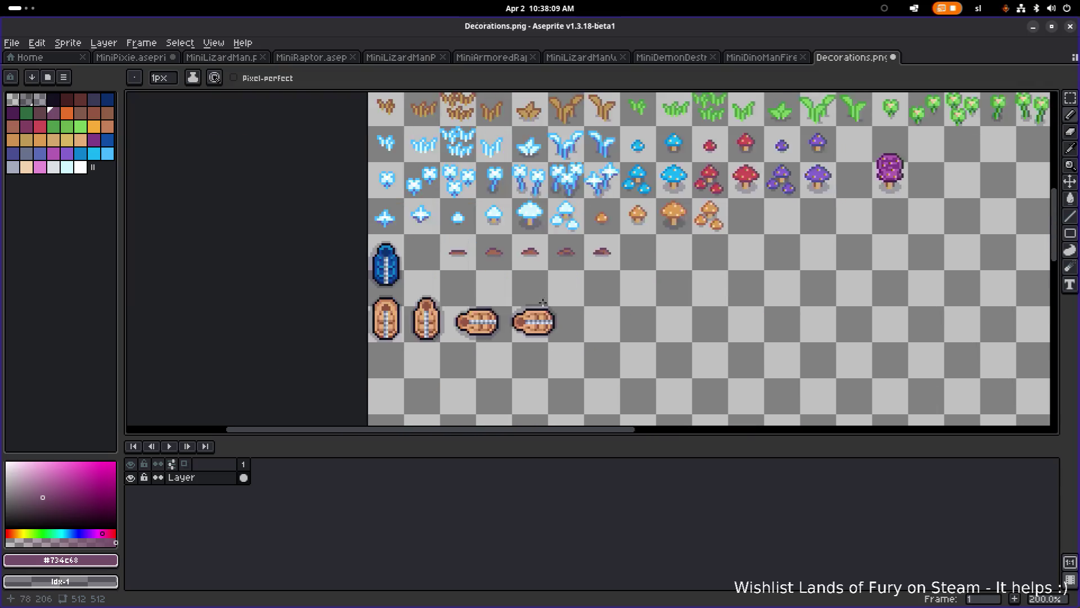
Step: Turn one middle mound pixel purple and paint two purple mound pixels back to orange
{"action": "scroll", "coordinate": [621, 214], "scroll_direction": "up", "scroll_amount": 4}
{"action": "left_click", "coordinate": [519, 214]}
{"action": "scroll", "coordinate": [597, 197], "scroll_direction": "down", "scroll_amount": 2}
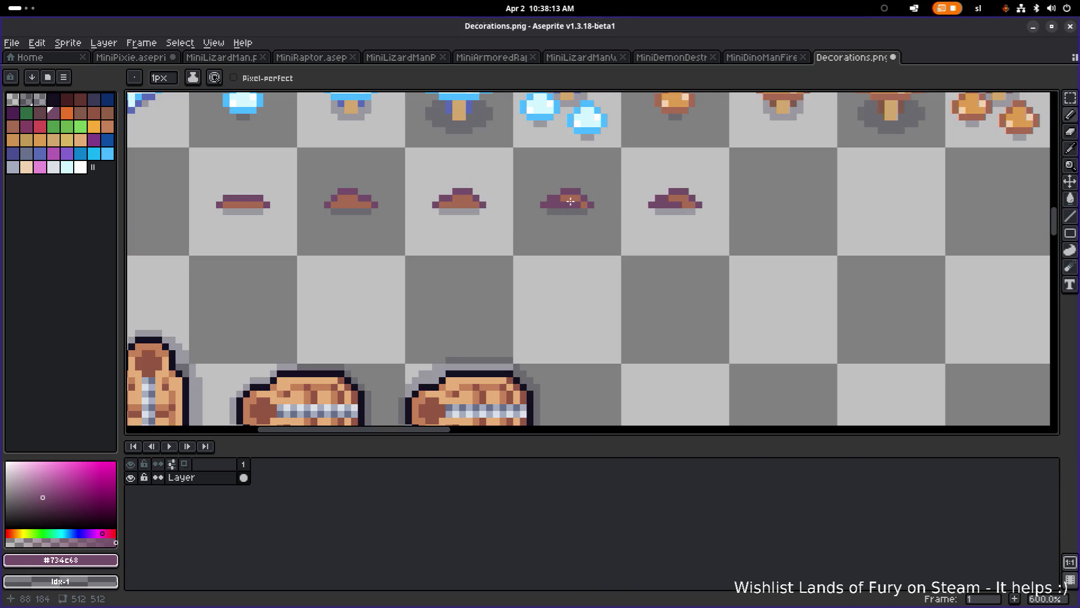
{"action": "scroll", "coordinate": [570, 200], "scroll_direction": "up", "scroll_amount": 3}
{"action": "scroll", "coordinate": [559, 200], "scroll_direction": "down", "scroll_amount": 5}
{"action": "scroll", "coordinate": [619, 196], "scroll_direction": "up", "scroll_amount": 5}
{"action": "scroll", "coordinate": [635, 191], "scroll_direction": "down", "scroll_amount": 2}
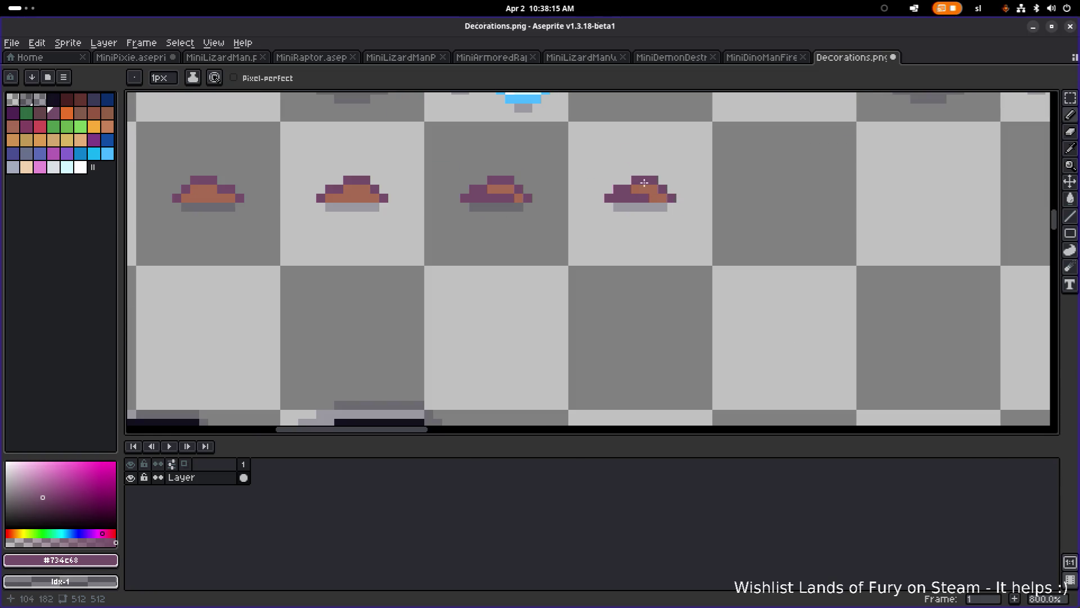
{"action": "scroll", "coordinate": [646, 196], "scroll_direction": "down", "scroll_amount": 4}
{"action": "scroll", "coordinate": [619, 196], "scroll_direction": "up", "scroll_amount": 4}
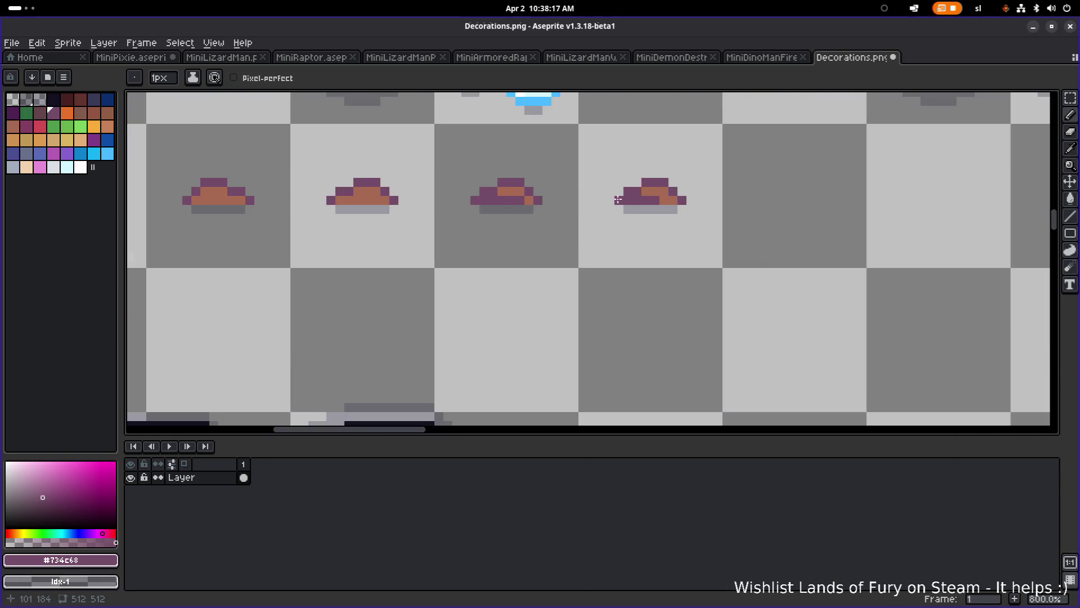
{"action": "scroll", "coordinate": [504, 200], "scroll_direction": "up", "scroll_amount": 5}
{"action": "left_click", "coordinate": [506, 179], "text": "alt"}
{"action": "left_click", "coordinate": [464, 204]}
{"action": "left_click", "coordinate": [460, 203]}
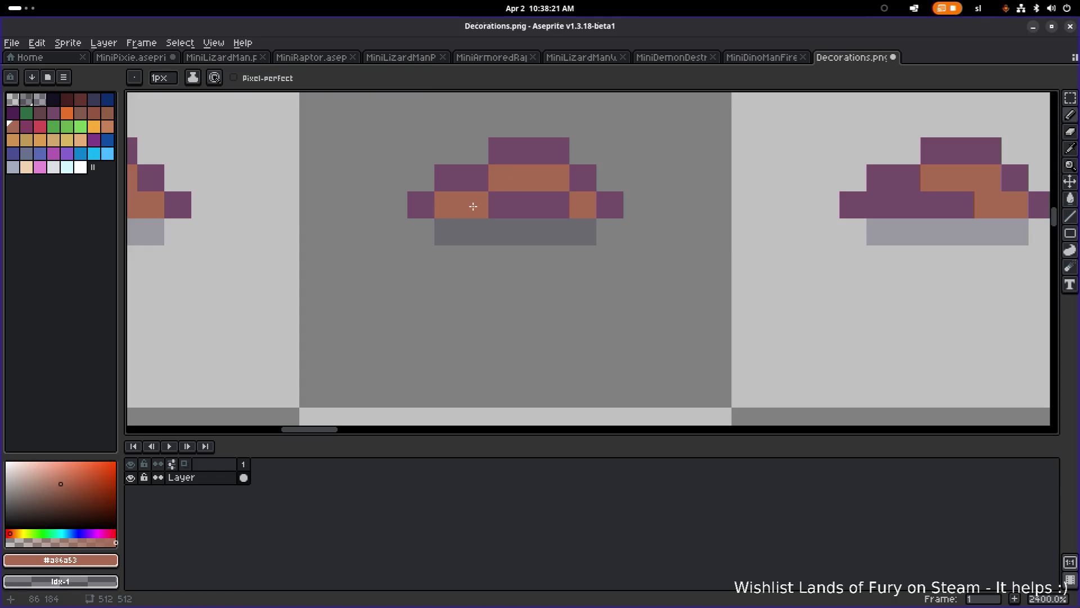
Step: Recolour several orange mound pixels purple, including two in the middle row
{"action": "left_click", "coordinate": [545, 200], "text": "alt"}
{"action": "left_click", "coordinate": [572, 202]}
{"action": "left_click", "coordinate": [558, 191]}
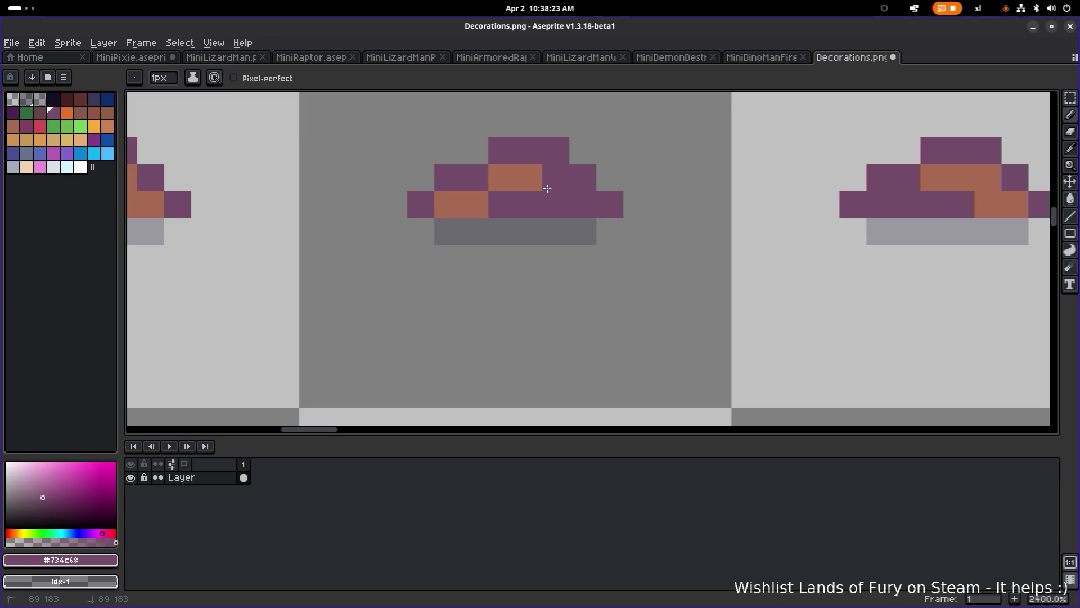
{"action": "left_click", "coordinate": [540, 188]}
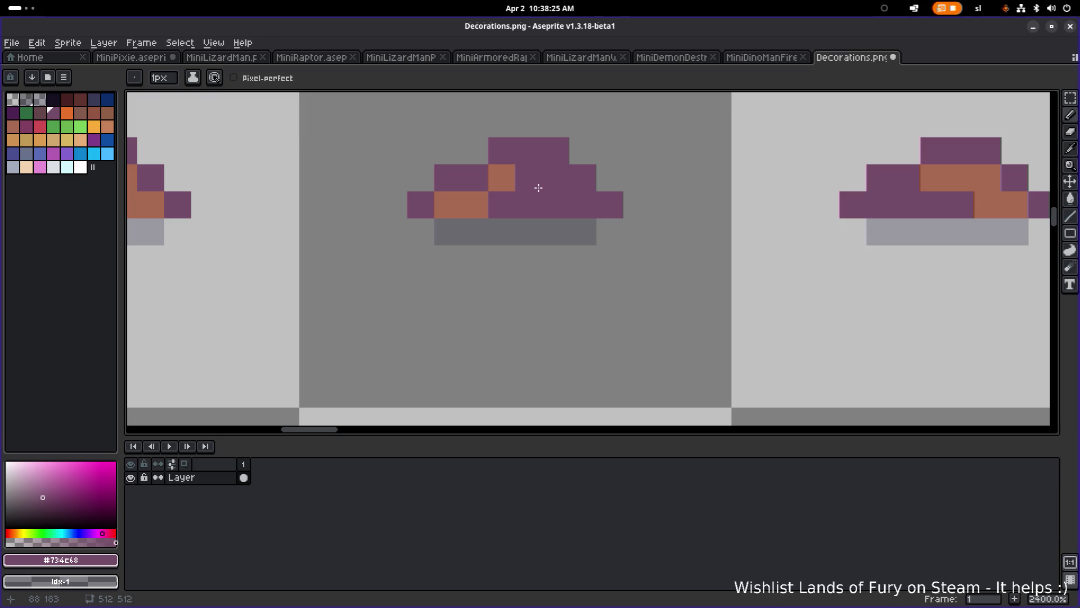
{"action": "scroll", "coordinate": [567, 213], "scroll_direction": "down", "scroll_amount": 7}
{"action": "scroll", "coordinate": [579, 219], "scroll_direction": "up", "scroll_amount": 4}
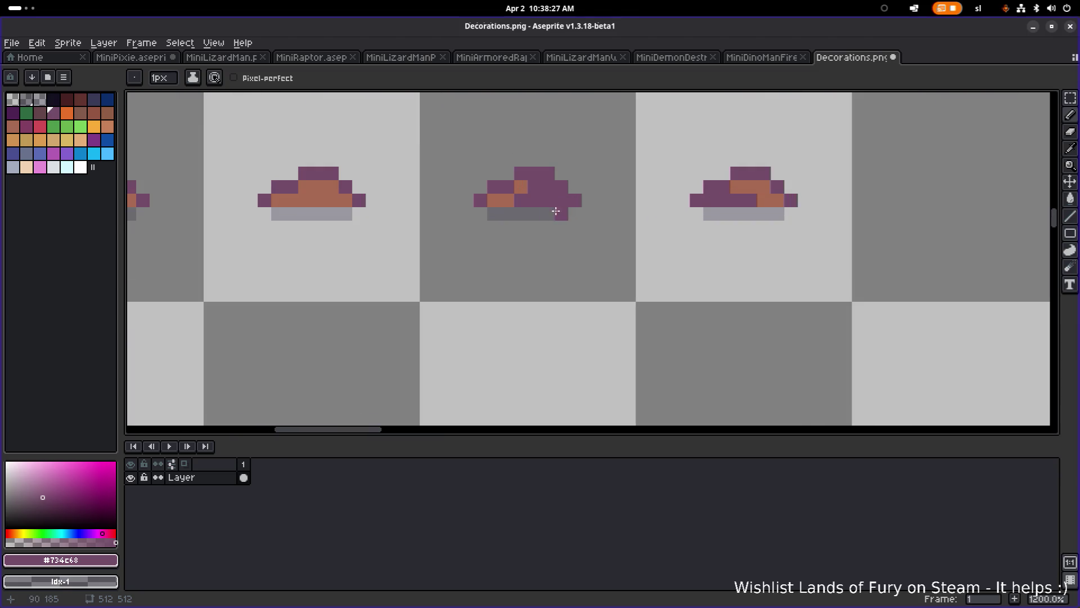
{"action": "left_click", "coordinate": [532, 187], "text": "alt"}
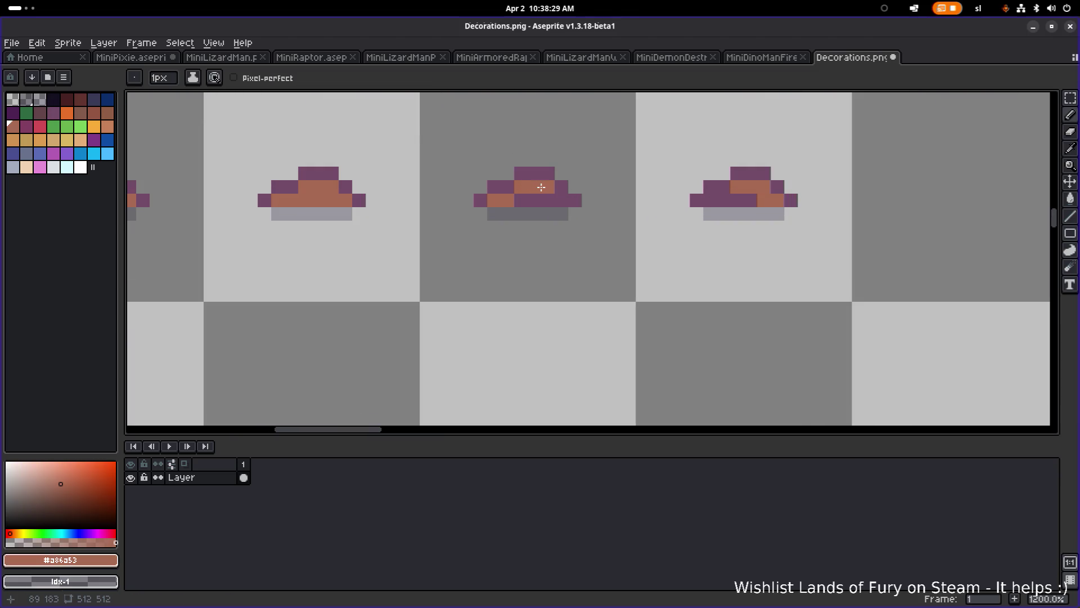
{"action": "scroll", "coordinate": [547, 188], "scroll_direction": "down", "scroll_amount": 5}
{"action": "mouse_move", "coordinate": [655, 194]}
{"action": "left_mouse_down"}
{"action": "mouse_move", "coordinate": [562, 202]}
{"action": "mouse_move", "coordinate": [501, 265]}
{"action": "mouse_move", "coordinate": [599, 200]}
{"action": "left_mouse_up"}
{"action": "scroll", "coordinate": [570, 198], "scroll_direction": "up", "scroll_amount": 3}
Step: Move a dirt mound one cell right and nudge it right and down to centre it
{"action": "key", "text": "m"}
{"action": "scroll", "coordinate": [501, 265], "scroll_direction": "up", "scroll_amount": 1}
{"action": "mouse_move", "coordinate": [529, 257]}
{"action": "left_mouse_down"}
{"action": "mouse_move", "coordinate": [675, 243]}
{"action": "mouse_move", "coordinate": [664, 254]}
{"action": "left_mouse_up"}
{"action": "key", "text": "Right"}
{"action": "key", "text": "Right"}
{"action": "key", "text": "Down"}
{"action": "key", "text": "Down"}
{"action": "left_click", "coordinate": [779, 214]}
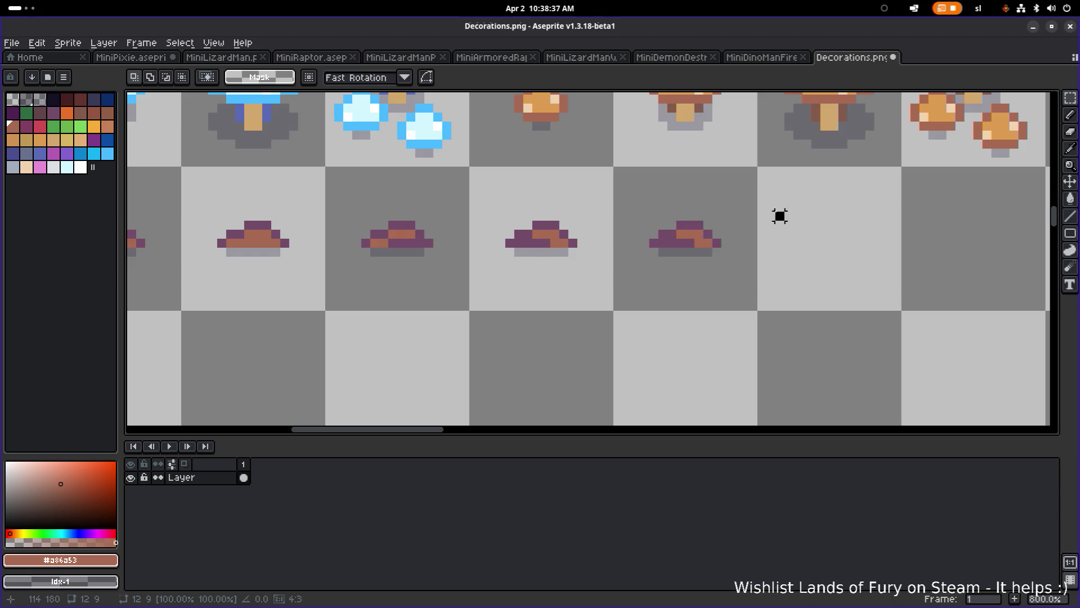
Step: Bring the upper sprite rows back into view and save Decorations.png
{"action": "scroll", "coordinate": [701, 219], "scroll_direction": "up", "scroll_amount": 5}
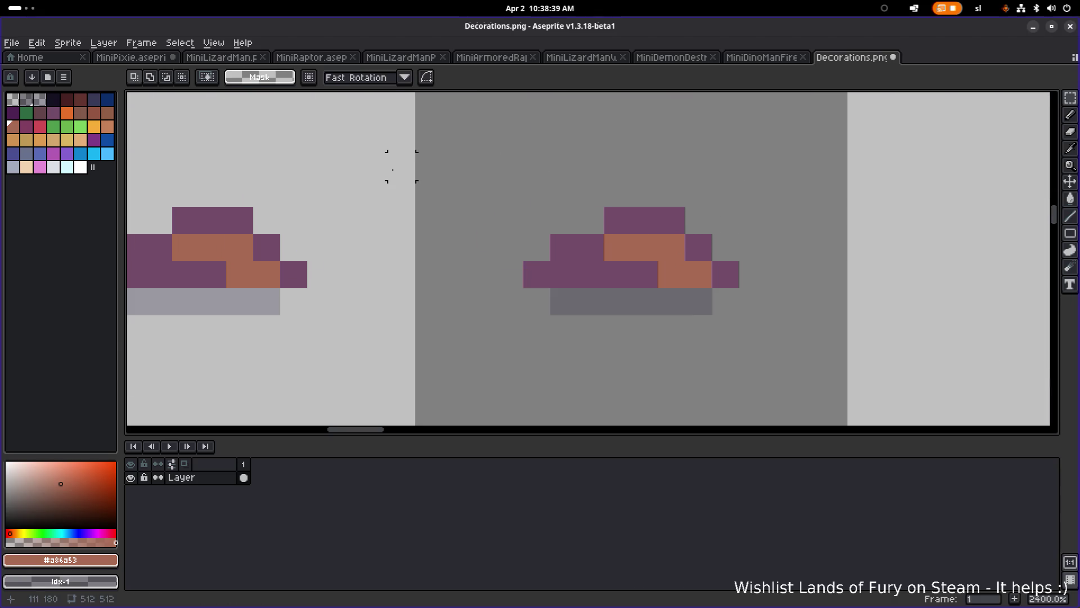
{"action": "scroll", "coordinate": [401, 166], "scroll_direction": "down", "scroll_amount": 10}
{"action": "scroll", "coordinate": [409, 352], "scroll_direction": "up", "scroll_amount": 1}
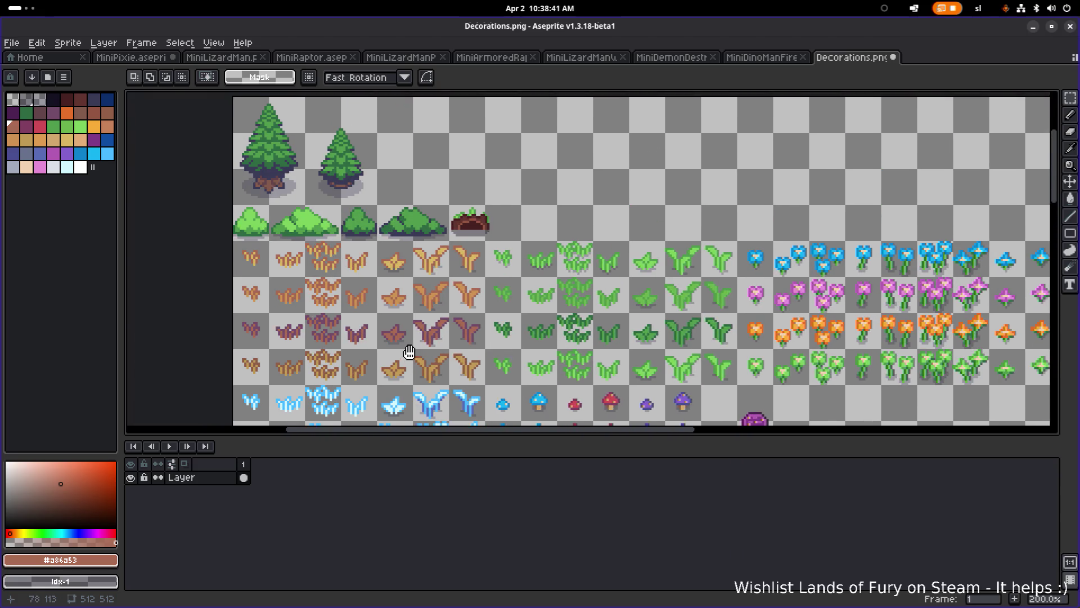
{"action": "left_click_drag", "start_coordinate": [409, 352], "coordinate": [381, 202]}
{"action": "scroll", "coordinate": [572, 140], "scroll_direction": "up", "scroll_amount": 1}
{"action": "key", "text": "ctrl+s"}
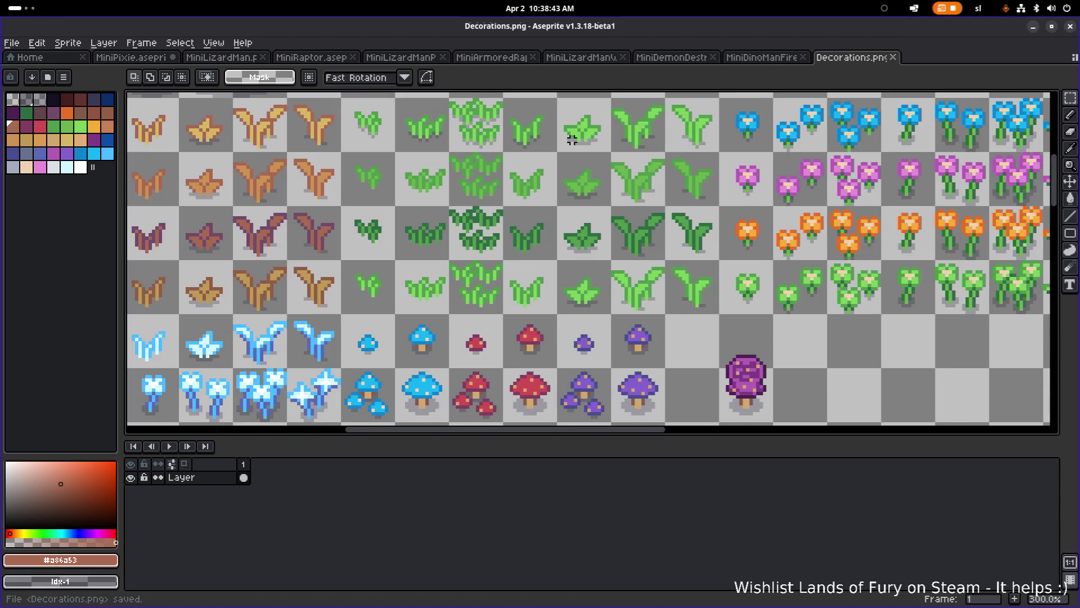
Step: Open Interactables.png from the sprites/interactables folder and pan to the items at the top
{"action": "left_click", "coordinate": [12, 43]}
{"action": "left_click", "coordinate": [25, 73]}
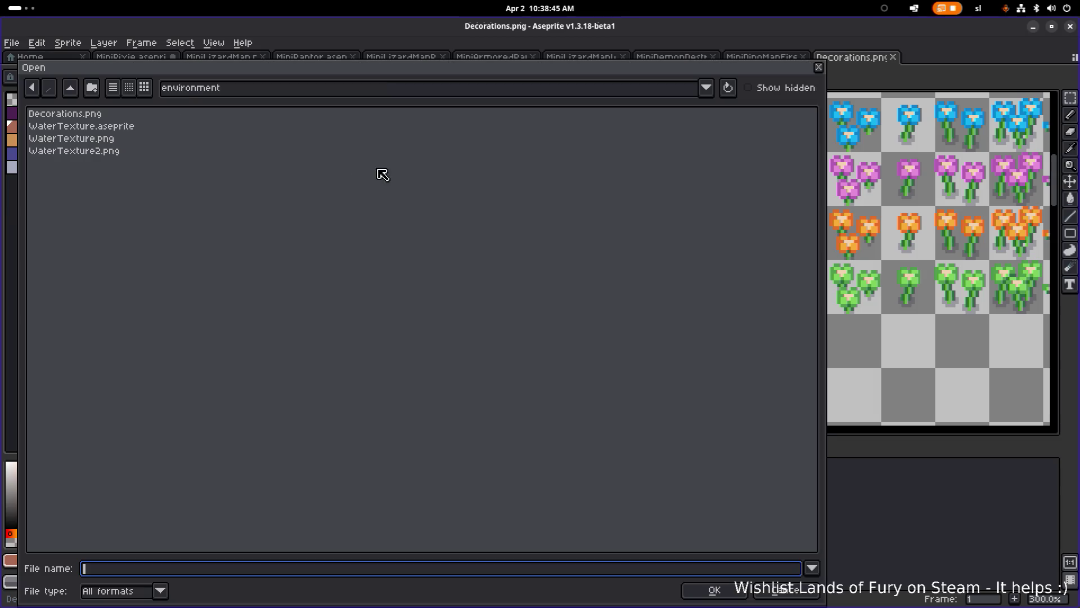
{"action": "left_click", "coordinate": [140, 151]}
{"action": "left_click", "coordinate": [109, 126]}
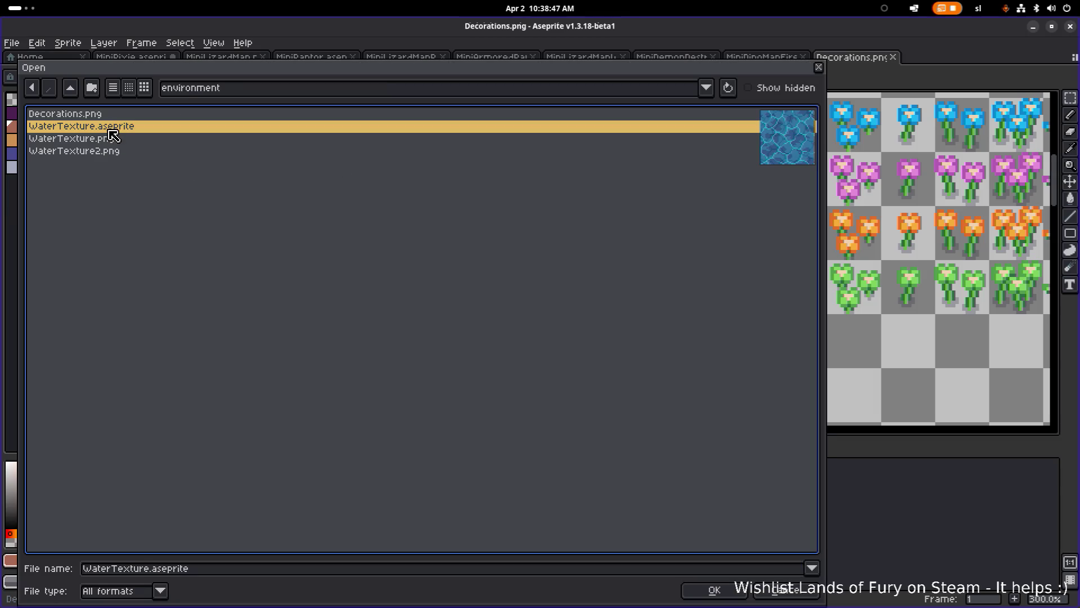
{"action": "left_click", "coordinate": [70, 87]}
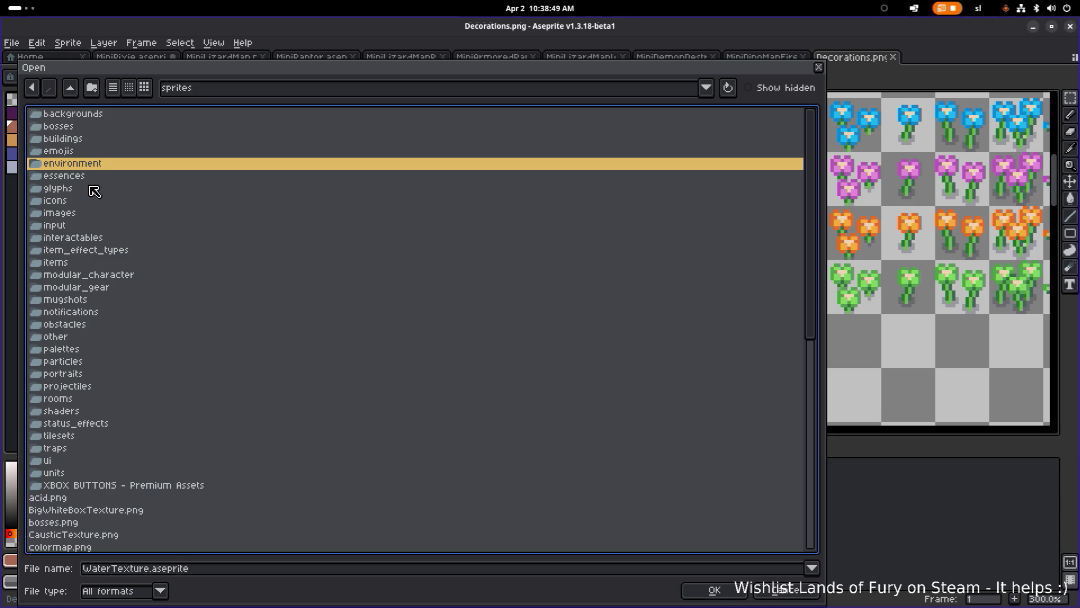
{"action": "double_click", "coordinate": [100, 242]}
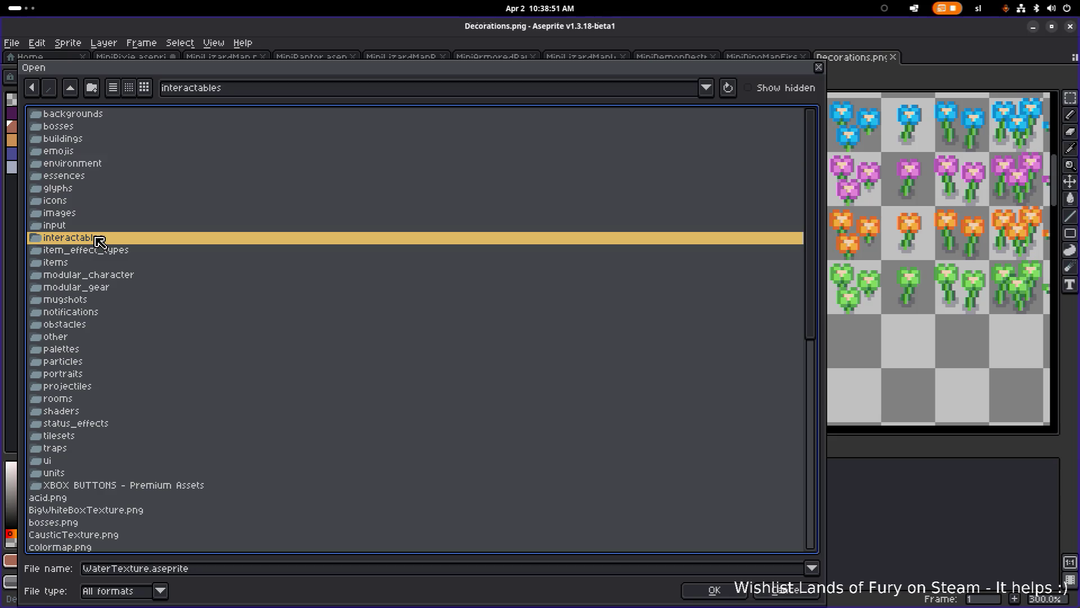
{"action": "scroll", "coordinate": [107, 185], "scroll_direction": "up", "scroll_amount": 15}
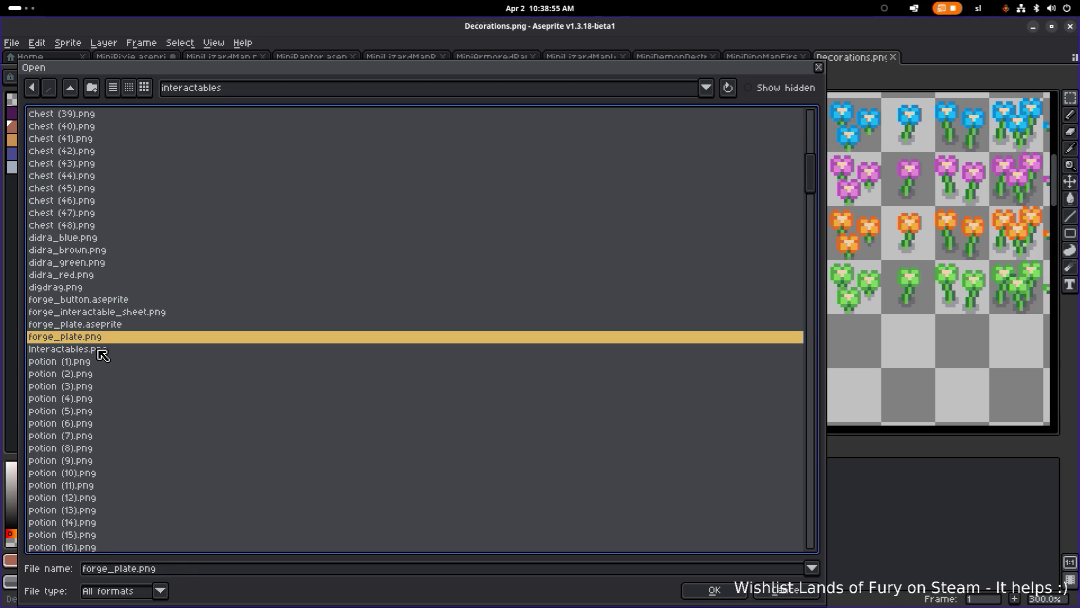
{"action": "double_click", "coordinate": [103, 351]}
{"action": "left_click_drag", "start_coordinate": [426, 222], "coordinate": [417, 288]}
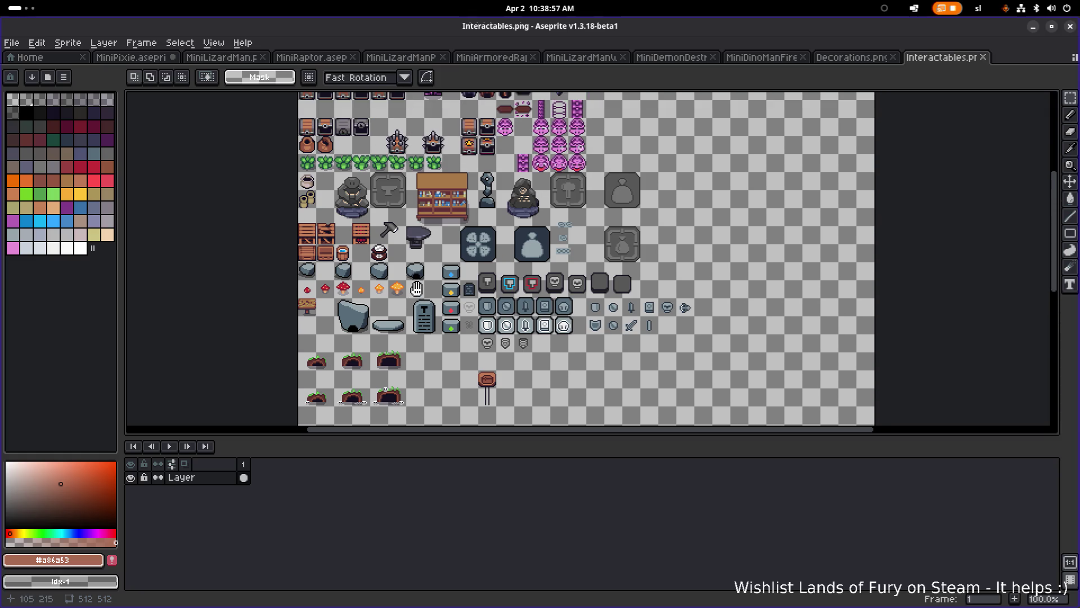
Step: Select the corner of the gray stone tile in Interactables.png
{"action": "left_click_drag", "start_coordinate": [396, 172], "coordinate": [393, 216]}
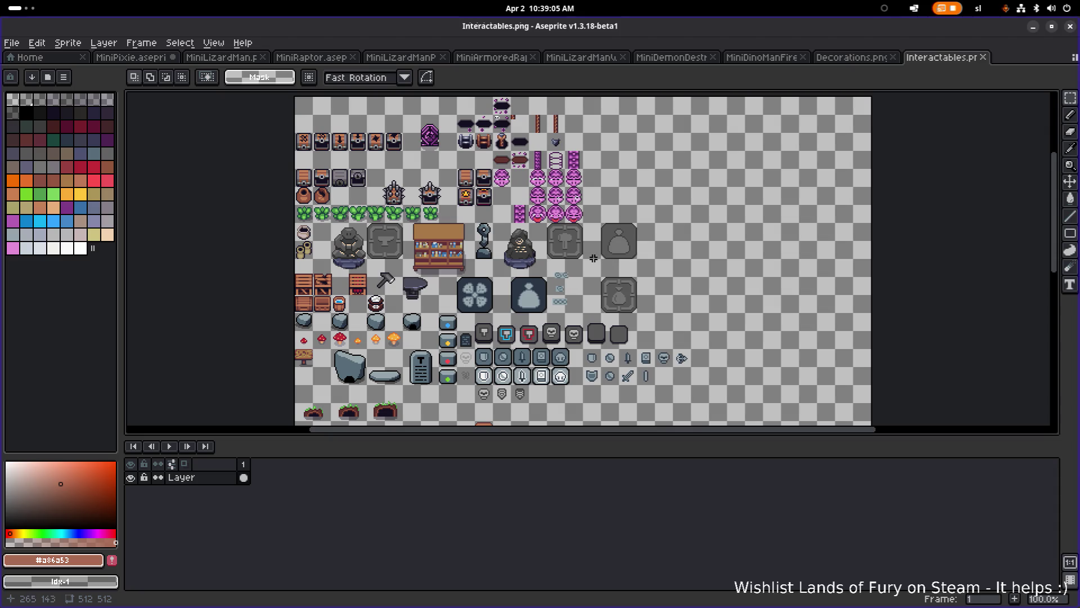
{"action": "scroll", "coordinate": [508, 272], "scroll_direction": "up", "scroll_amount": 4}
{"action": "scroll", "coordinate": [373, 277], "scroll_direction": "left", "scroll_amount": 3}
{"action": "left_click_drag", "start_coordinate": [508, 322], "coordinate": [446, 255]}
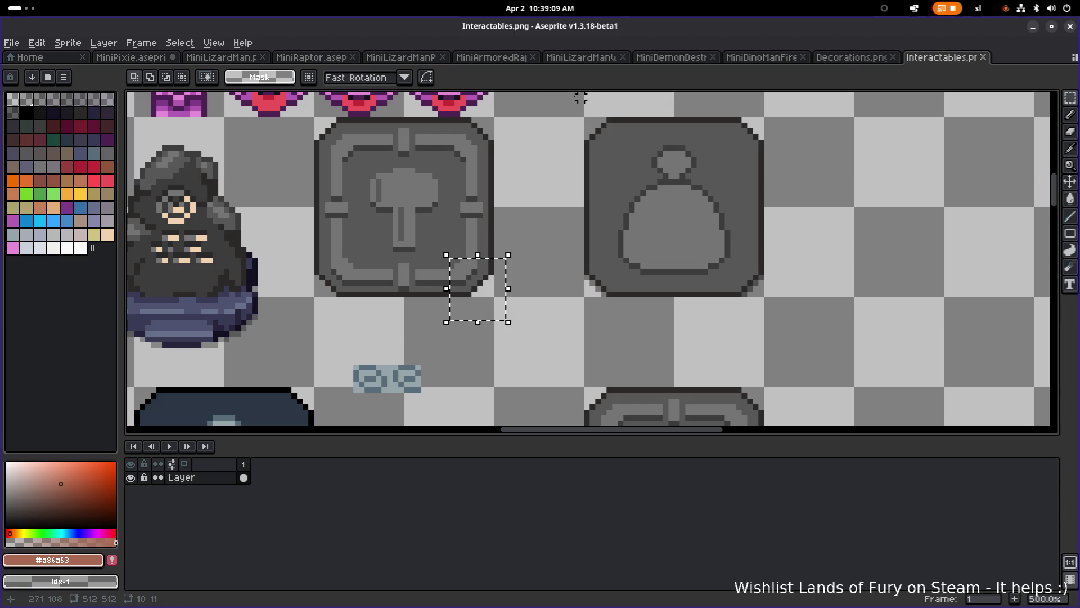
Step: Paste the stone piece into Decorations and move it below the dirt mound row
{"action": "left_click", "coordinate": [851, 57]}
{"action": "scroll", "coordinate": [592, 279], "scroll_direction": "down", "scroll_amount": 2}
{"action": "scroll", "coordinate": [591, 279], "scroll_direction": "up", "scroll_amount": 1}
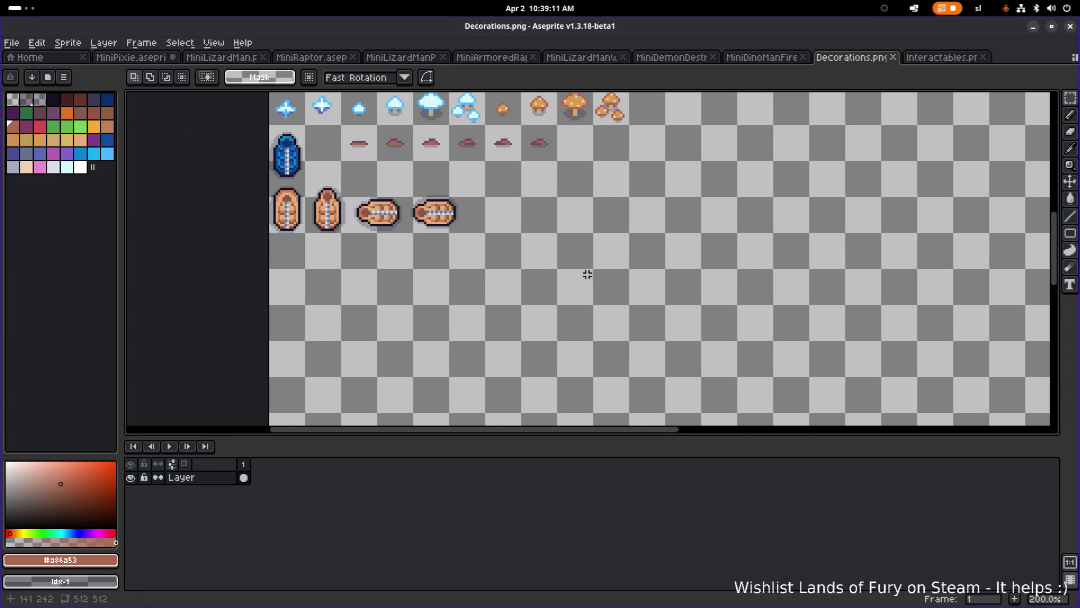
{"action": "scroll", "coordinate": [592, 279], "scroll_direction": "up", "scroll_amount": 2}
{"action": "scroll", "coordinate": [547, 290], "scroll_direction": "up", "scroll_amount": 1}
{"action": "scroll", "coordinate": [562, 224], "scroll_direction": "up", "scroll_amount": 2}
{"action": "key", "text": "ctrl+v"}
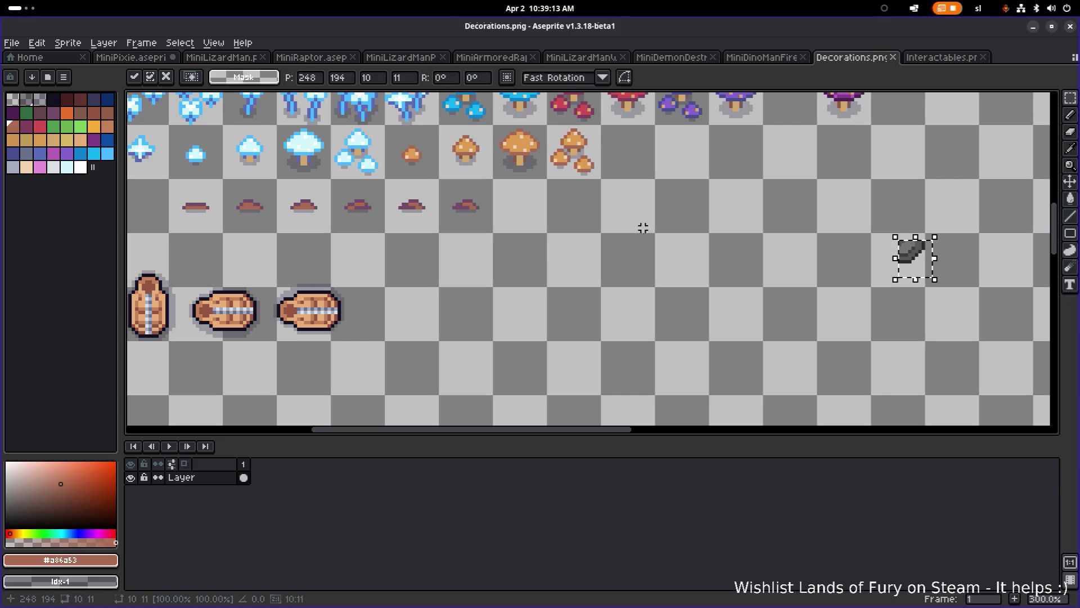
{"action": "left_click_drag", "start_coordinate": [914, 254], "coordinate": [561, 249]}
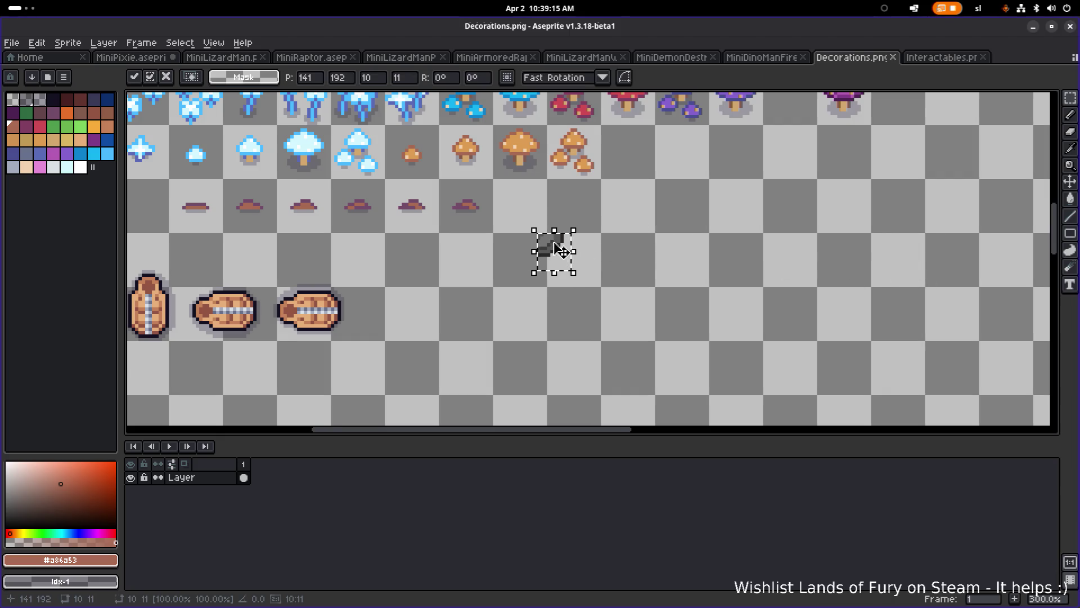
Step: Commit the pasted stone piece and sample its dark gray for the Pencil
{"action": "scroll", "coordinate": [559, 250], "scroll_direction": "up", "scroll_amount": 4}
{"action": "left_click", "coordinate": [613, 222]}
{"action": "left_click_drag", "start_coordinate": [613, 222], "coordinate": [672, 296]}
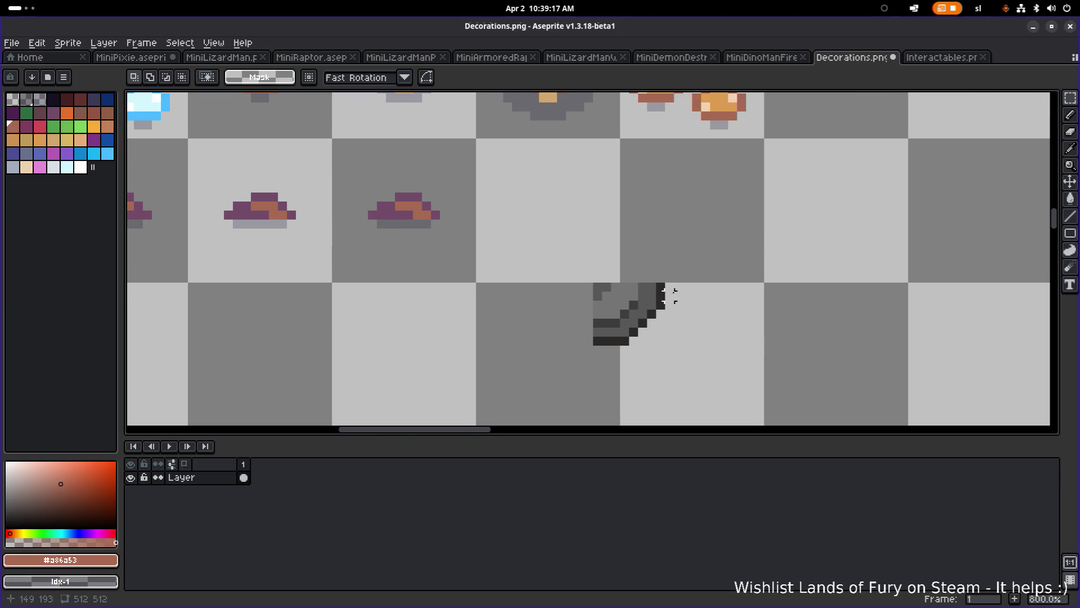
{"action": "key", "text": "i"}
{"action": "left_click", "coordinate": [652, 302]}
{"action": "key", "text": "b"}
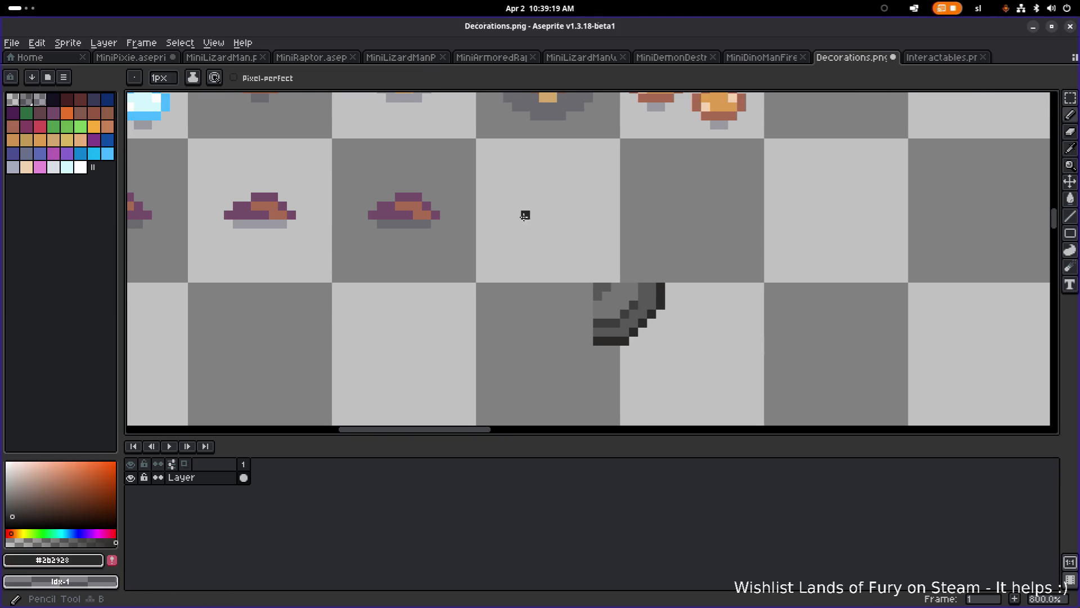
Step: Draw a dark gray arch outline for the new mound after the last dirt mound
{"action": "scroll", "coordinate": [526, 209], "scroll_direction": "down", "scroll_amount": 4}
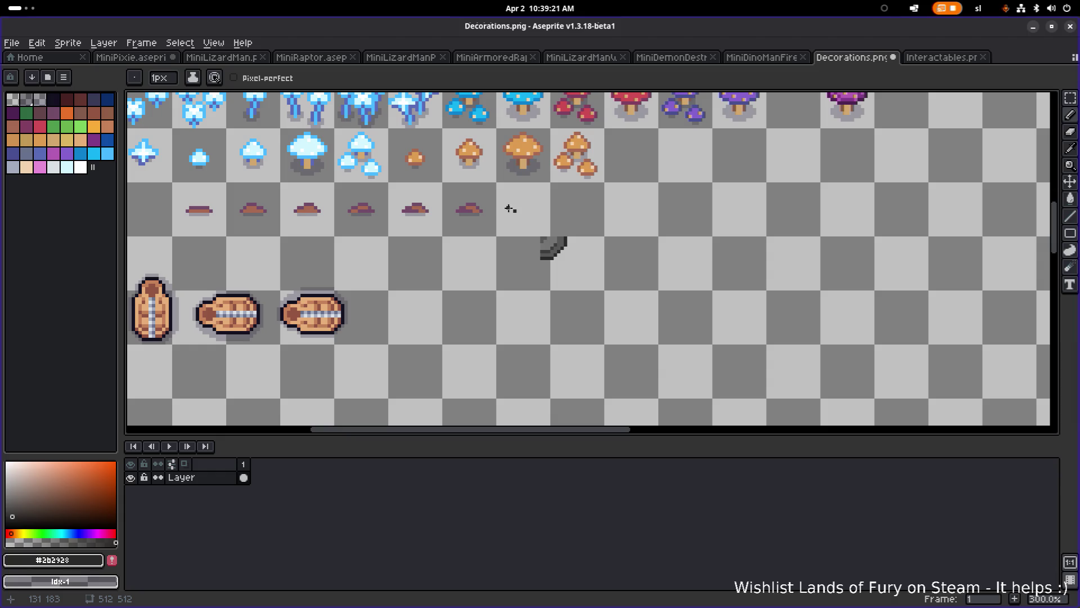
{"action": "scroll", "coordinate": [510, 209], "scroll_direction": "up", "scroll_amount": 6}
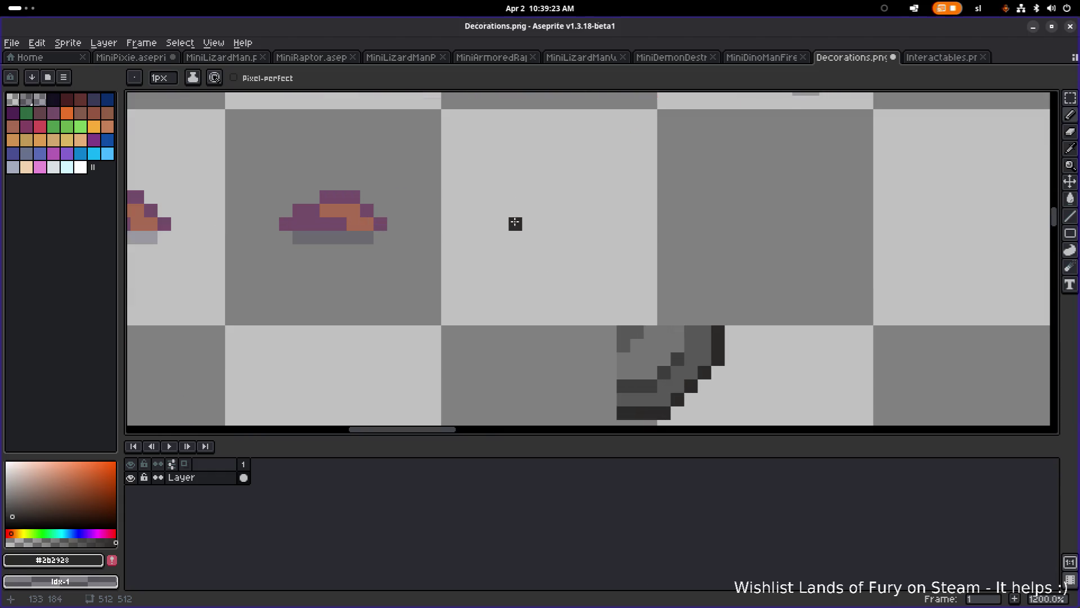
{"action": "left_click", "coordinate": [554, 197]}
{"action": "left_click", "coordinate": [569, 211]}
{"action": "left_click", "coordinate": [576, 225]}
{"action": "key", "text": "ctrl+z"}
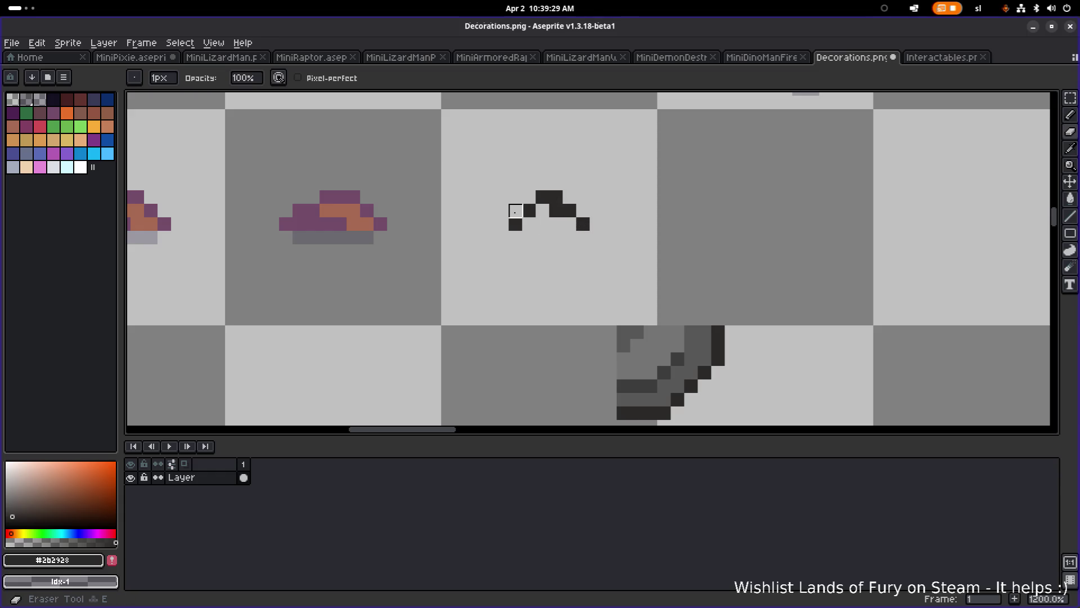
Step: Fill the mound's middle with mid gray and paint its bottom row darker gray
{"action": "left_click", "coordinate": [704, 362], "text": "alt"}
{"action": "left_click_drag", "start_coordinate": [549, 212], "coordinate": [557, 211]}
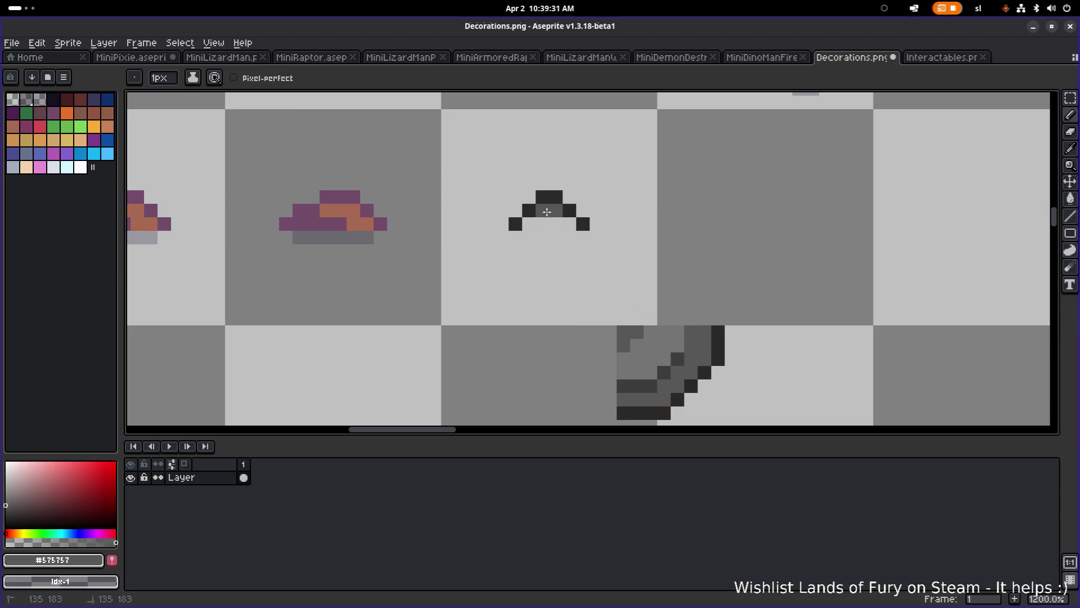
{"action": "left_click", "coordinate": [663, 343], "text": "alt"}
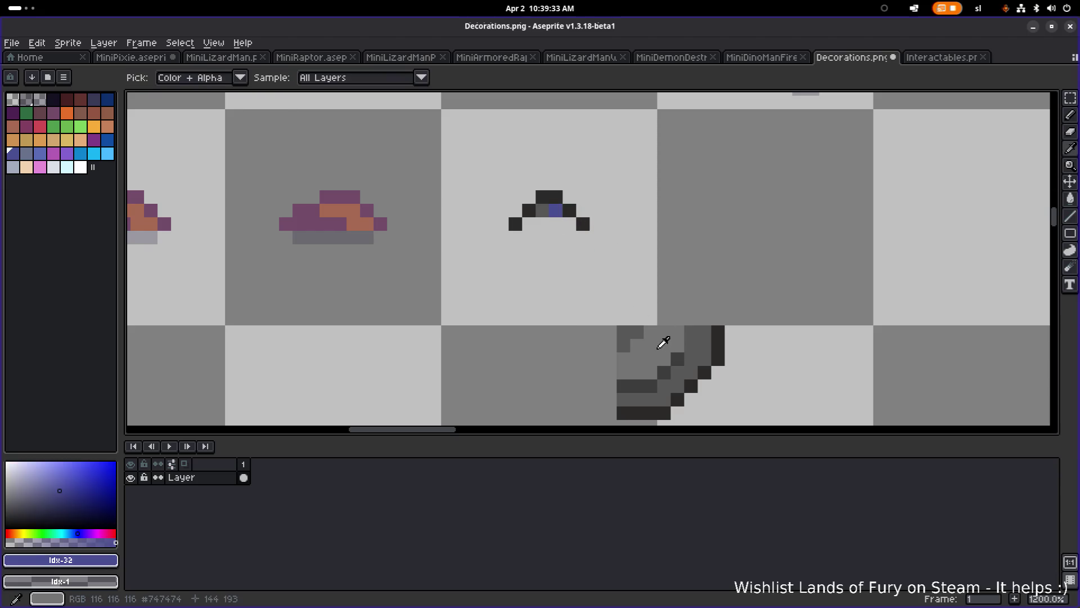
{"action": "left_click", "coordinate": [582, 238]}
{"action": "key", "text": "ctrl+z"}
{"action": "left_click", "coordinate": [699, 337], "text": "alt"}
{"action": "left_click_drag", "start_coordinate": [569, 223], "coordinate": [529, 223]}
Step: Add dark outline pixels at the mound's top-left and along its middle row
{"action": "scroll", "coordinate": [615, 226], "scroll_direction": "down", "scroll_amount": 5}
{"action": "scroll", "coordinate": [616, 226], "scroll_direction": "down", "scroll_amount": 2}
{"action": "scroll", "coordinate": [562, 227], "scroll_direction": "up", "scroll_amount": 5}
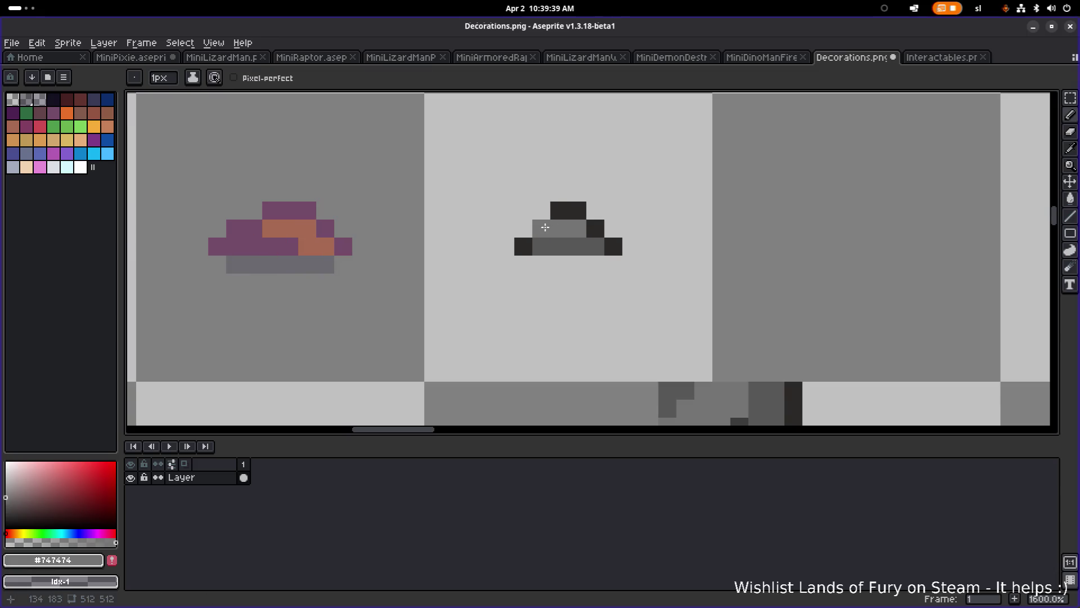
{"action": "left_click", "coordinate": [562, 212], "text": "alt"}
{"action": "left_click", "coordinate": [541, 210]}
{"action": "left_click", "coordinate": [523, 229]}
{"action": "left_click", "coordinate": [562, 228]}
{"action": "scroll", "coordinate": [565, 221], "scroll_direction": "down", "scroll_amount": 6}
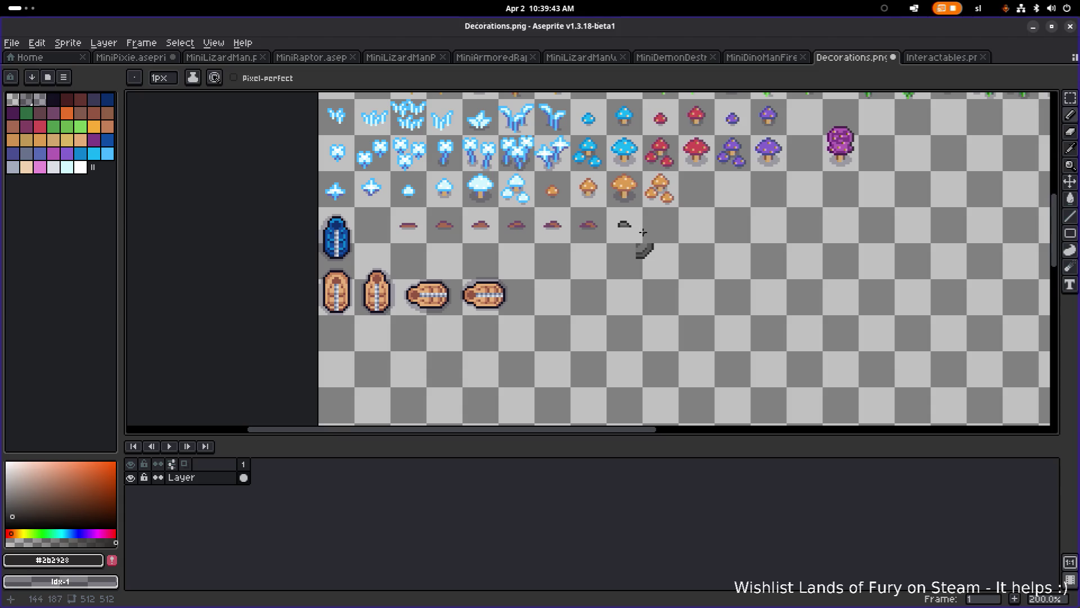
{"action": "scroll", "coordinate": [643, 232], "scroll_direction": "up", "scroll_amount": 4}
{"action": "scroll", "coordinate": [669, 306], "scroll_direction": "up", "scroll_amount": 2}
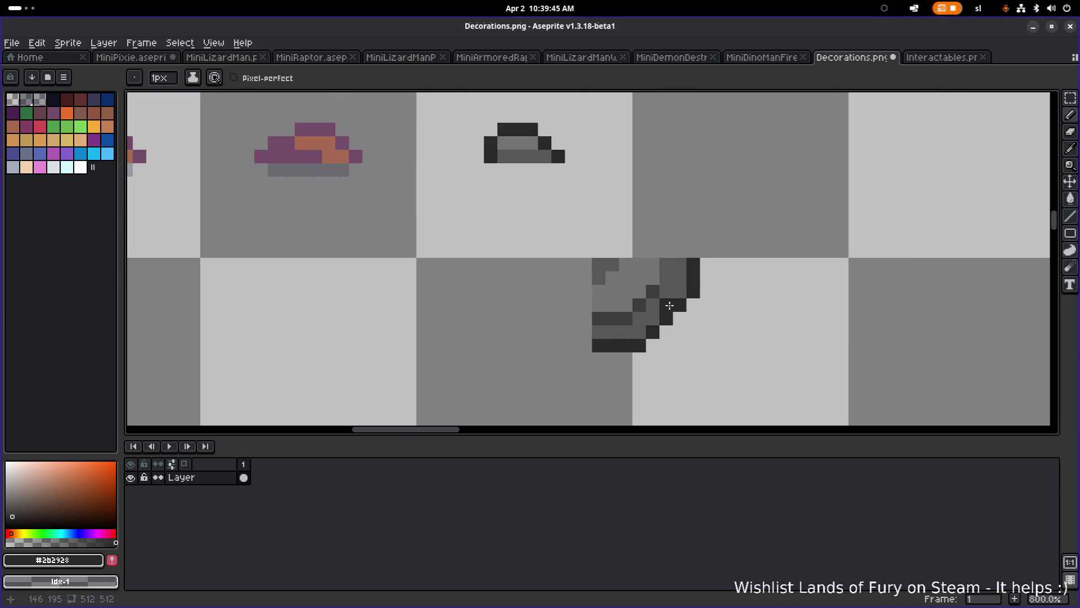
Step: Repaint the mound's outline in the #3c3c3c gray
{"action": "left_click", "coordinate": [685, 332], "text": "alt"}
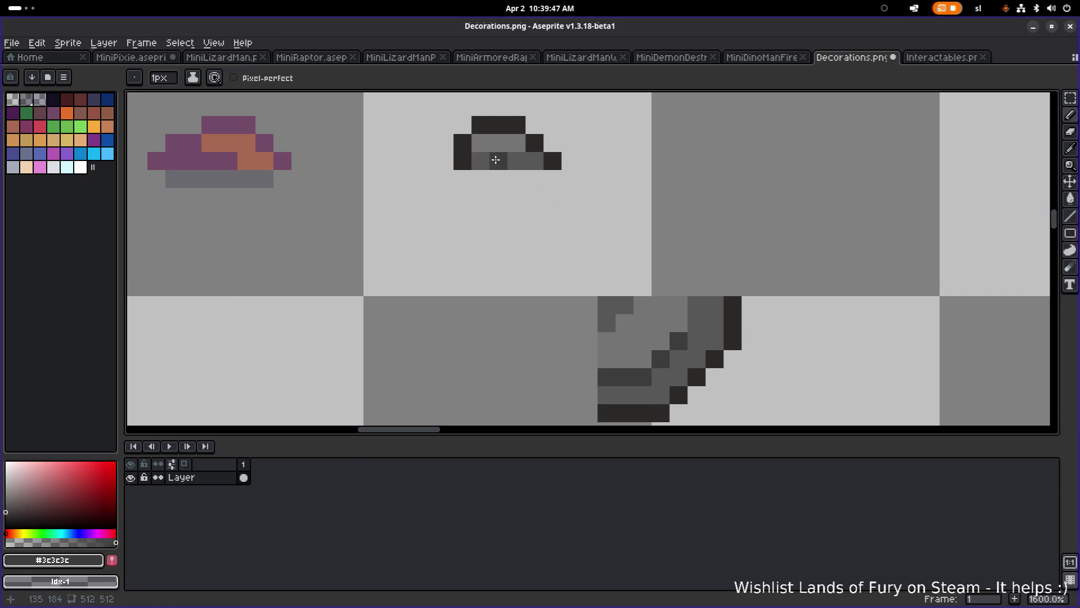
{"action": "mouse_move", "coordinate": [463, 157]}
{"action": "left_mouse_down"}
{"action": "mouse_move", "coordinate": [466, 137]}
{"action": "mouse_move", "coordinate": [506, 120]}
{"action": "mouse_move", "coordinate": [558, 161]}
{"action": "left_mouse_up"}
{"action": "scroll", "coordinate": [557, 161], "scroll_direction": "down", "scroll_amount": 4}
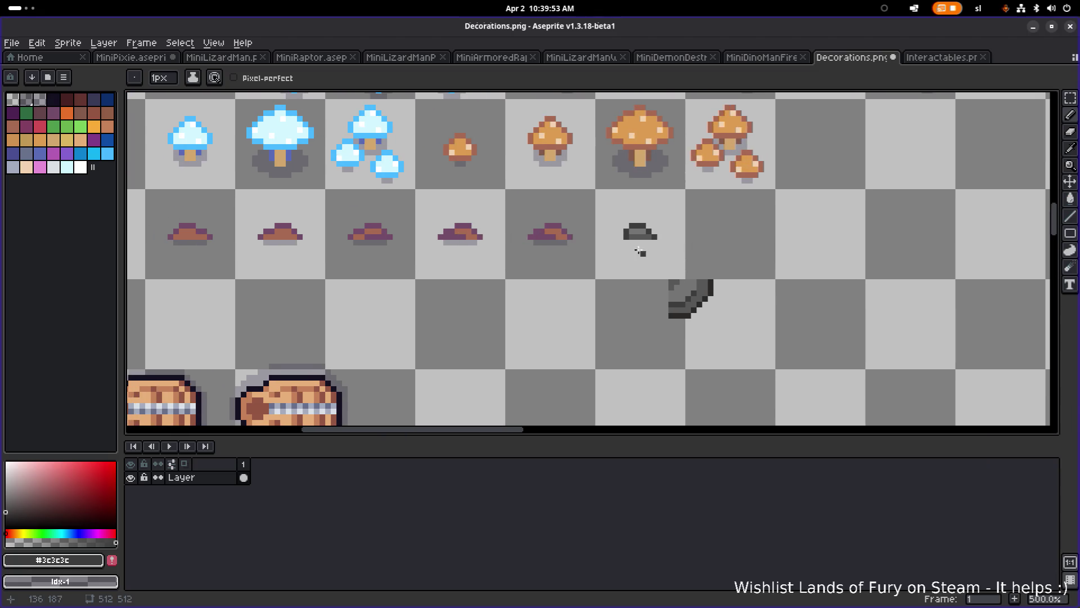
{"action": "scroll", "coordinate": [621, 243], "scroll_direction": "up", "scroll_amount": 2}
{"action": "scroll", "coordinate": [722, 239], "scroll_direction": "down", "scroll_amount": 5}
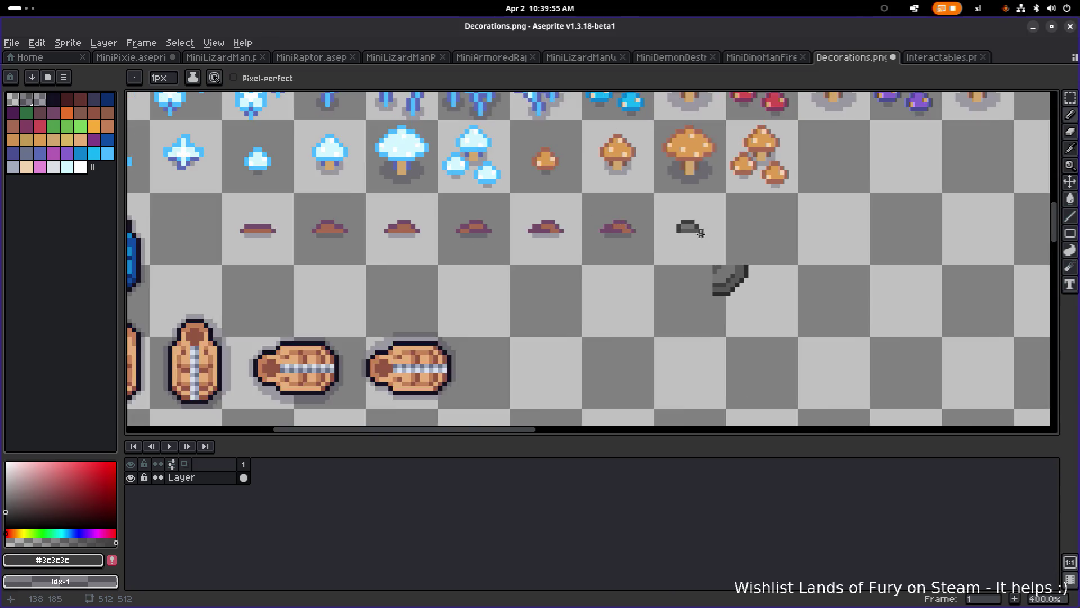
{"action": "scroll", "coordinate": [722, 239], "scroll_direction": "up", "scroll_amount": 2}
Step: Select the borrowed stone reference piece and delete it
{"action": "key", "text": "m"}
{"action": "left_click_drag", "start_coordinate": [679, 310], "coordinate": [785, 236]}
{"action": "key", "text": "Delete"}
{"action": "scroll", "coordinate": [758, 222], "scroll_direction": "down", "scroll_amount": 1}
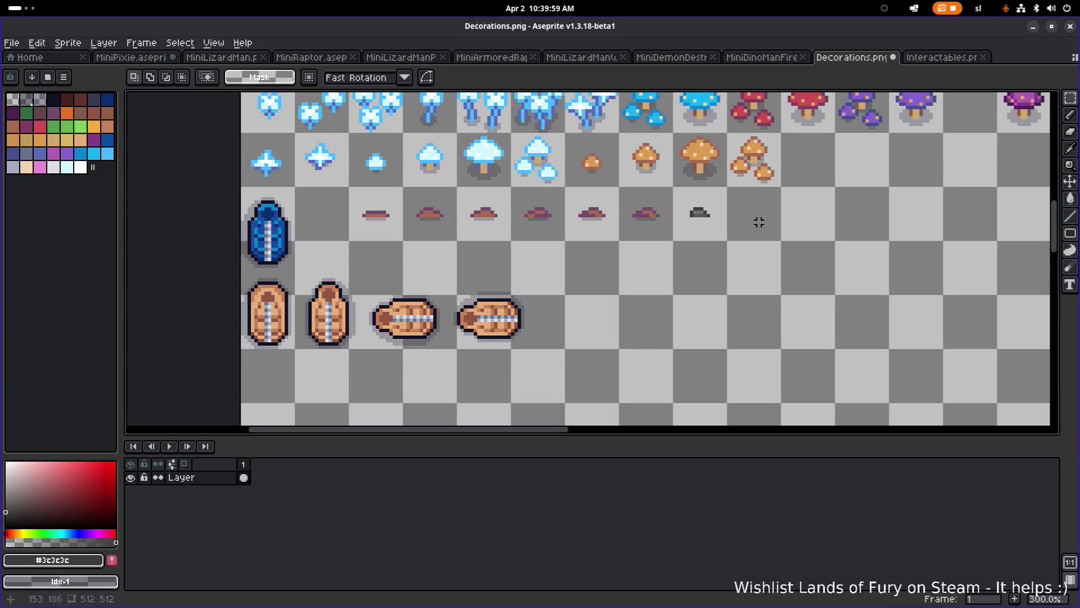
{"action": "scroll", "coordinate": [692, 306], "scroll_direction": "down", "scroll_amount": 1}
{"action": "scroll", "coordinate": [632, 303], "scroll_direction": "up", "scroll_amount": 1}
{"action": "scroll", "coordinate": [632, 306], "scroll_direction": "up", "scroll_amount": 2}
{"action": "scroll", "coordinate": [632, 306], "scroll_direction": "down", "scroll_amount": 2}
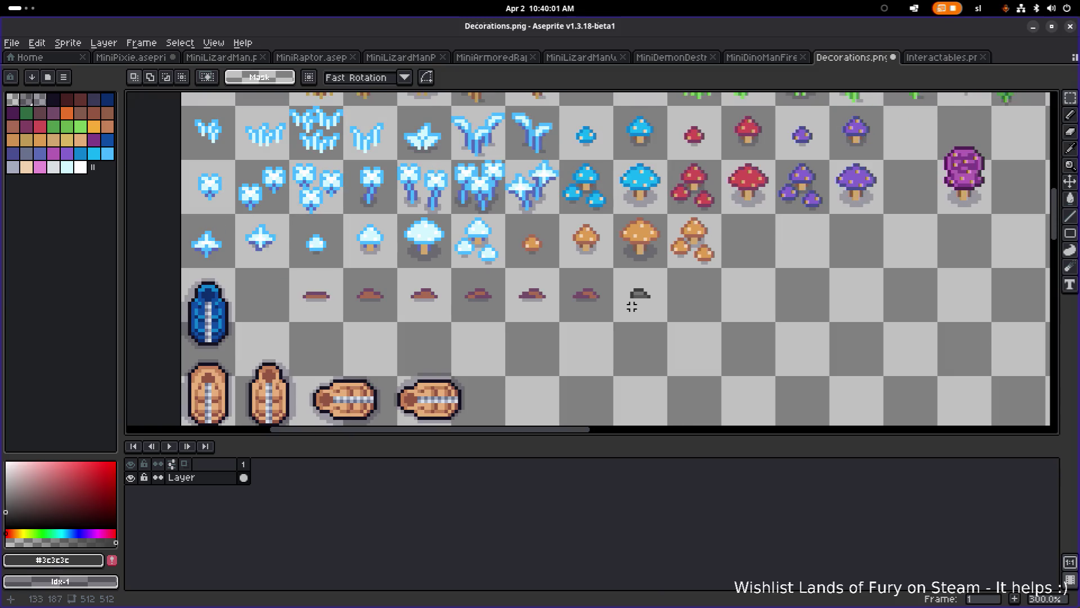
{"action": "scroll", "coordinate": [632, 306], "scroll_direction": "down", "scroll_amount": 1}
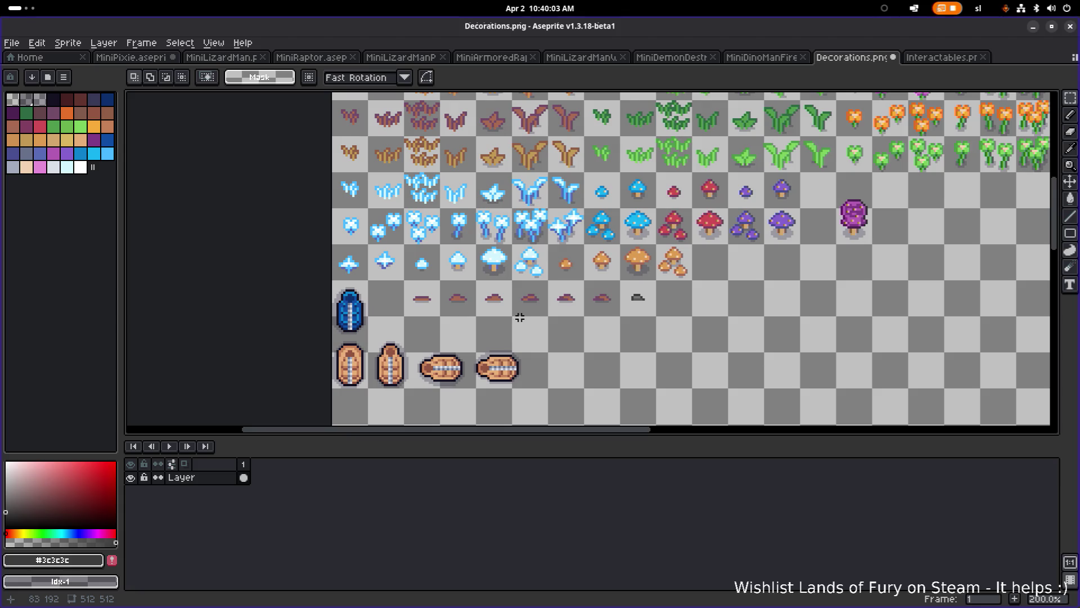